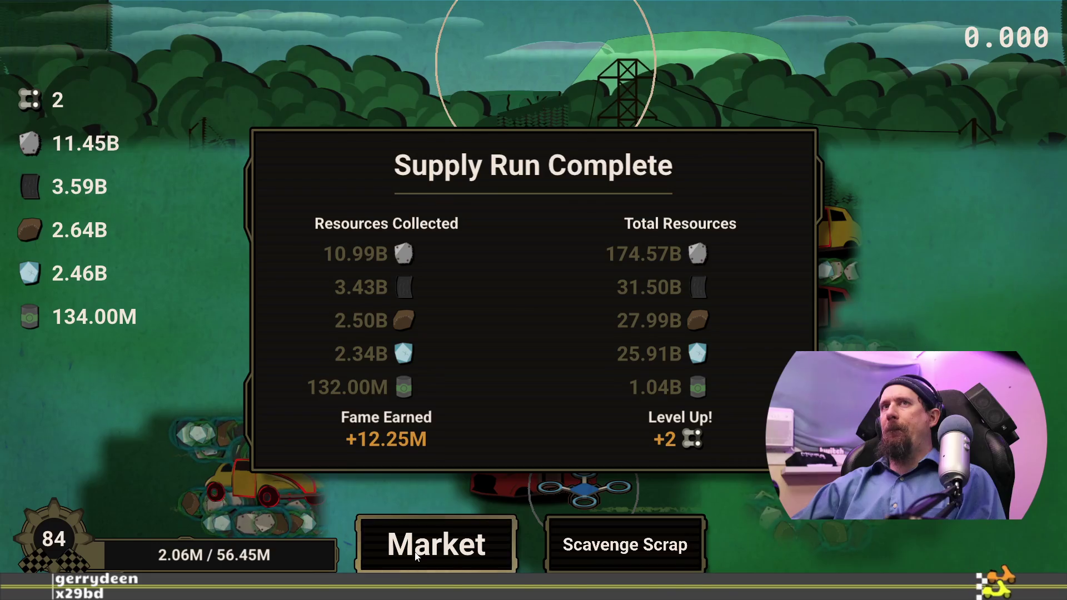
Step: Dismiss the Supply Run summary via Market, show the developer terminal, and switch to the task list
left_click(416, 556)
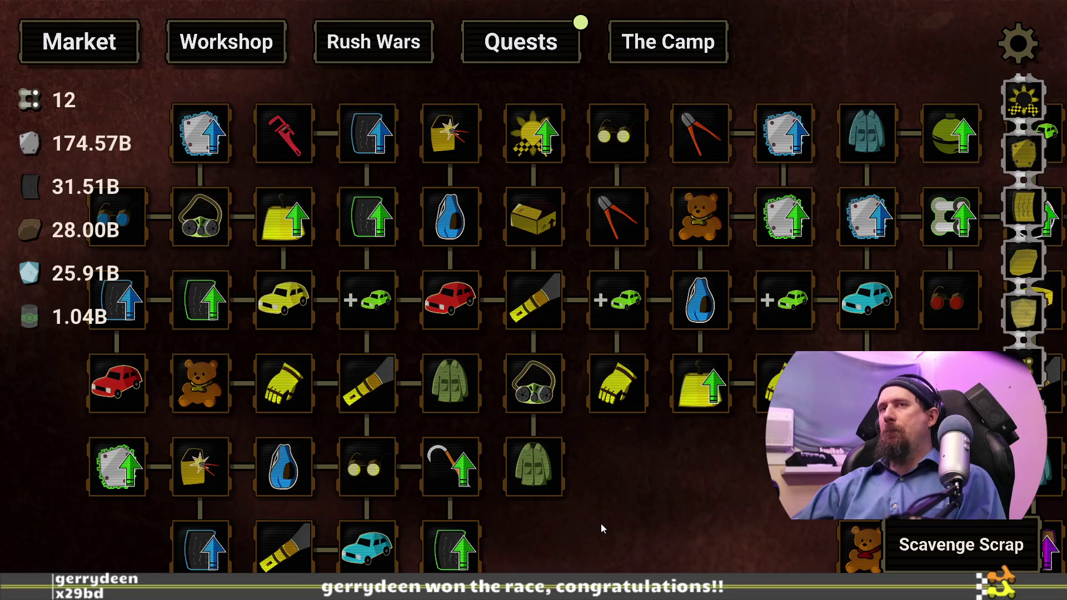
key("grave")
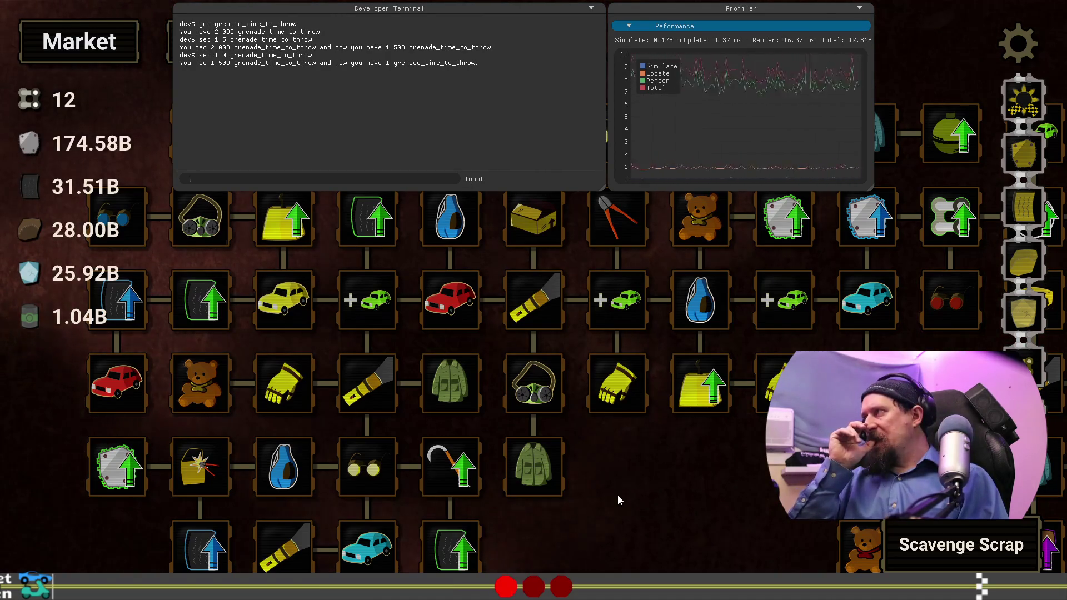
key("alt+Tab")
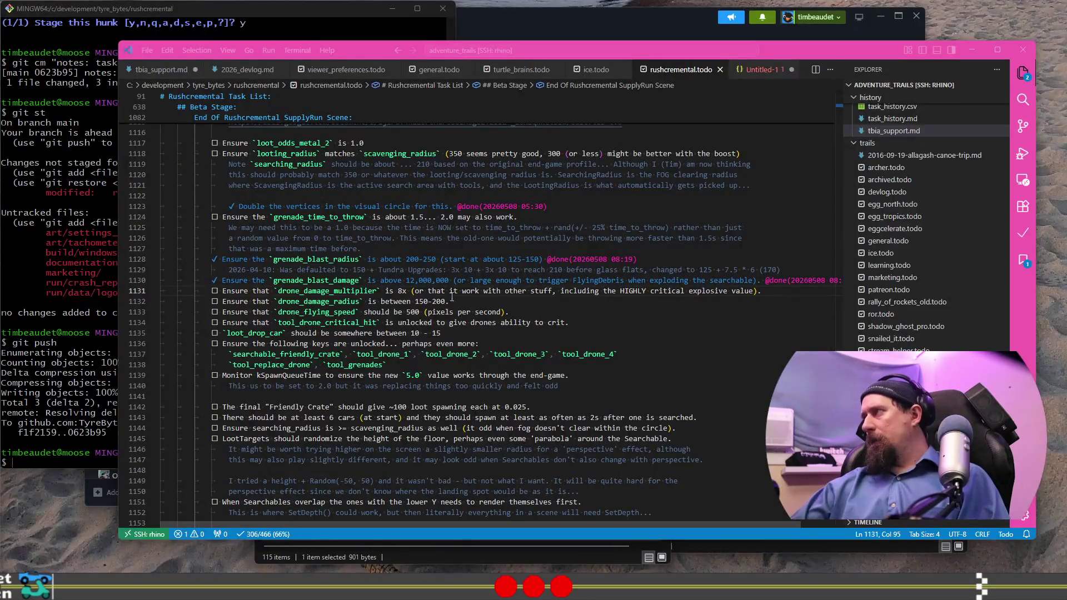
Step: Mark grenade_time_to_throw done and add the note '2026-05-08: 1.0 is what we want.'
double_click(297, 218)
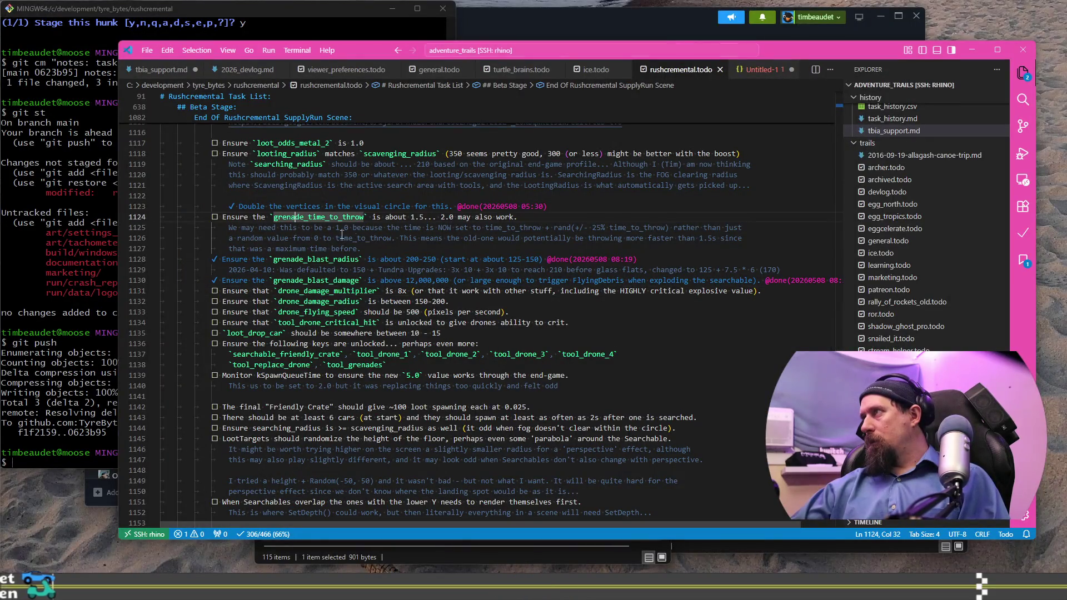
key("alt+d")
left_click(376, 248)
key("Return")
key("Return")
type("`")
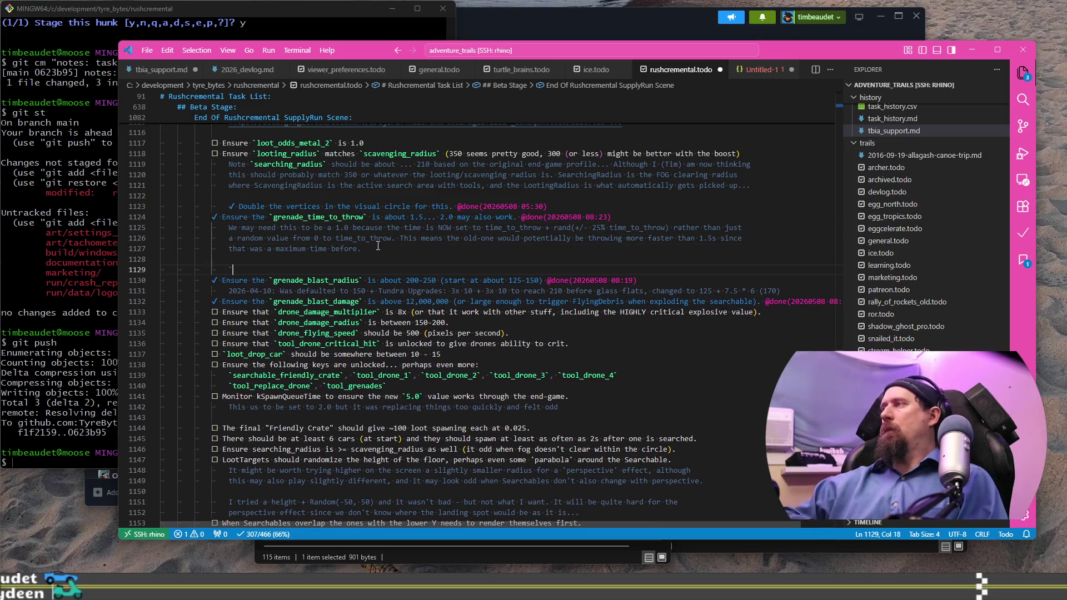
key("BackSpace")
type("2026-05-08: 1.0 is what we want.")
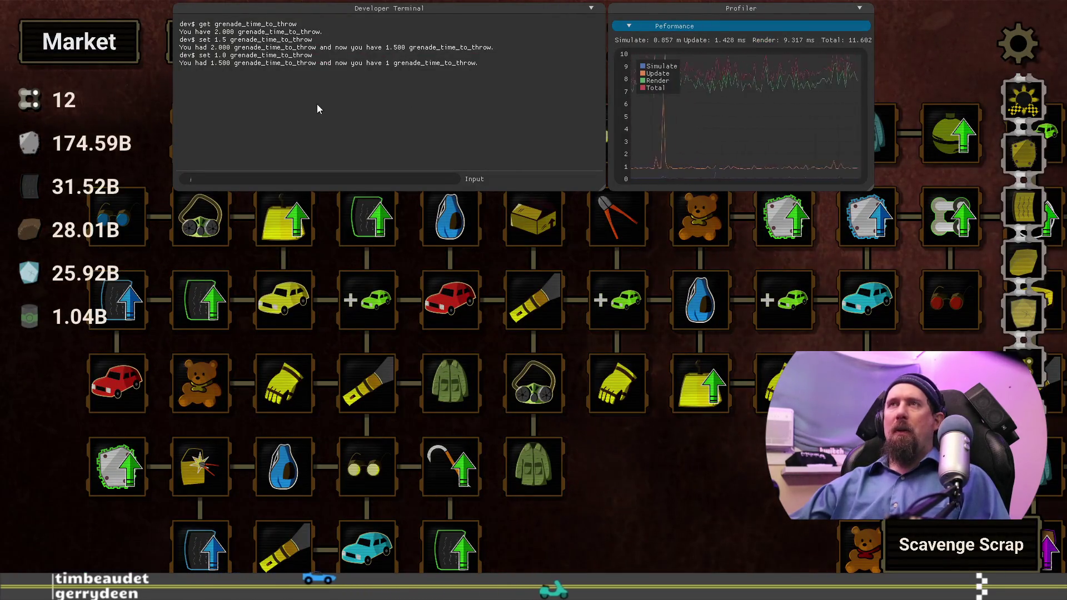
Step: Pan the tree to the Quick Throw grenade upgrade and launch the editor from the developer terminal
mouse_move(652, 506)
left_mouse_down()
mouse_move(475, 315)
mouse_move(445, 309)
left_mouse_up()
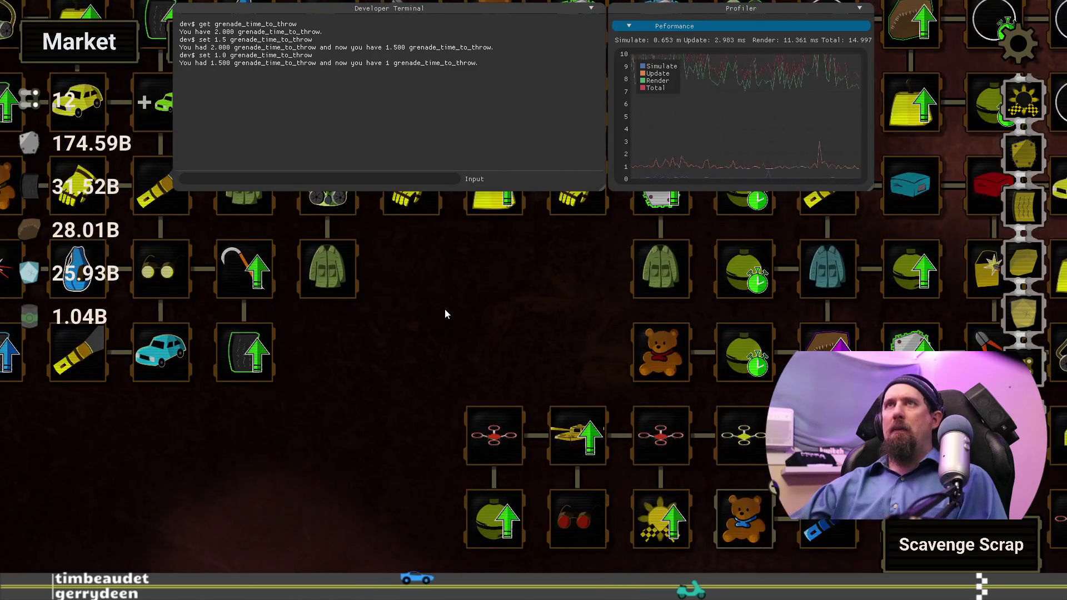
key("grave")
key("Down")
key("Right")
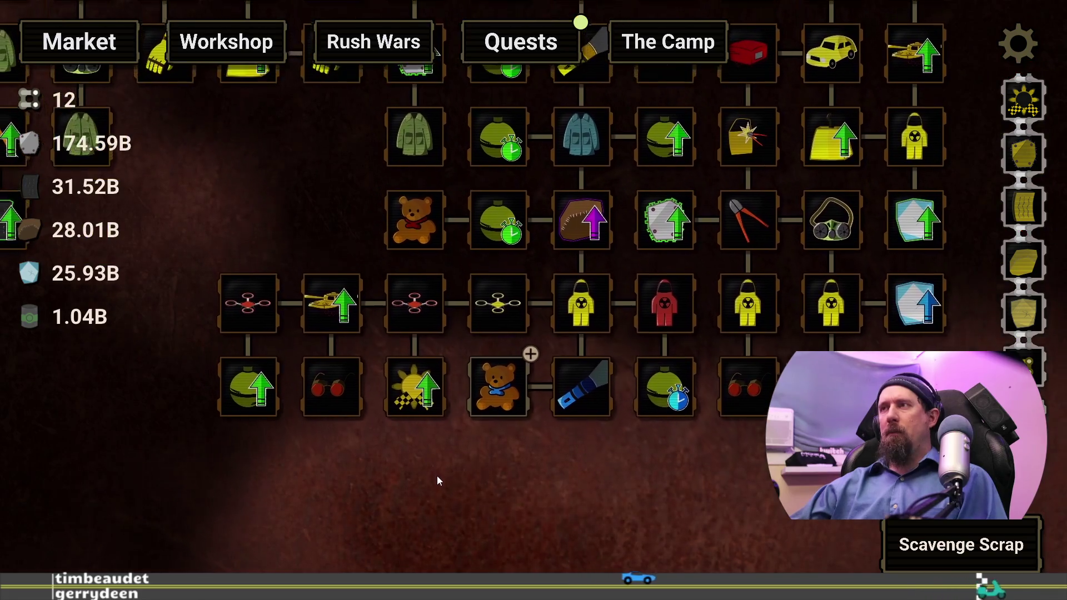
left_click_drag(437, 477, 457, 494)
left_click_drag(599, 465, 571, 572)
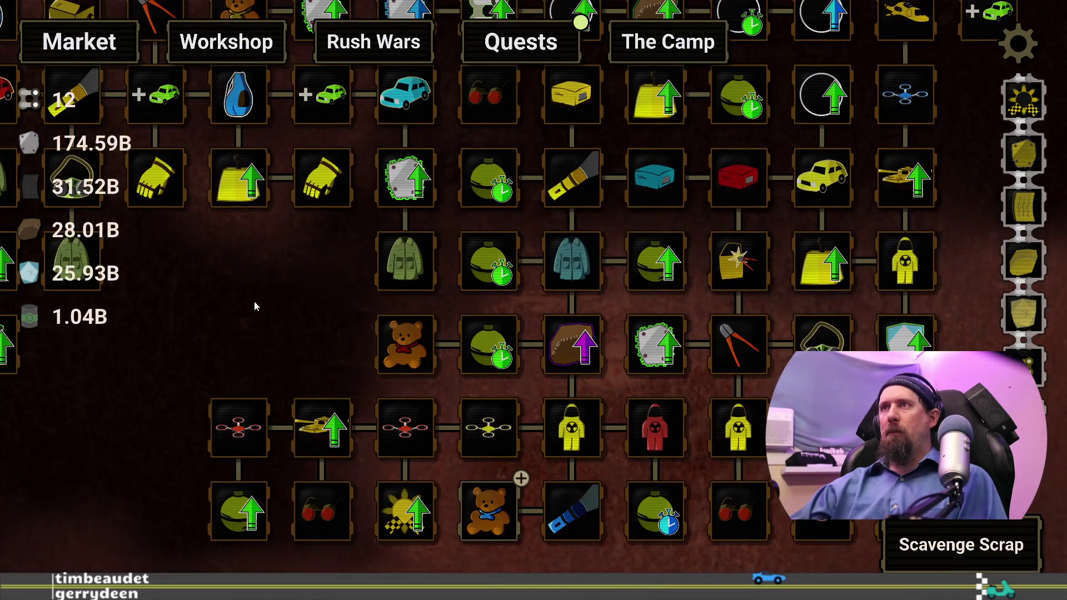
left_click_drag(253, 299, 273, 340)
mouse_move(510, 294)
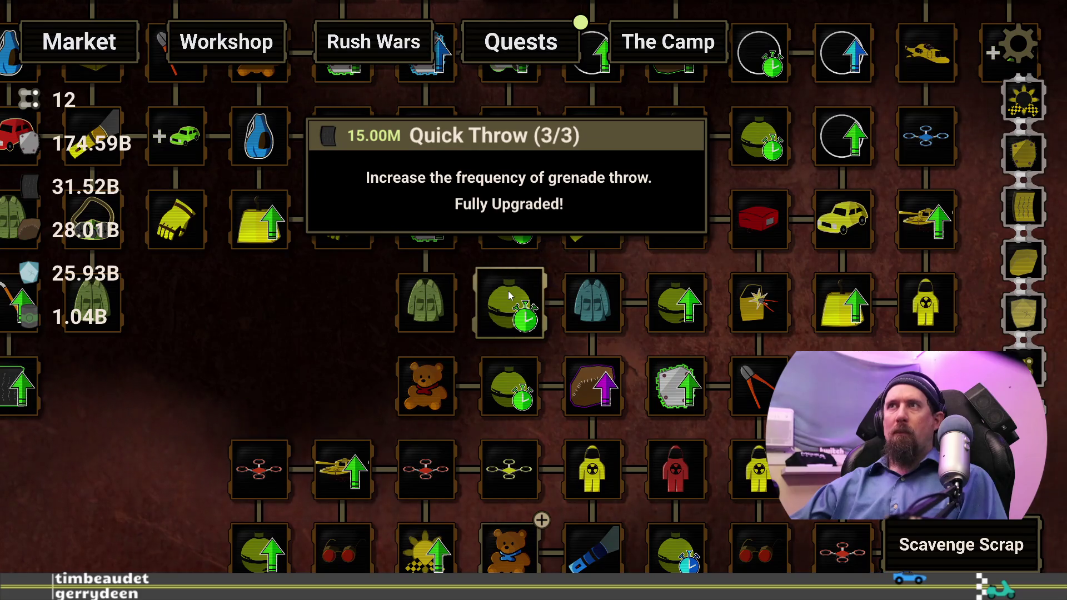
key("grave")
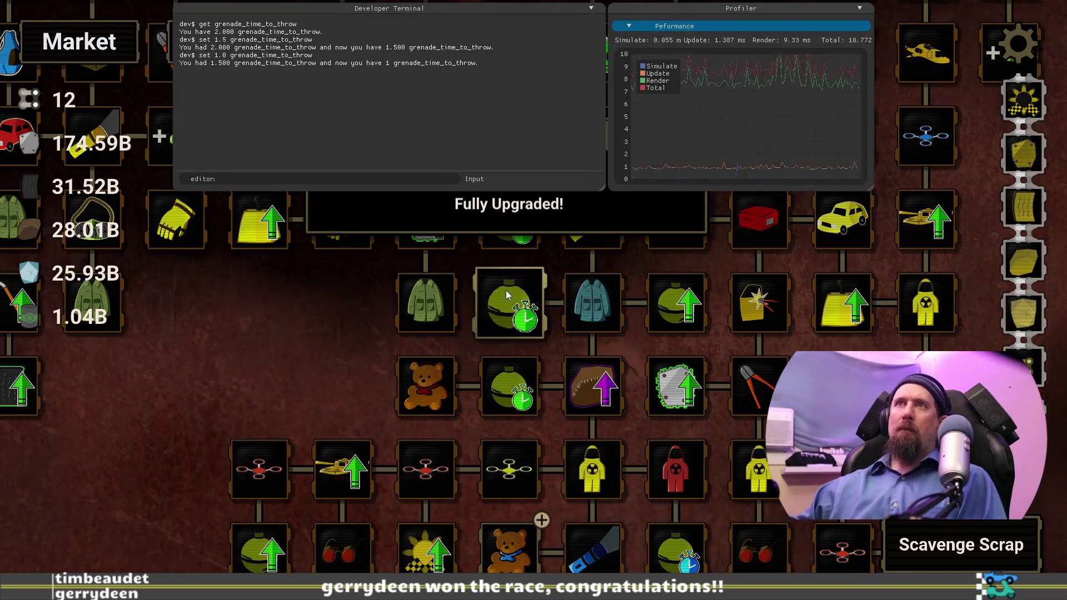
key("Return")
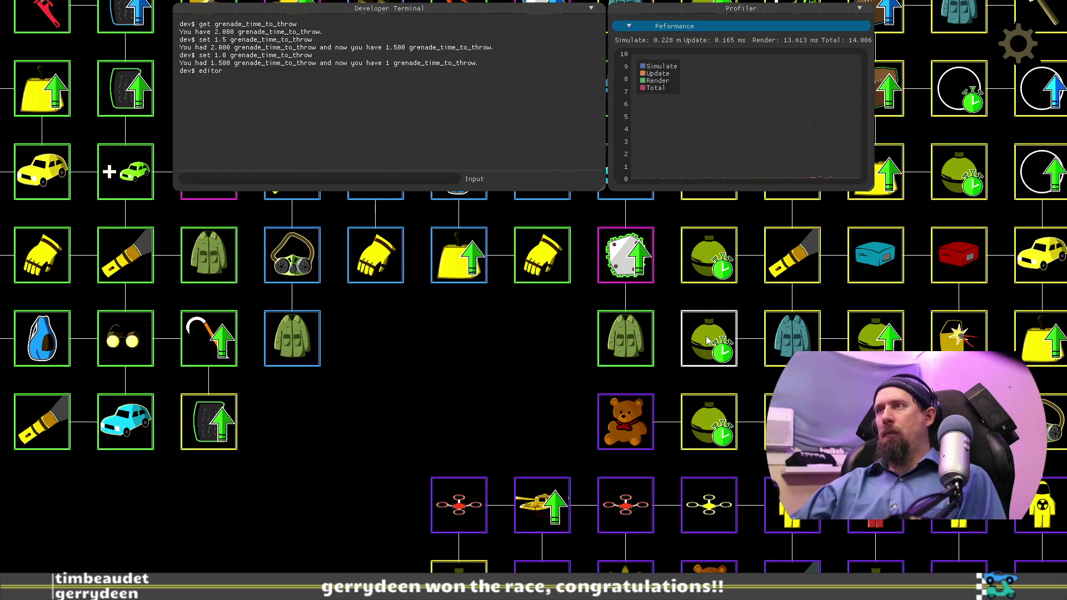
Step: Open the Quick Throw grenade node's settings in the Upgrade Editor panel
left_click(706, 341)
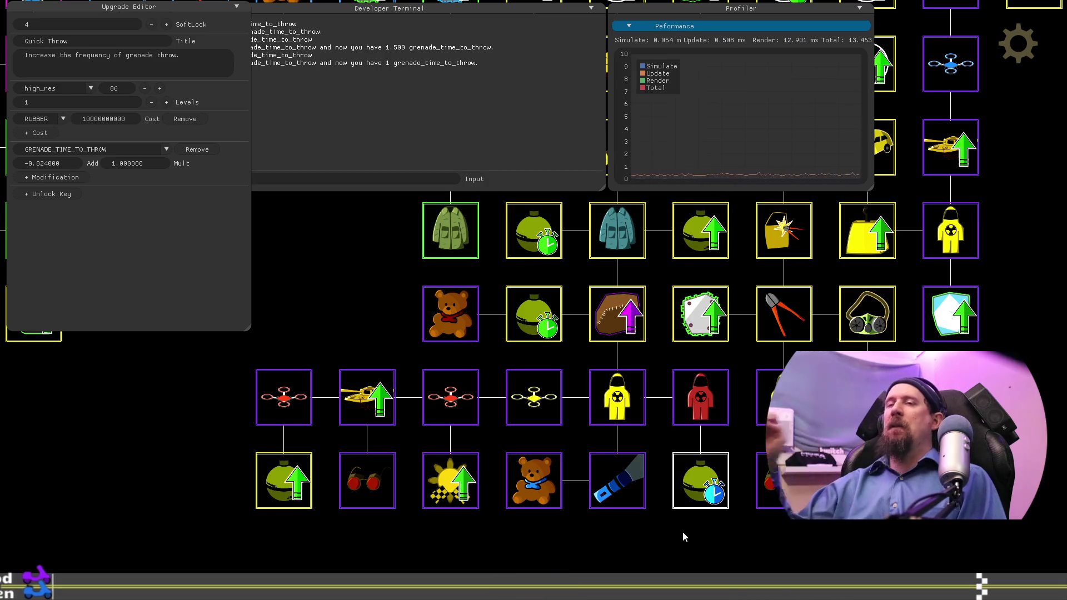
Step: Set Quick Throw's grenade-time modifier to Add 0 and Mult 0.5
mouse_move(683, 532)
left_mouse_down()
mouse_move(766, 520)
mouse_move(873, 556)
left_mouse_up()
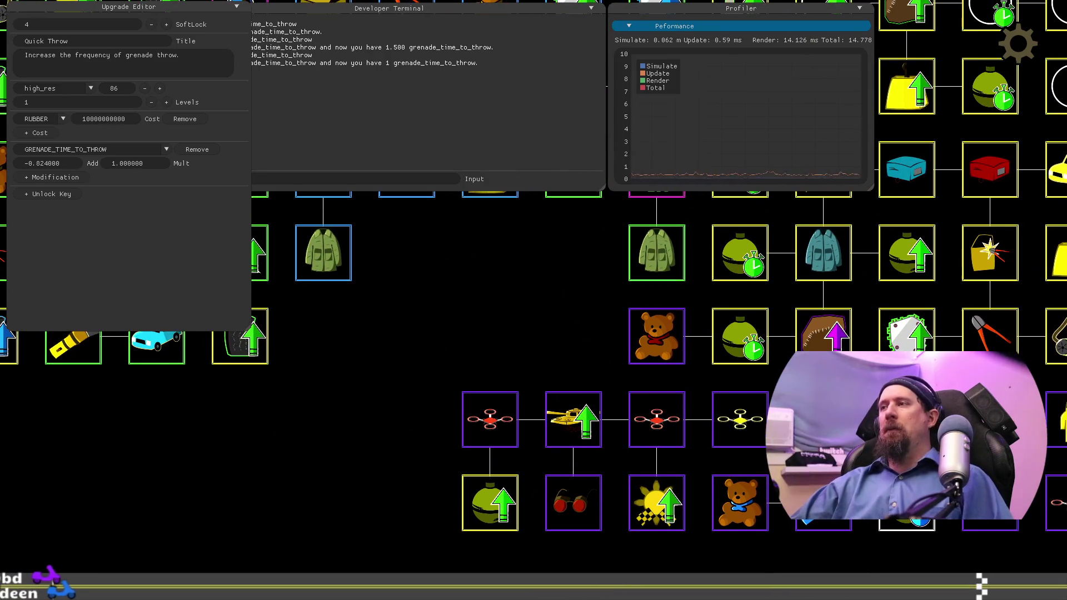
left_click(334, 528)
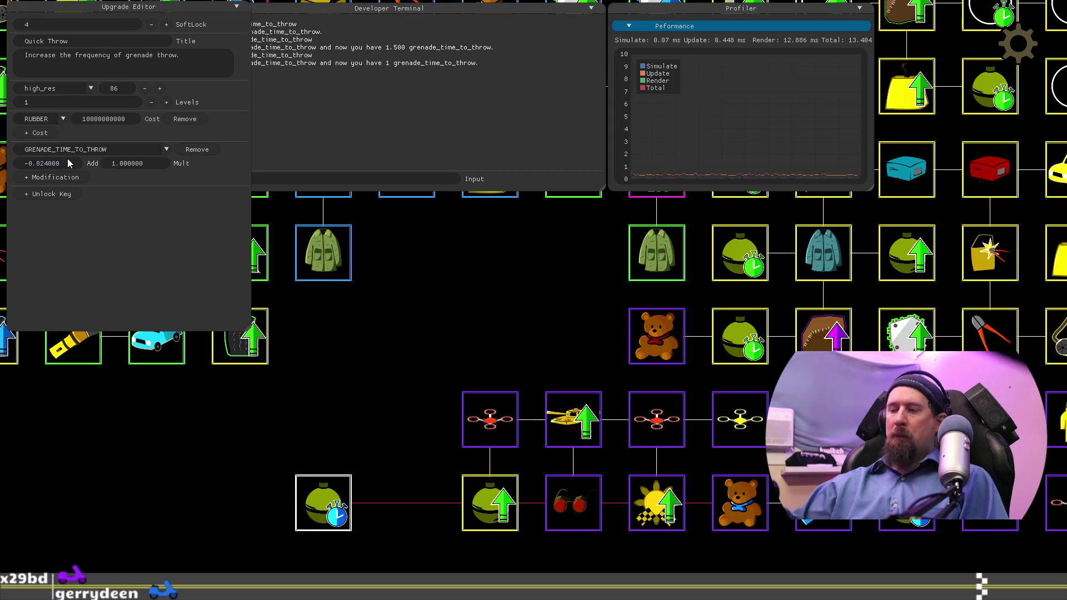
key("ctrl+a")
type("0")
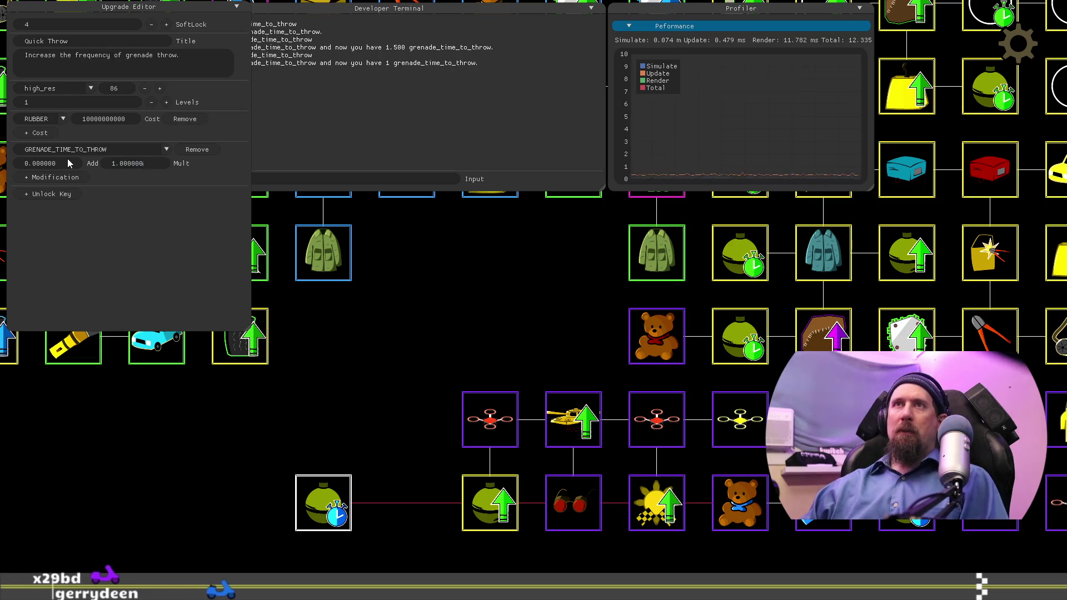
left_click(133, 164)
key("BackSpace")
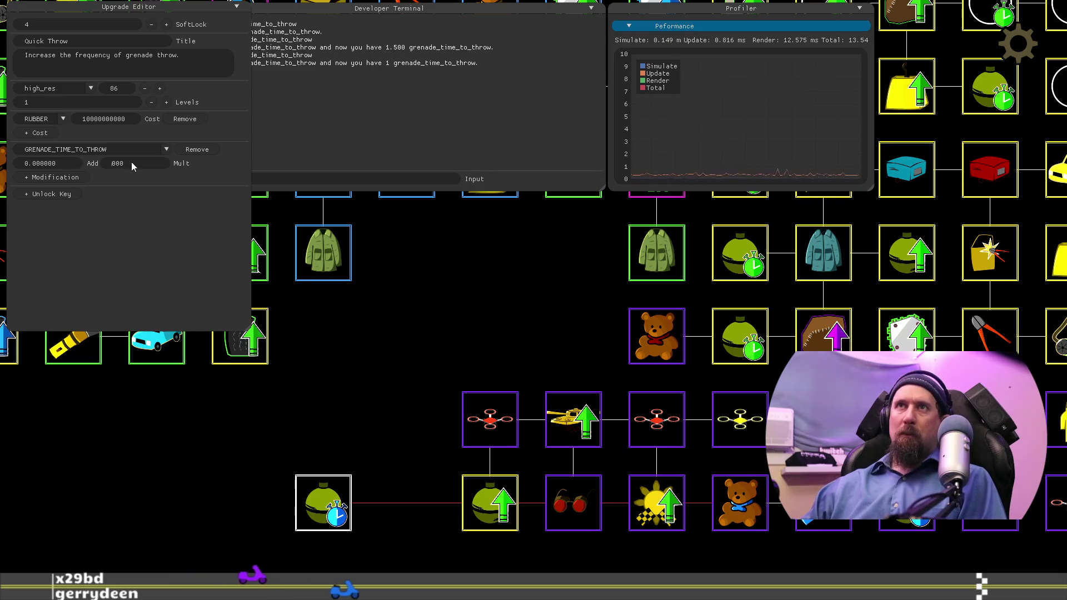
type("0.5")
key("Return")
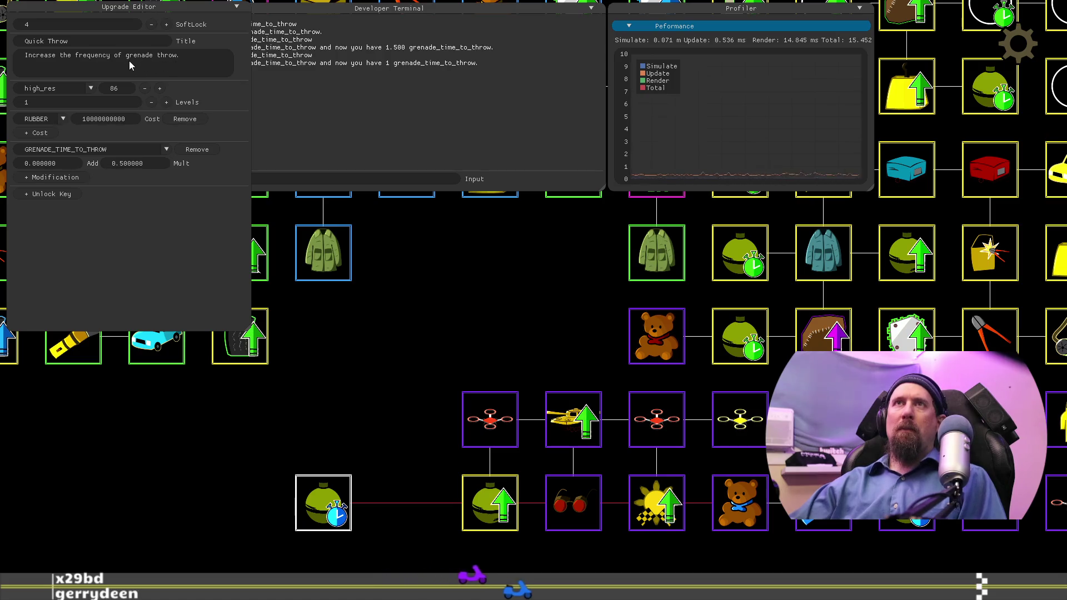
Step: Move the Quick Throw node to the bottom row's left end, beside the grenade upgrade
left_click_drag(393, 551, 452, 484)
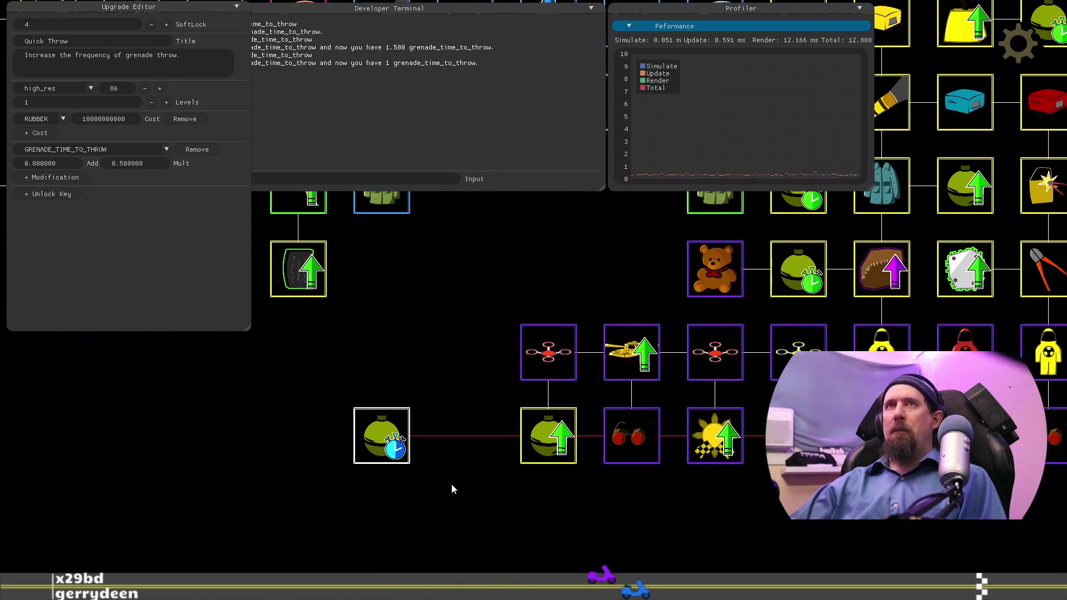
left_click_drag(405, 453, 428, 451)
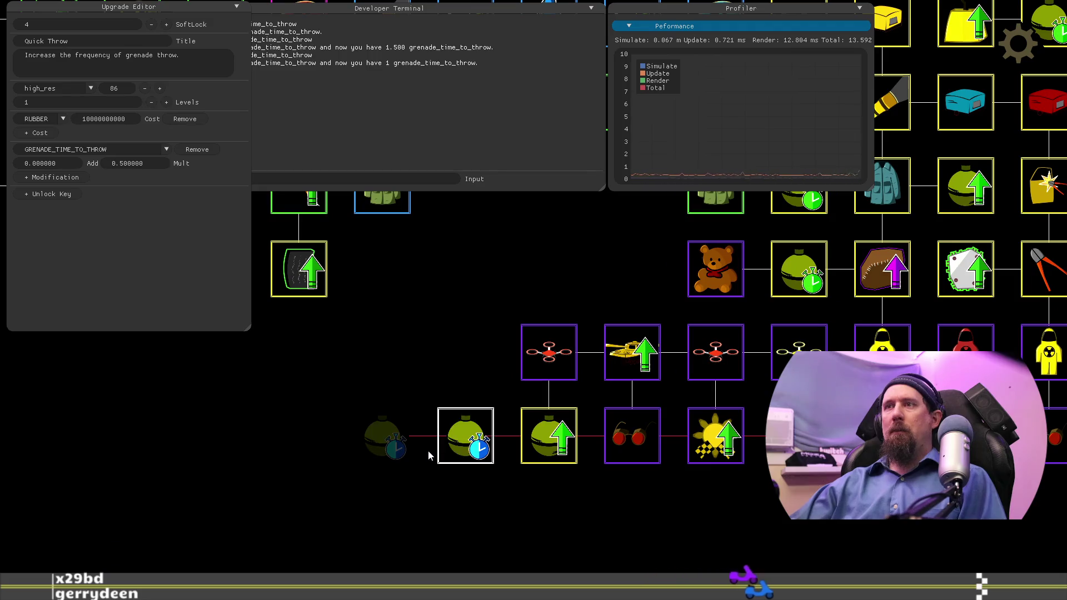
left_click(606, 527)
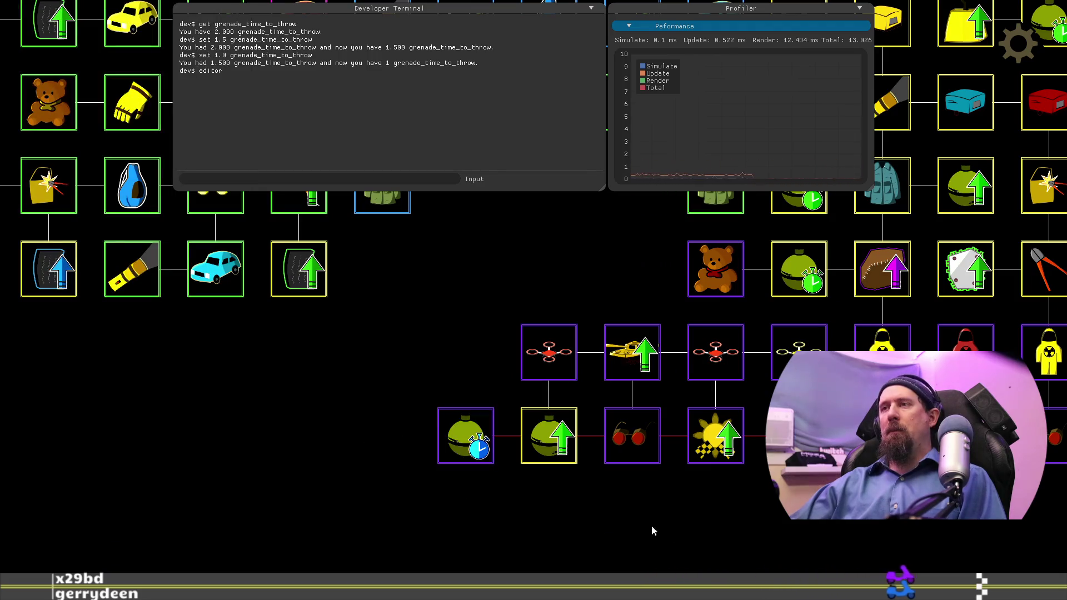
left_click_drag(687, 528, 818, 536)
left_click_drag(739, 529, 638, 485)
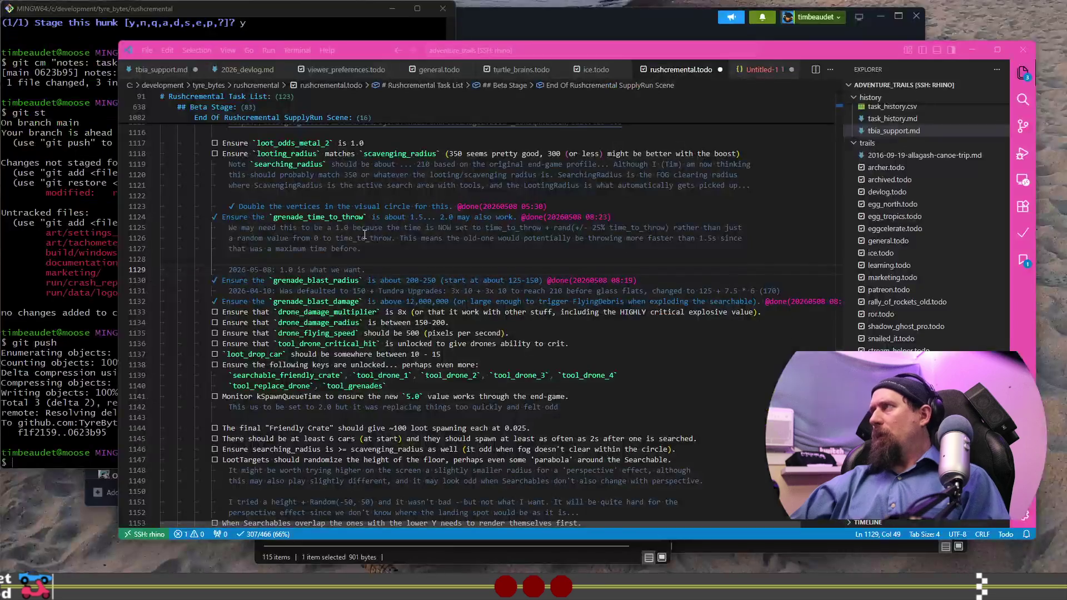
left_click(350, 264)
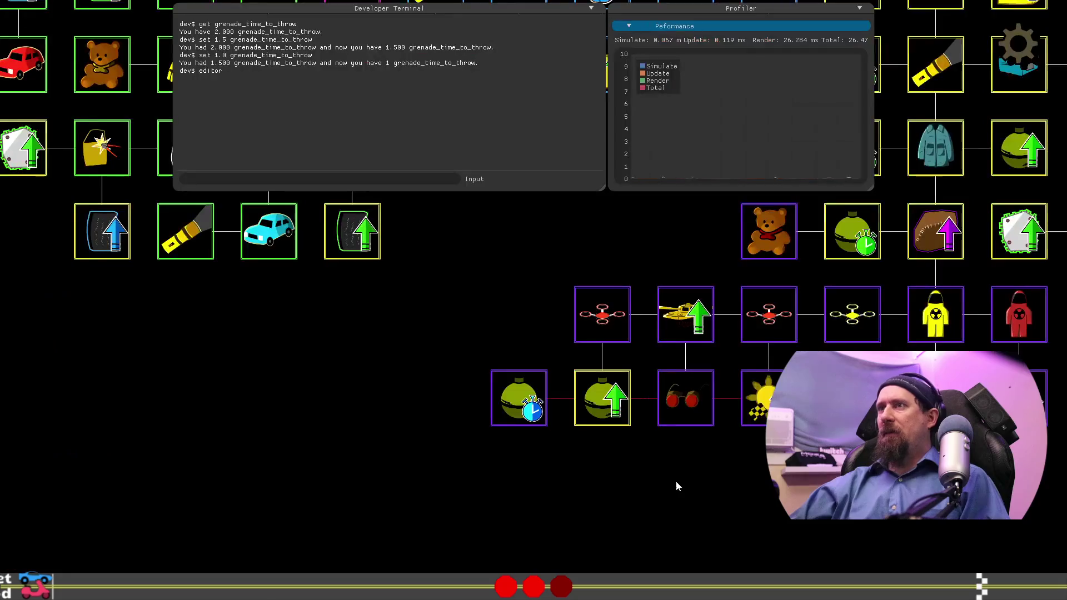
Step: Inspect the coach cluster's Quick Throw settings and the other Quick Throw grenade node
scroll(938, 300, "down", 5)
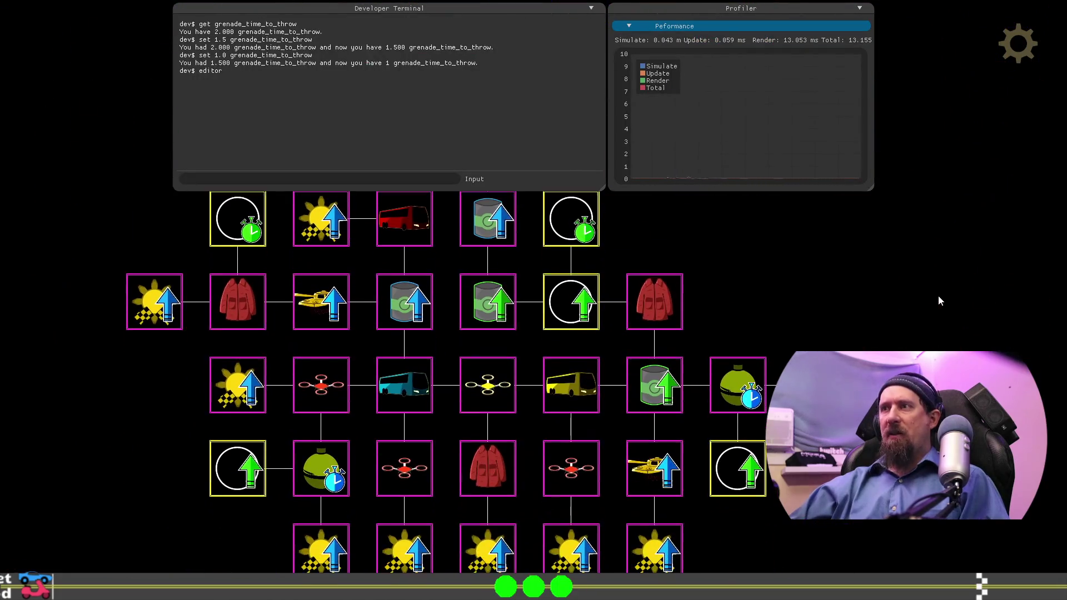
left_click(739, 392)
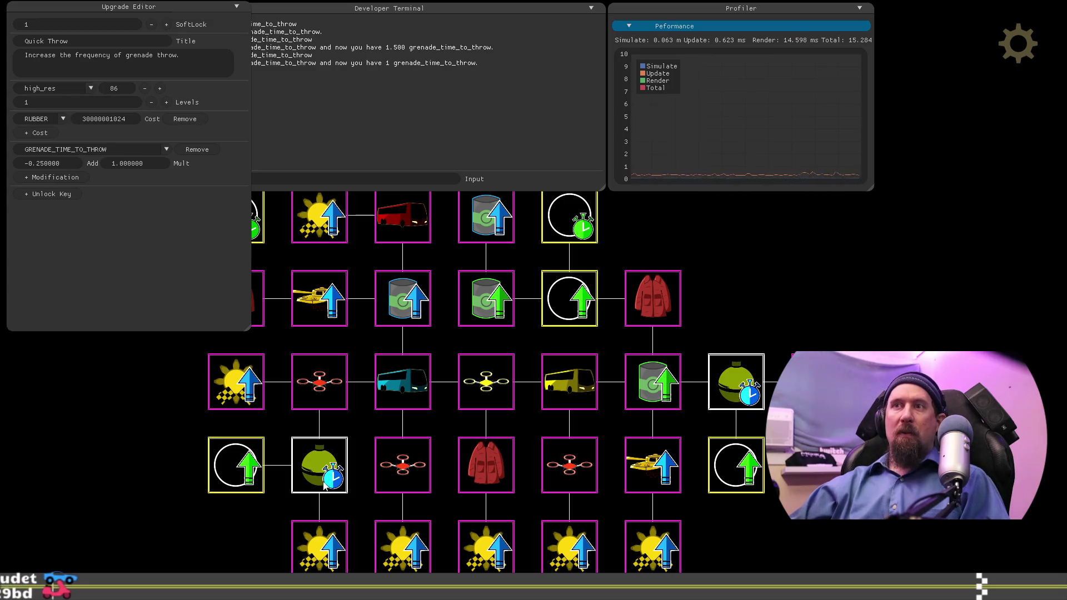
mouse_move(805, 543)
left_mouse_down()
mouse_move(971, 559)
mouse_move(968, 599)
mouse_move(842, 599)
mouse_move(834, 511)
mouse_move(821, 557)
left_mouse_up()
mouse_move(896, 298)
left_mouse_down()
mouse_move(860, 384)
mouse_move(797, 364)
mouse_move(867, 317)
mouse_move(712, 521)
mouse_move(768, 510)
mouse_move(786, 521)
mouse_move(763, 558)
left_mouse_up()
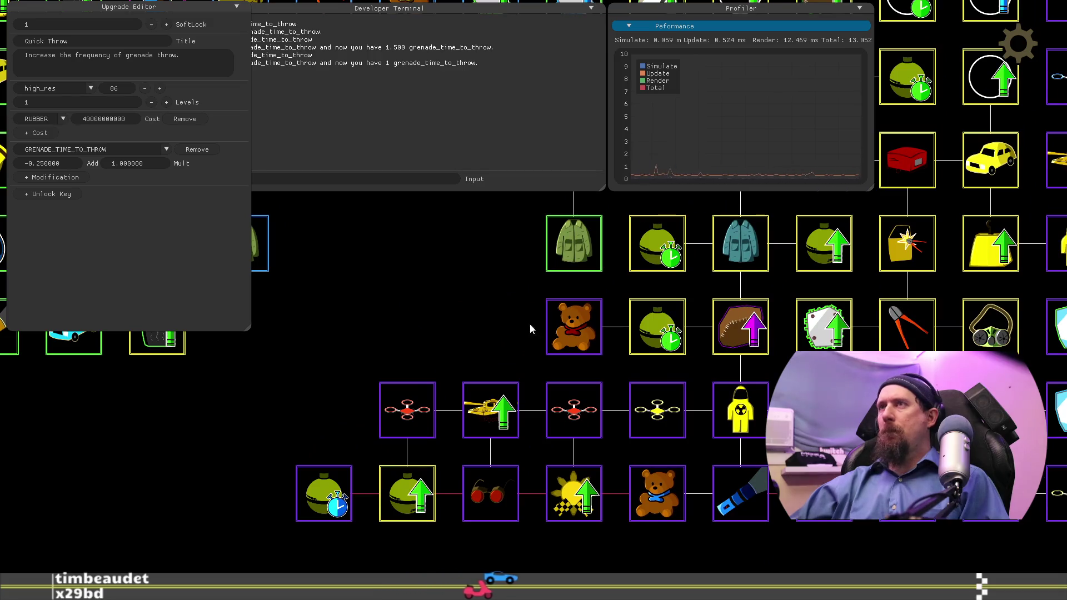
Step: Move the Leather Jacket upgrade from the lower cluster to the left end of the drone row
key("grave")
mouse_move(877, 558)
left_mouse_down()
mouse_move(812, 539)
mouse_move(852, 532)
left_mouse_up()
key("Left")
key("Down")
key("Left")
key("Down")
left_click(685, 561)
left_click_drag(685, 562, 598, 61)
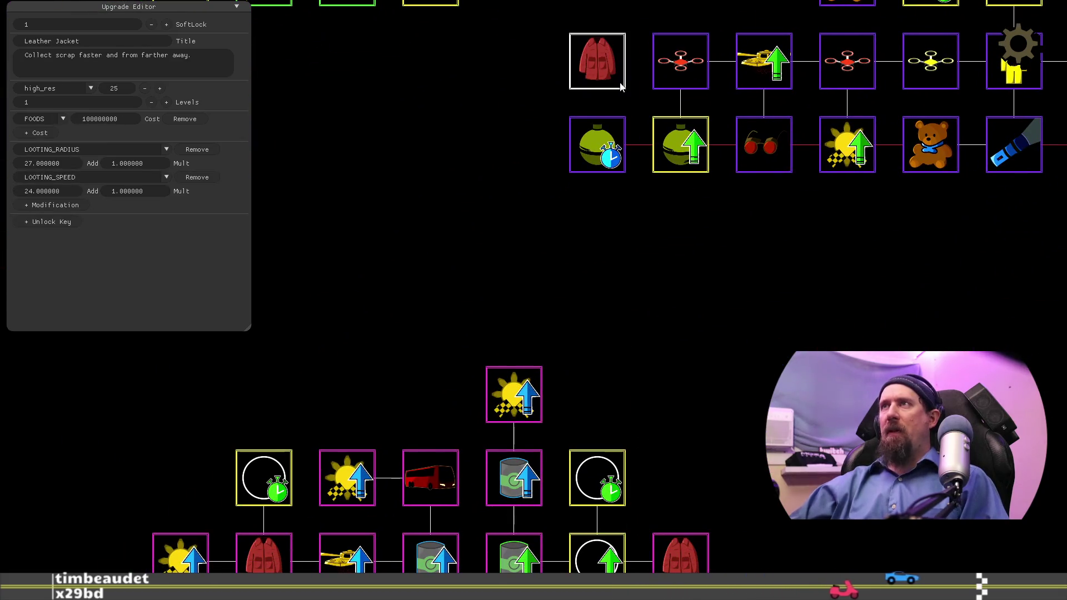
Step: Pan back up to the main tree and bring the developer terminal back up
key("Right")
key("Up")
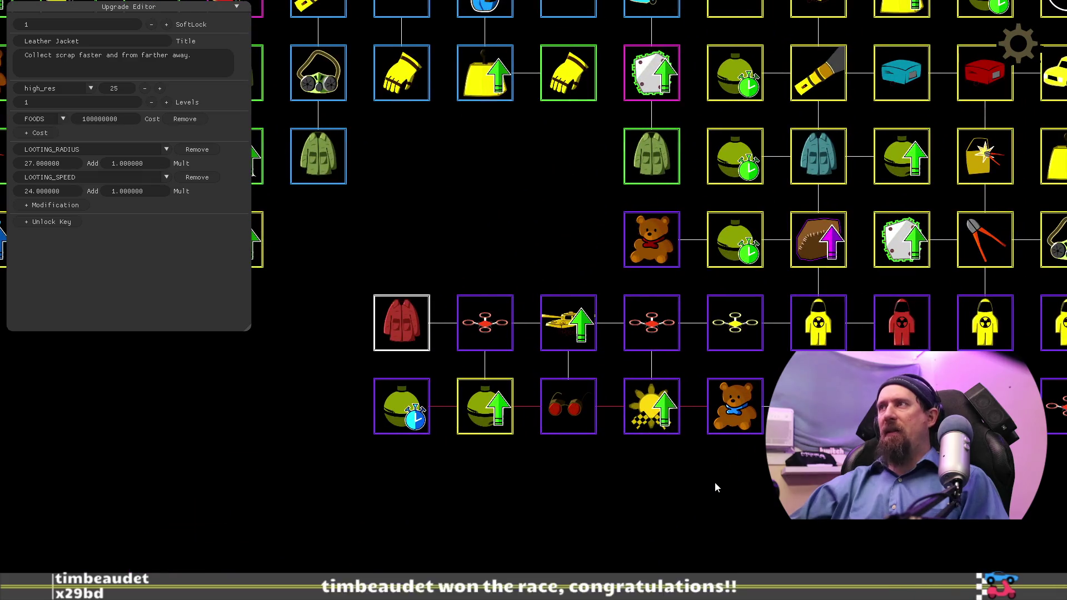
key("Right")
key("Up")
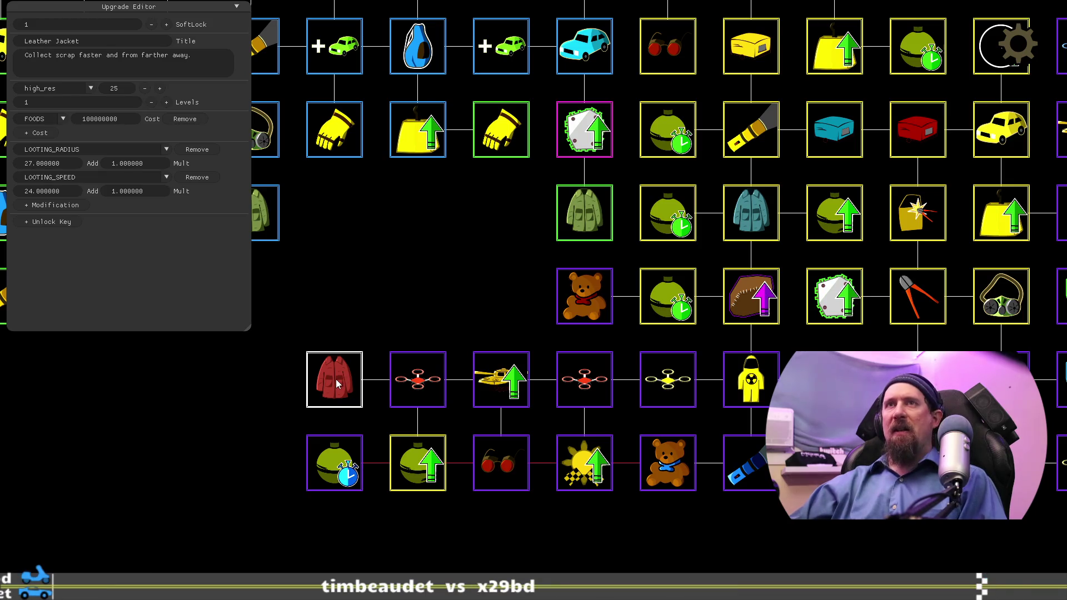
left_click_drag(405, 272, 508, 202)
key("grave")
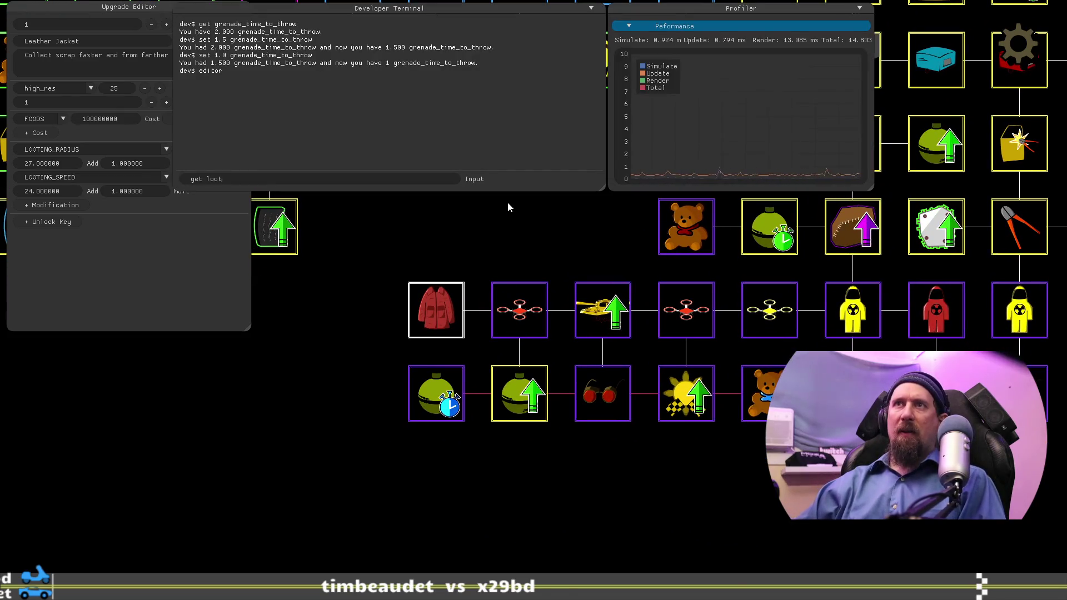
Step: List the loot stat names, confirm looting_radius is 200, and check the task list
key("Tab")
key("Tab")
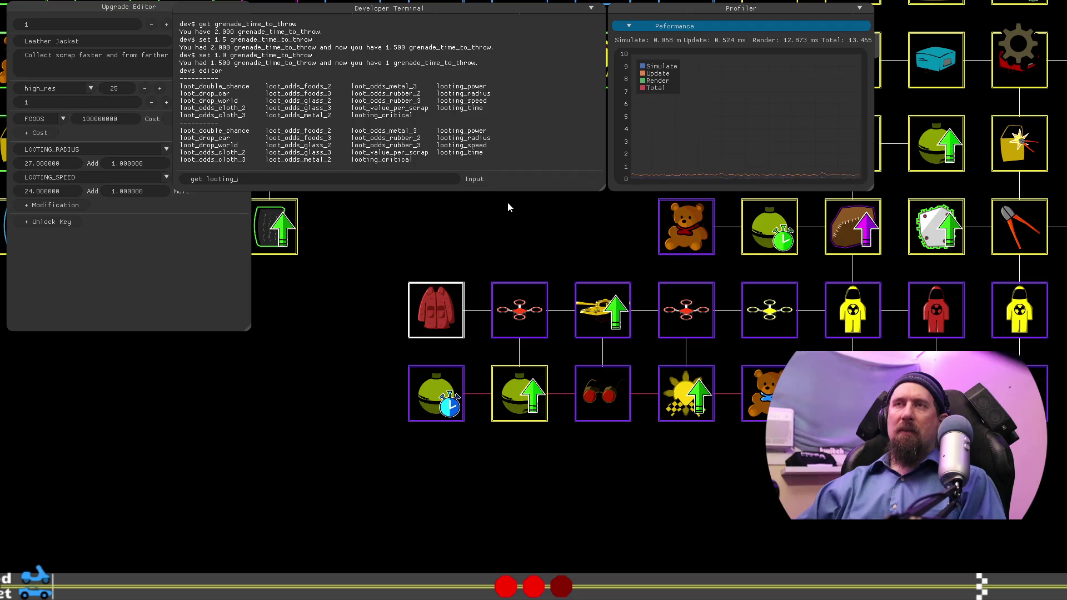
type("dius")
key("Return")
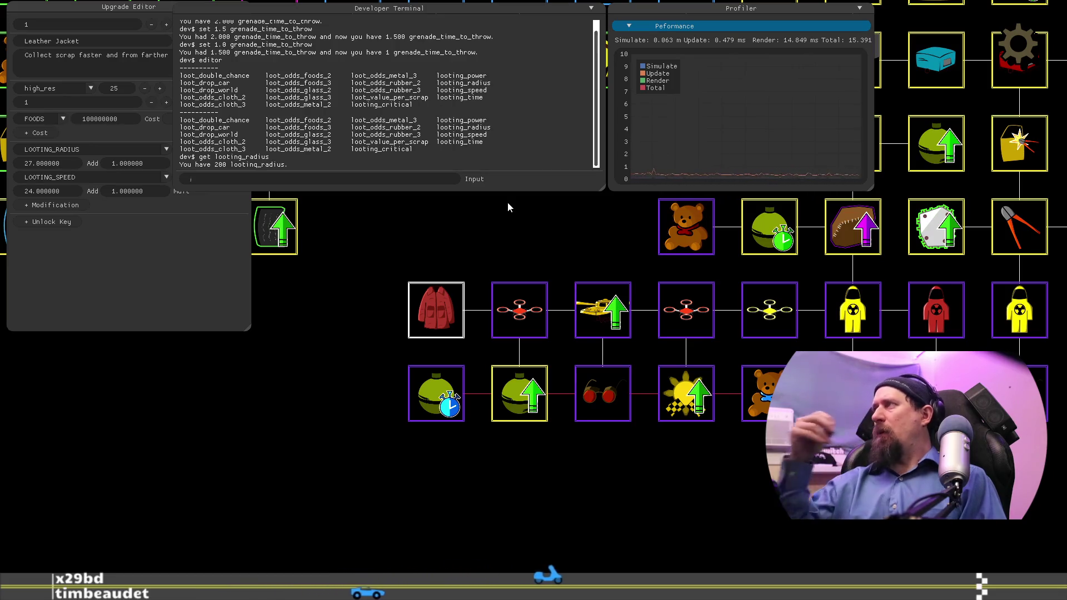
key("alt+Tab")
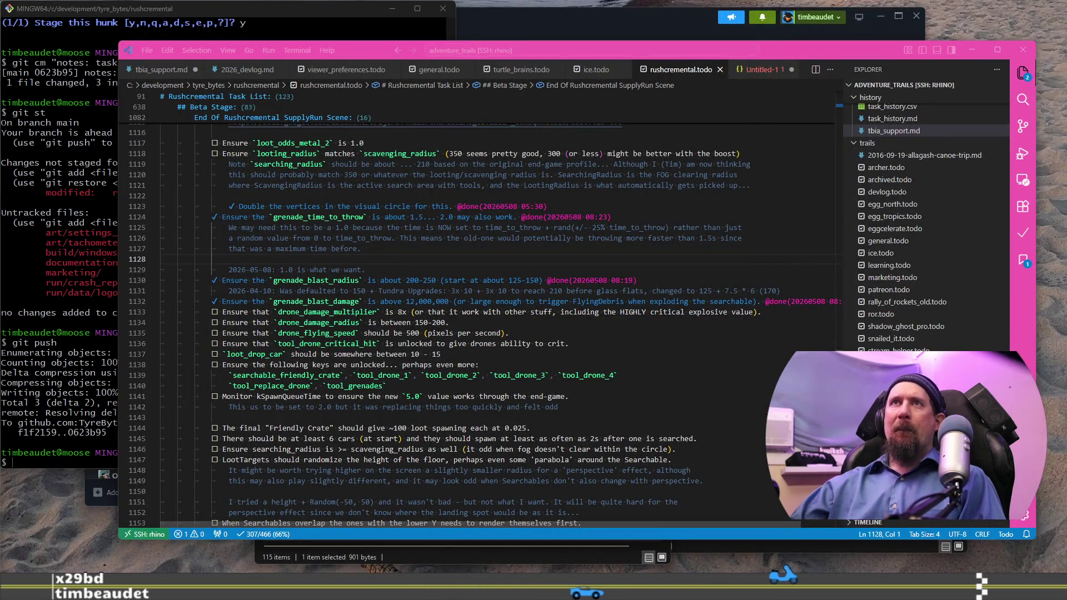
key("alt+Tab")
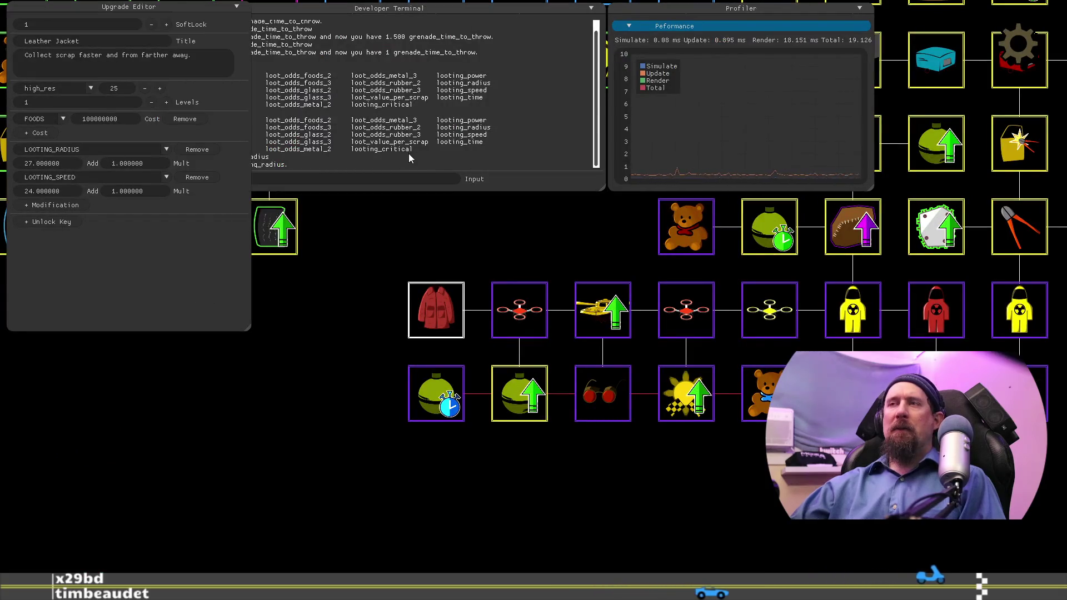
Step: Remove Leather Jacket's LOOTING_SPEED modifier, leaving only LOOTING_RADIUS at Add 27, Mult 1
mouse_move(456, 480)
left_mouse_down()
mouse_move(628, 499)
mouse_move(739, 578)
left_mouse_up()
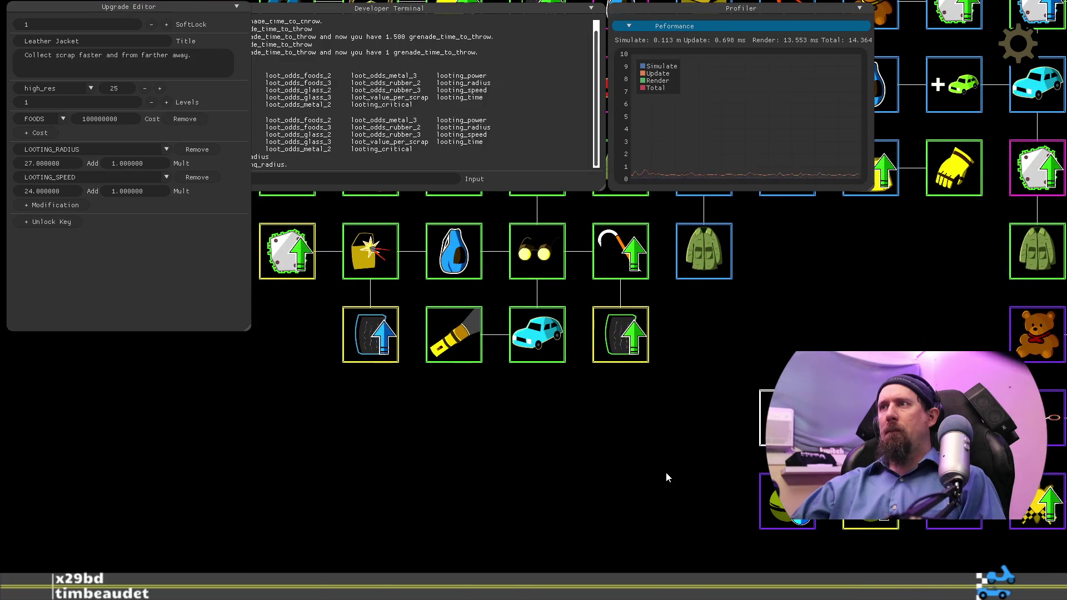
left_click_drag(666, 472, 660, 435)
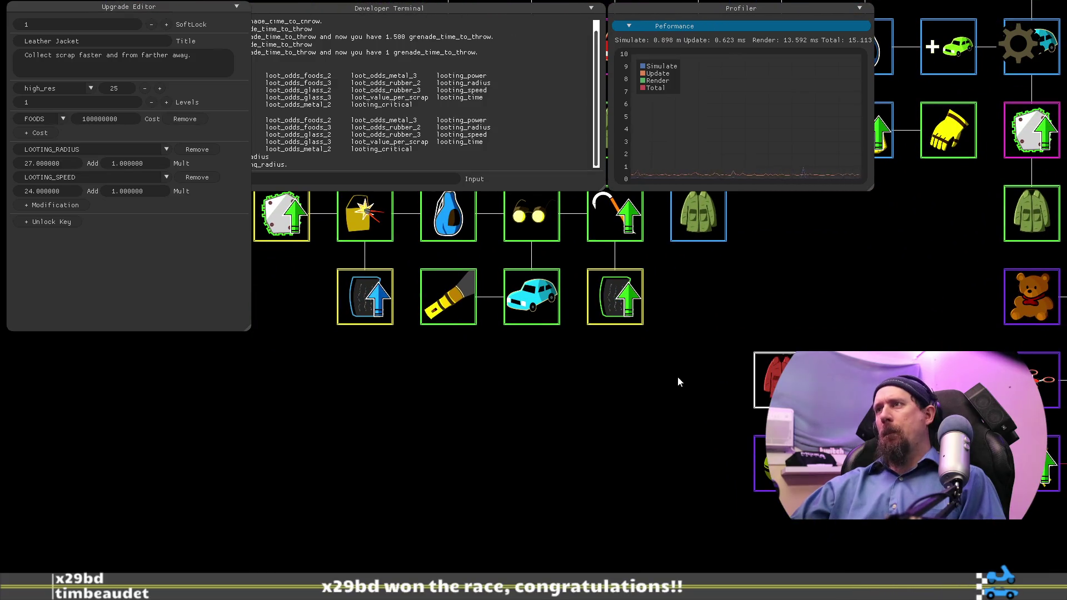
mouse_move(507, 383)
left_mouse_down()
mouse_move(551, 333)
mouse_move(400, 426)
left_mouse_up()
mouse_move(588, 417)
left_mouse_down()
mouse_move(461, 419)
mouse_move(447, 458)
mouse_move(813, 394)
mouse_move(784, 361)
mouse_move(877, 393)
mouse_move(499, 376)
left_mouse_up()
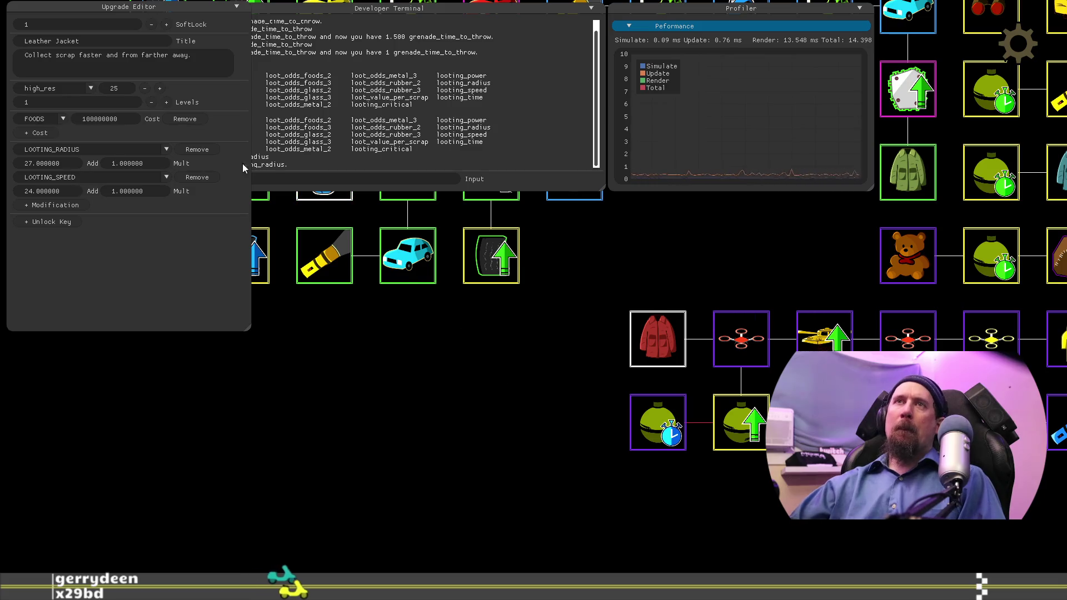
left_click(209, 178)
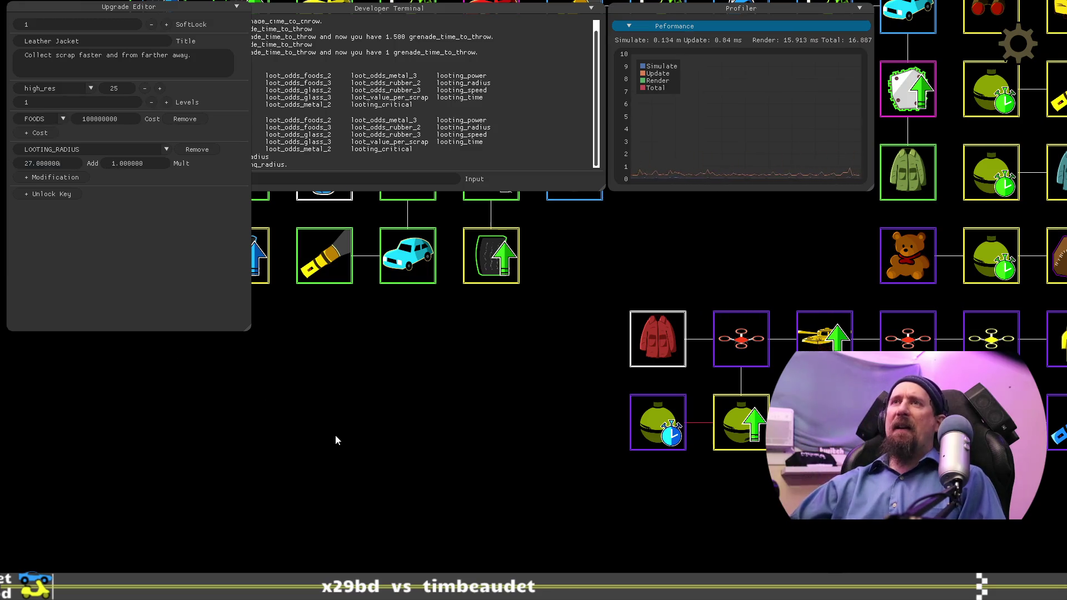
Step: Query searching_radius in the developer terminal, which reports 198
left_click_drag(335, 434, 476, 439)
left_click(378, 183)
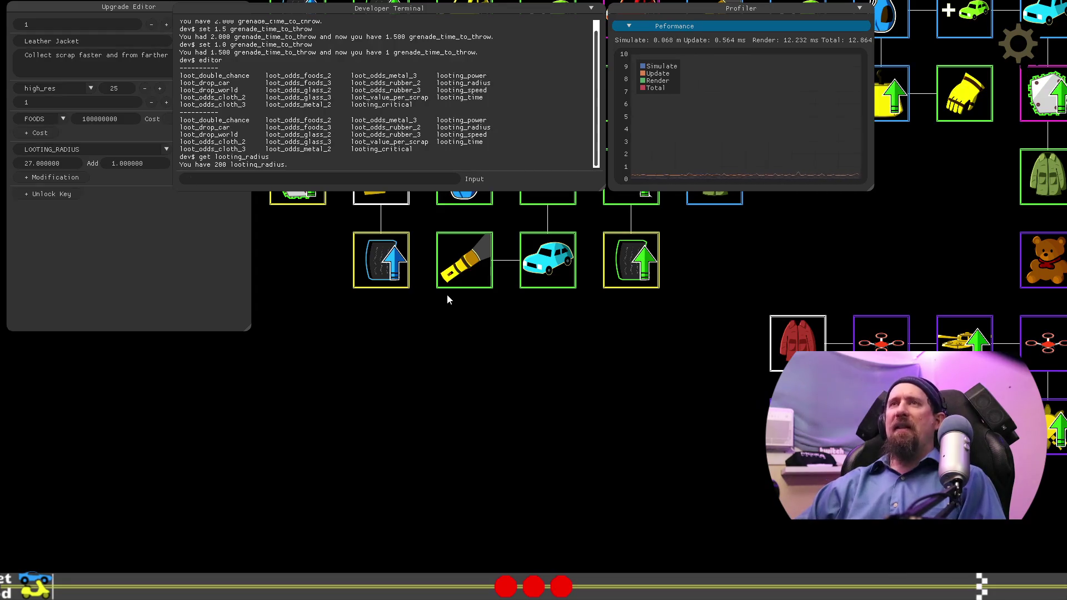
type("get lsearch")
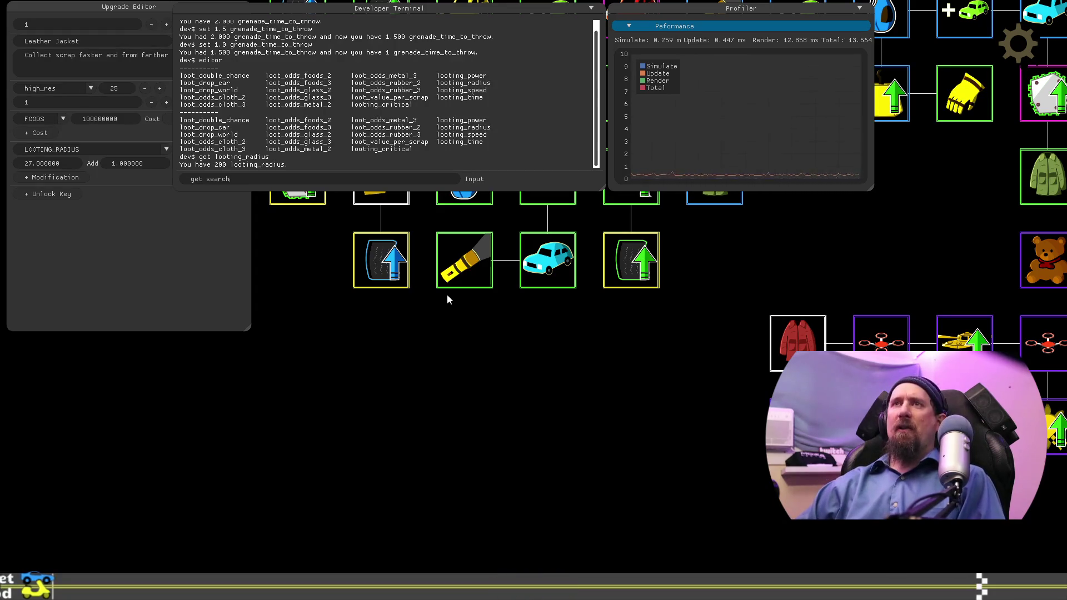
type("ing_")
key("Return")
key("Tab")
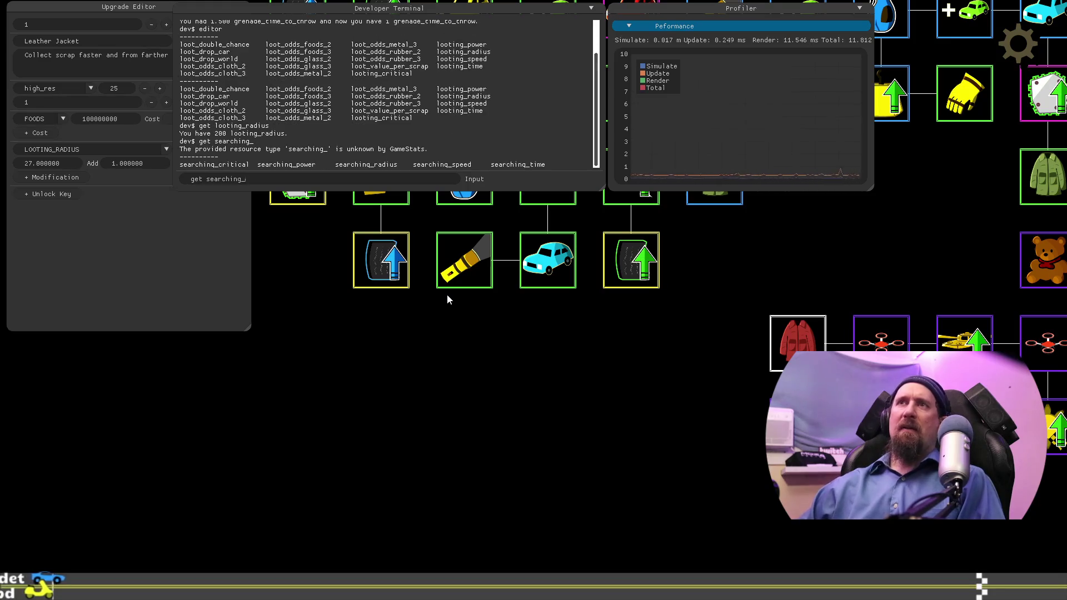
type("adius")
key("Return")
Step: Query scavenging_radius, consult the task list, then select Leather Jacket's LOOTING_RADIUS amount
type("g")
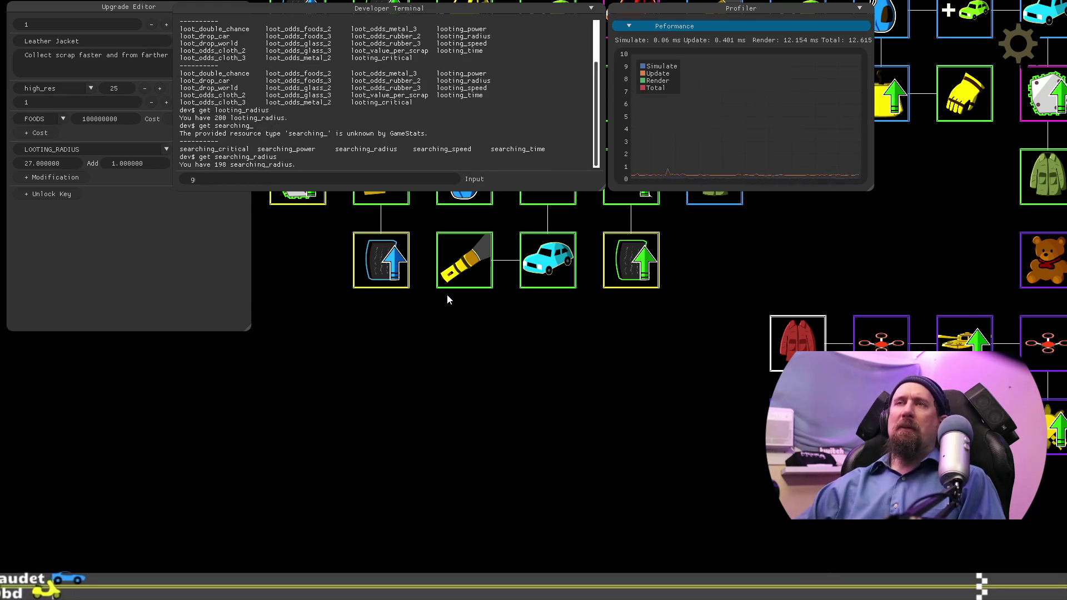
type("et scavenging_")
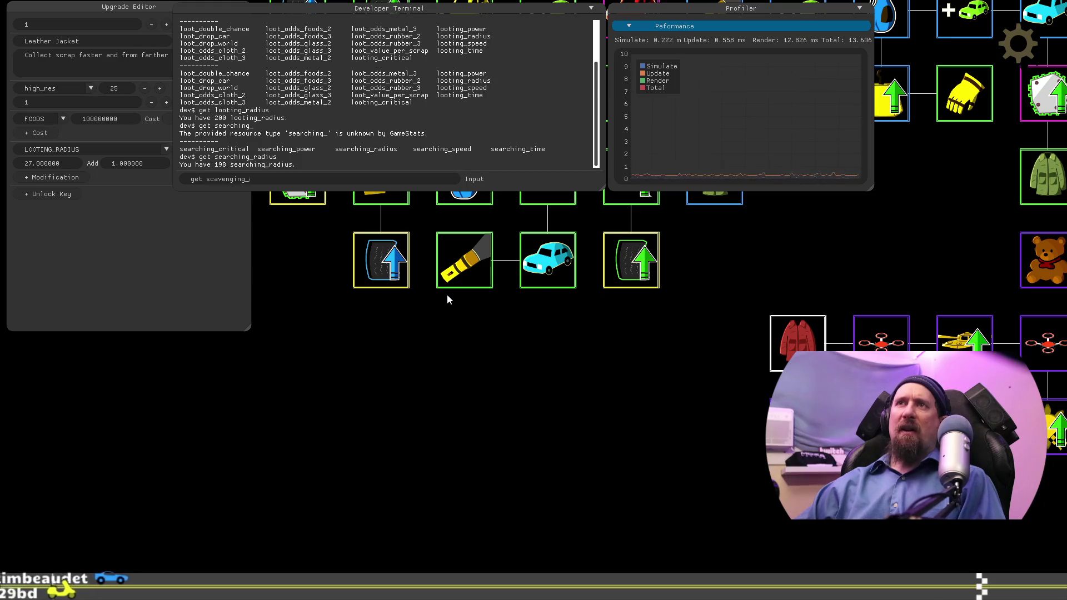
type("radius")
key("Return")
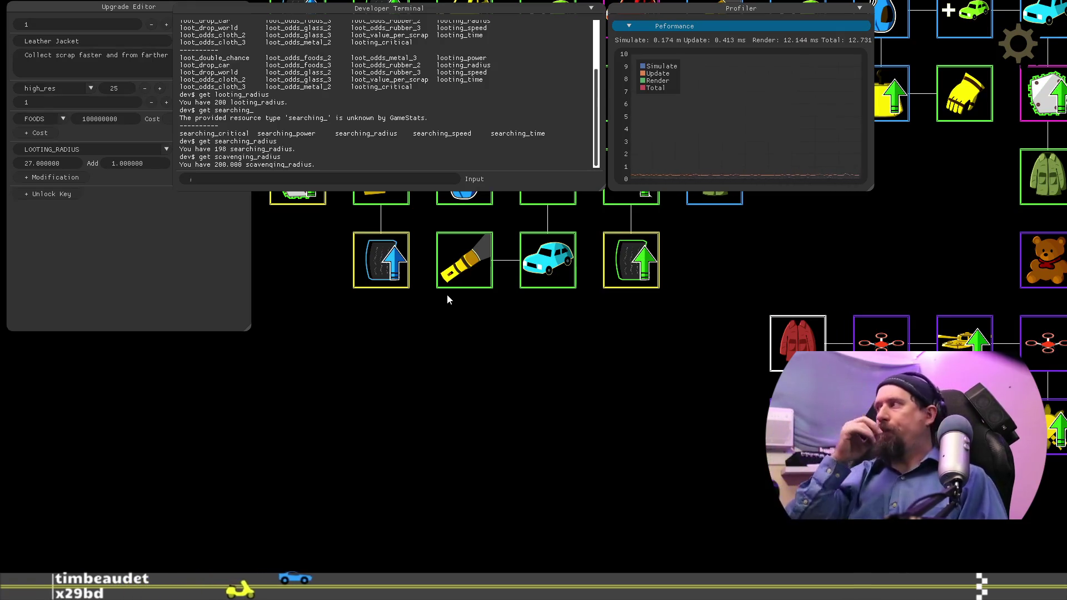
key("alt+Tab")
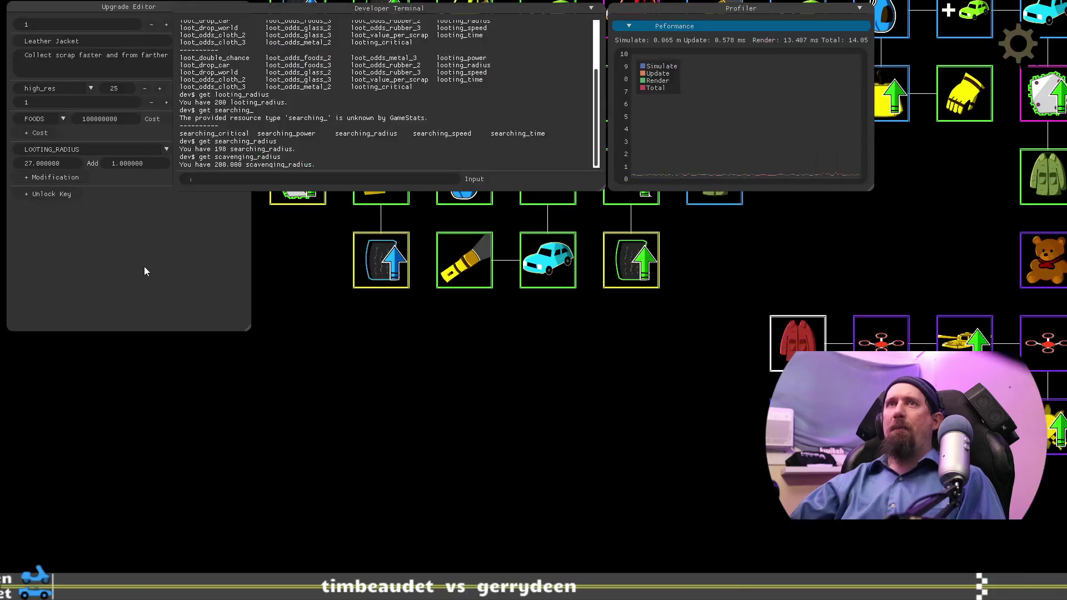
left_click(73, 162)
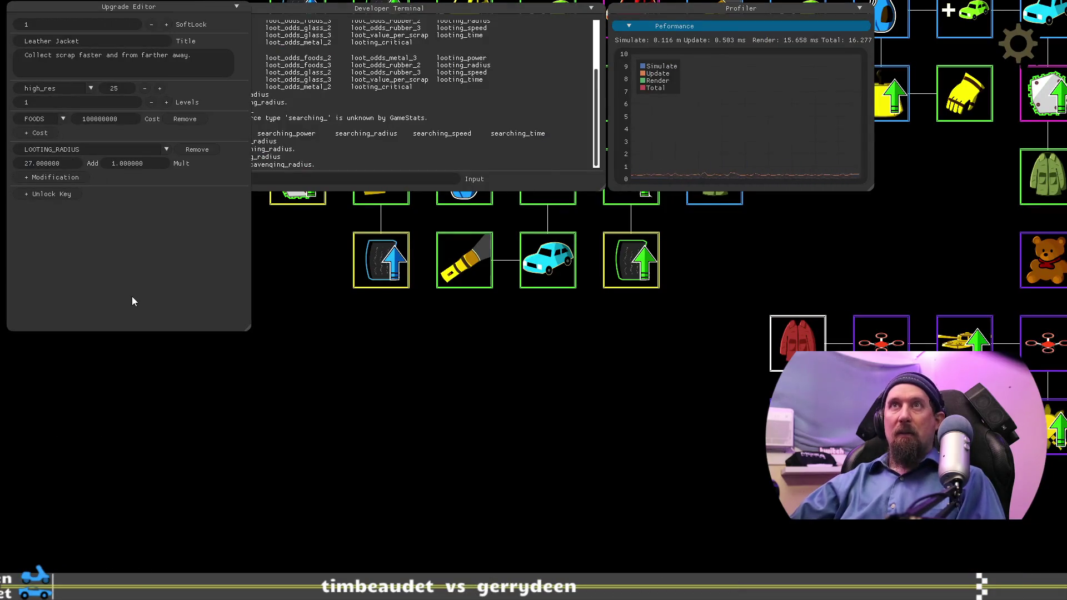
Step: Set Leather Jacket's LOOTING_RADIUS to 50 and trim its description to 'Collect scrap from farther away.'
type("50")
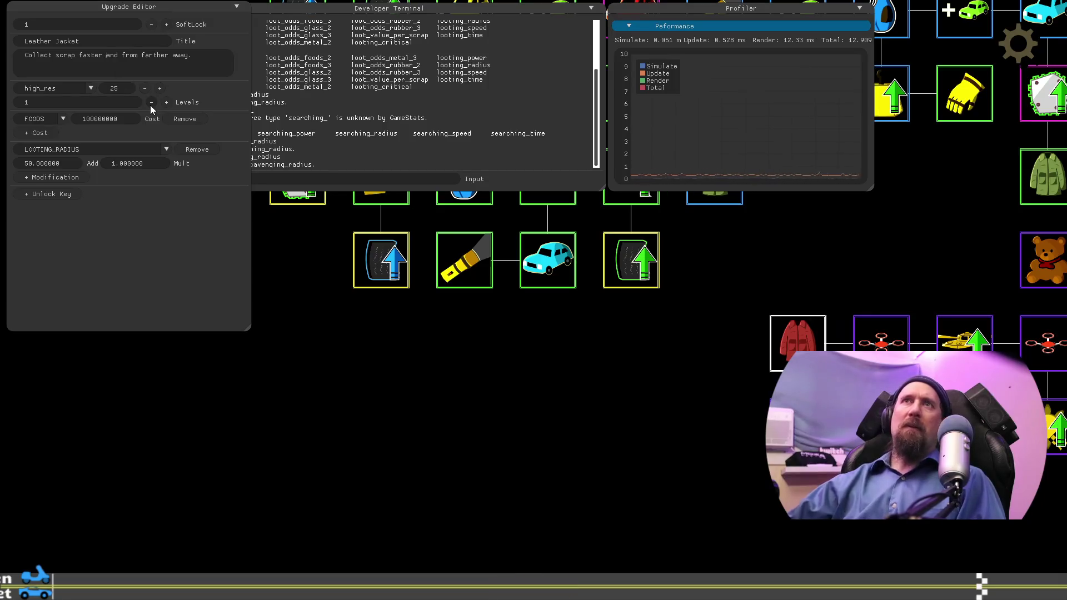
key("BackSpace")
key("BackSpace")
key("BackSpace")
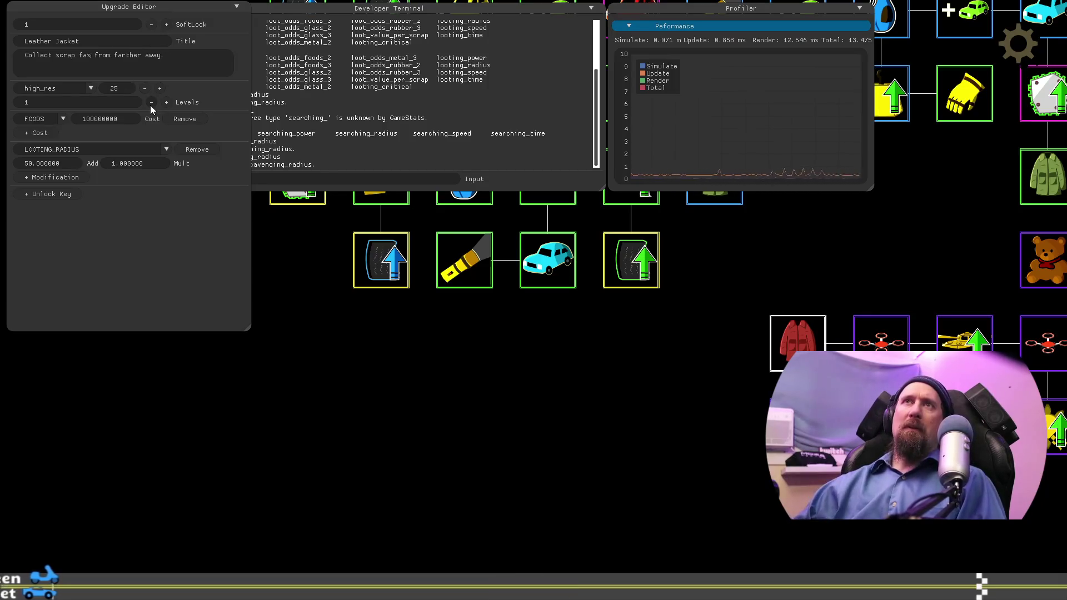
key("BackSpace")
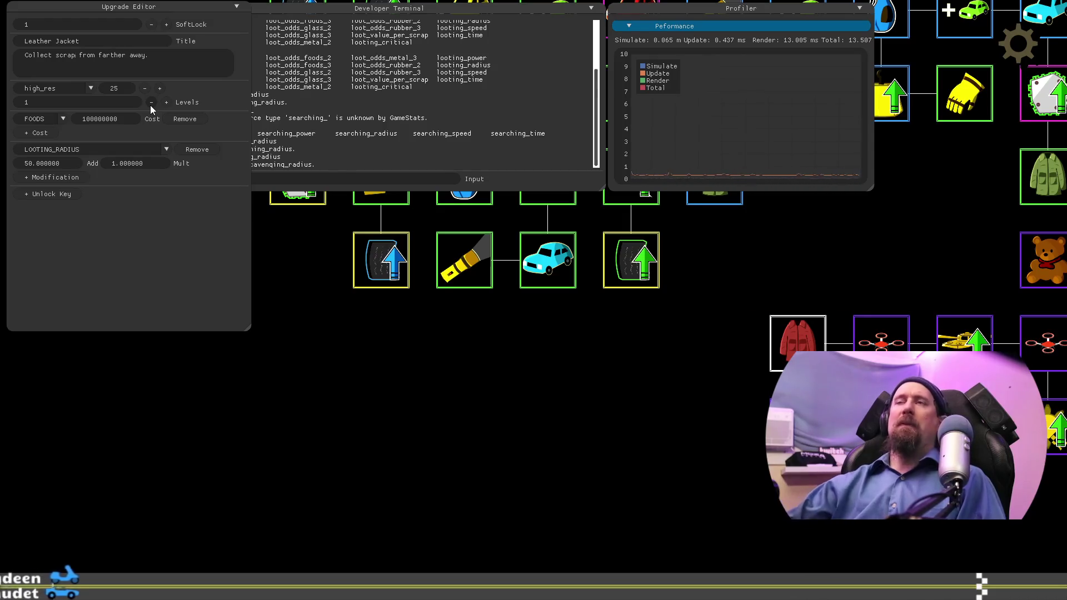
mouse_move(839, 235)
left_mouse_down()
mouse_move(648, 334)
mouse_move(605, 386)
mouse_move(615, 352)
left_mouse_up()
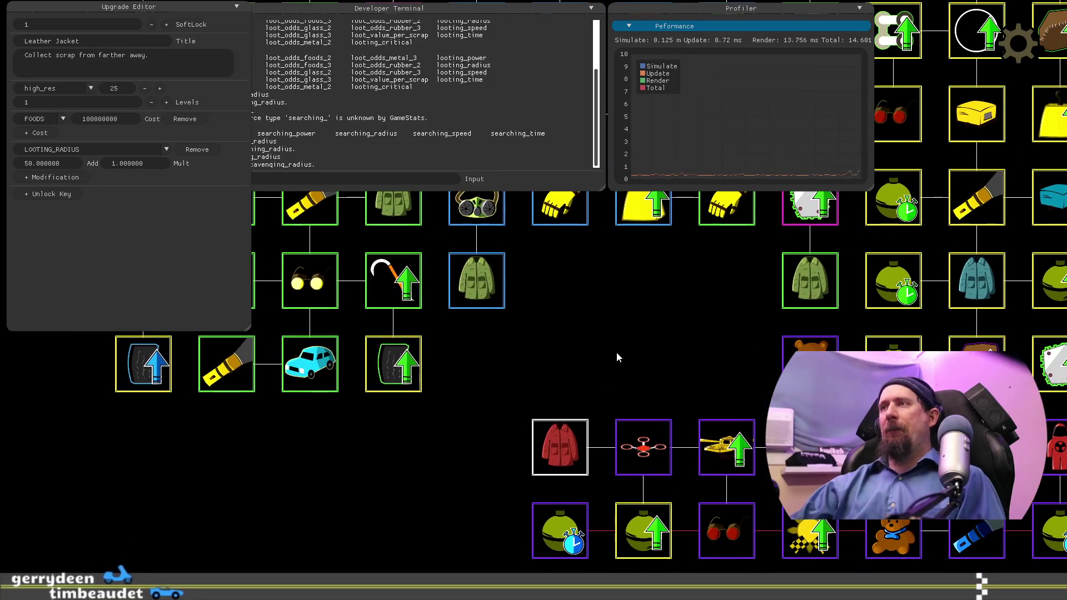
Step: Reorder the drone row so UV Flashlight sits right after the Leather Jacket
left_click(985, 546)
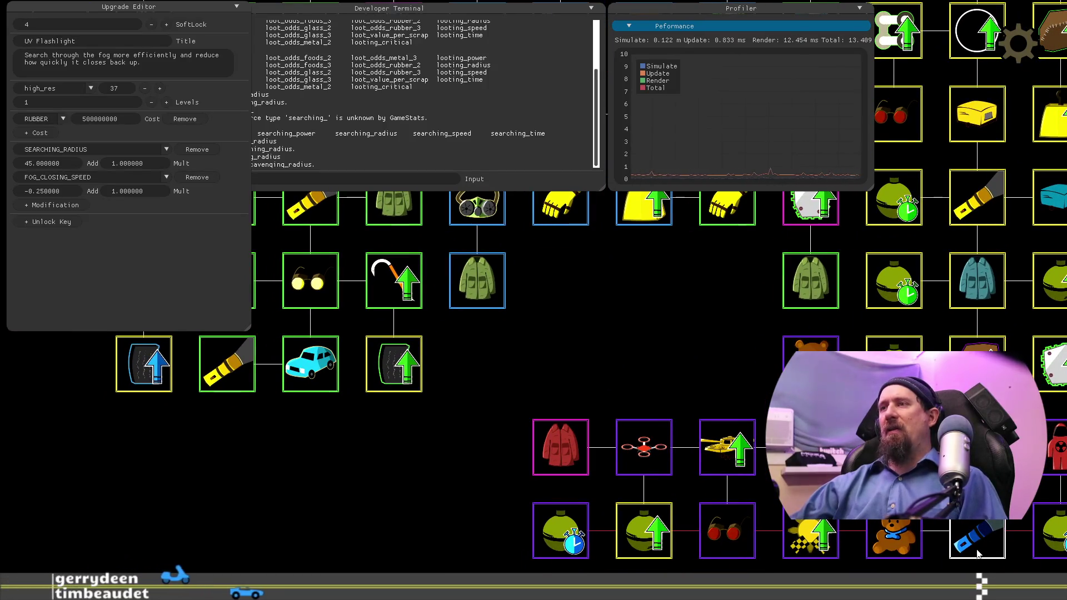
left_click_drag(981, 550, 480, 465)
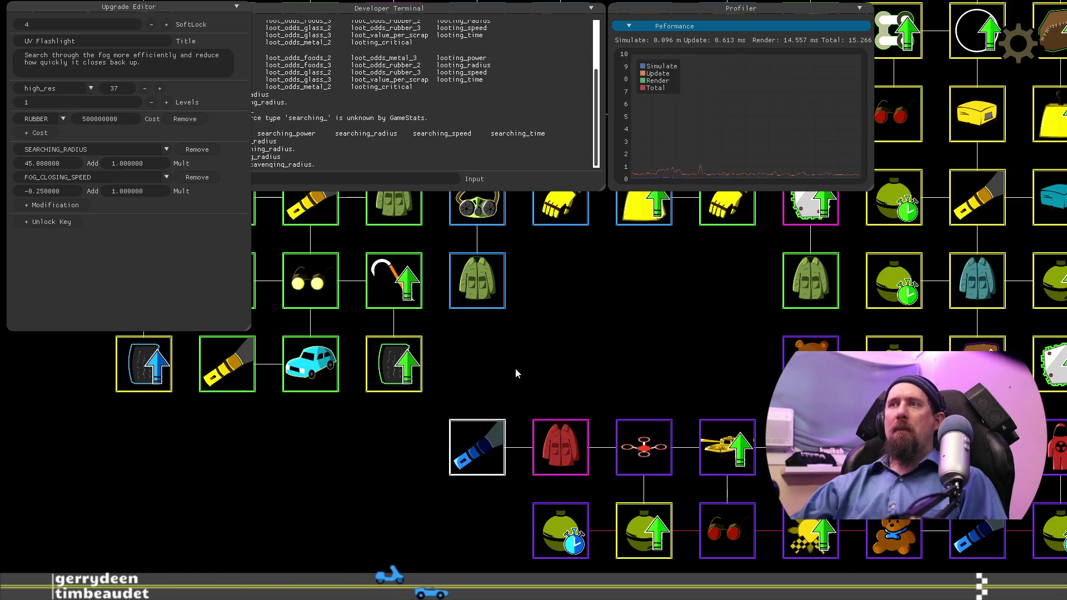
left_click_drag(561, 449, 412, 458)
left_click_drag(477, 452, 551, 444)
left_click(391, 445)
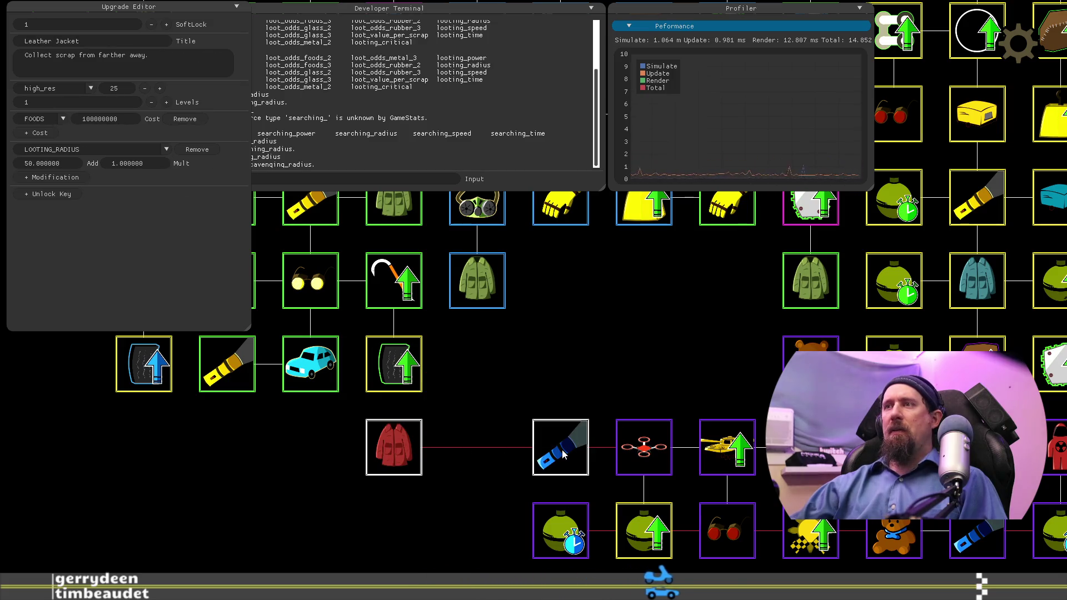
left_click_drag(388, 456, 484, 457)
left_click(560, 447)
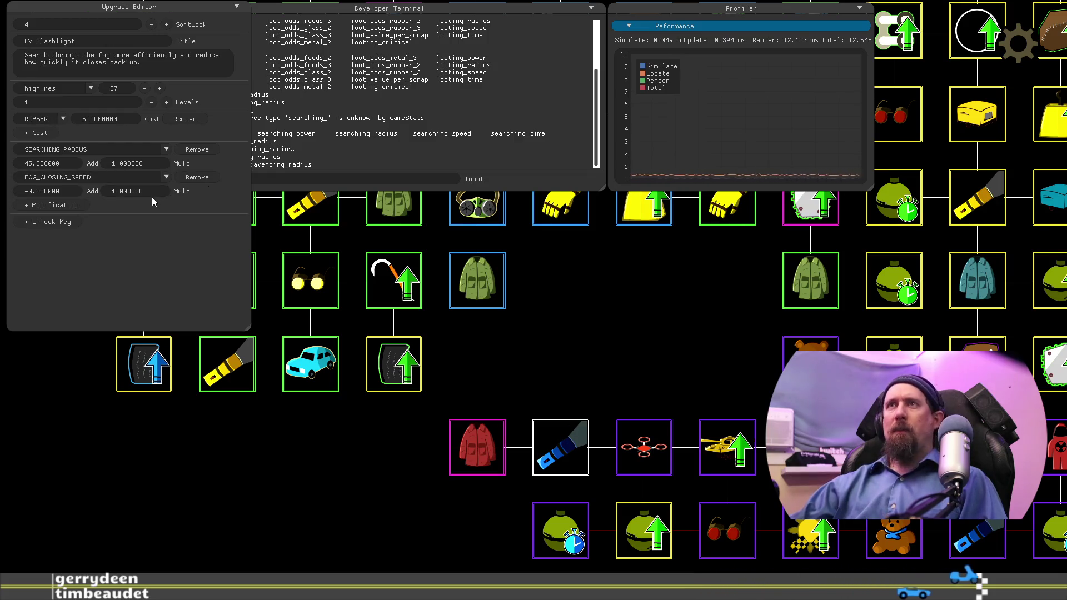
Step: Give UV Flashlight a SEARCHING_RADIUS bonus of 50, then reselect the Leather Jacket
left_click(353, 178)
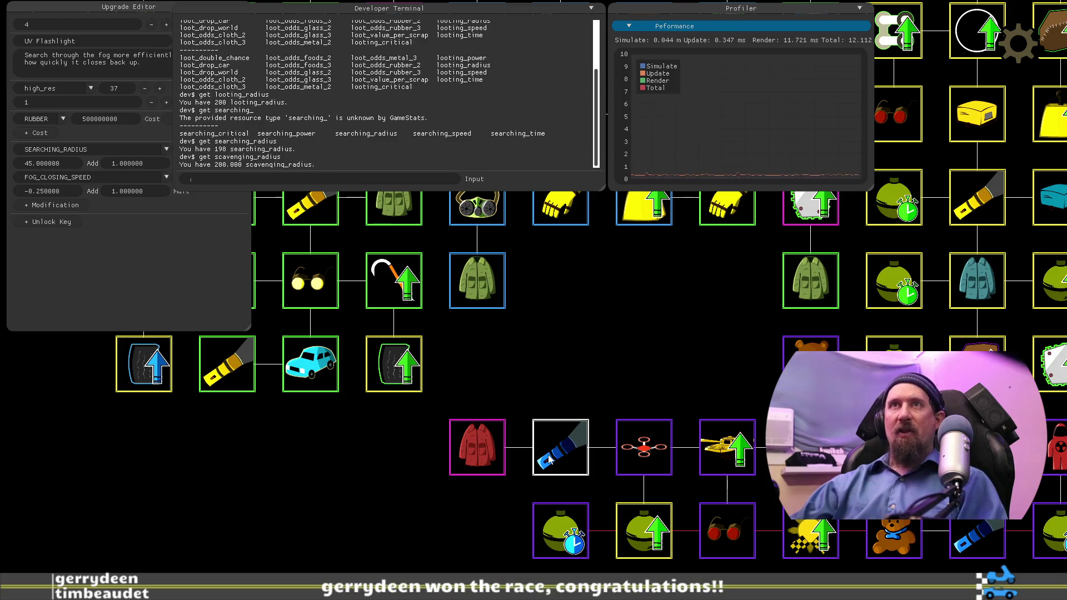
left_click(64, 166)
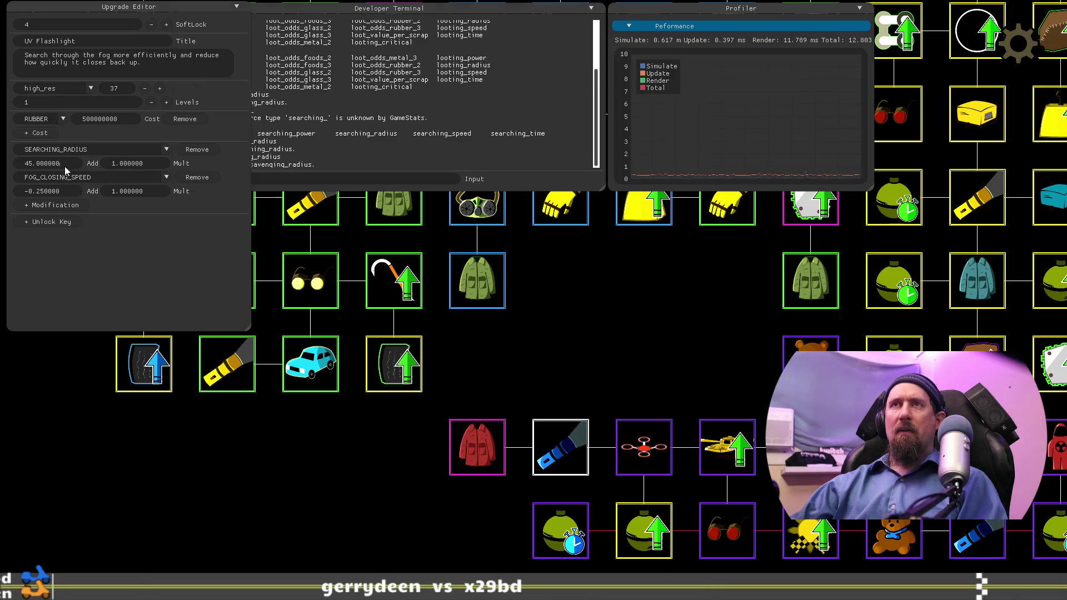
type("50")
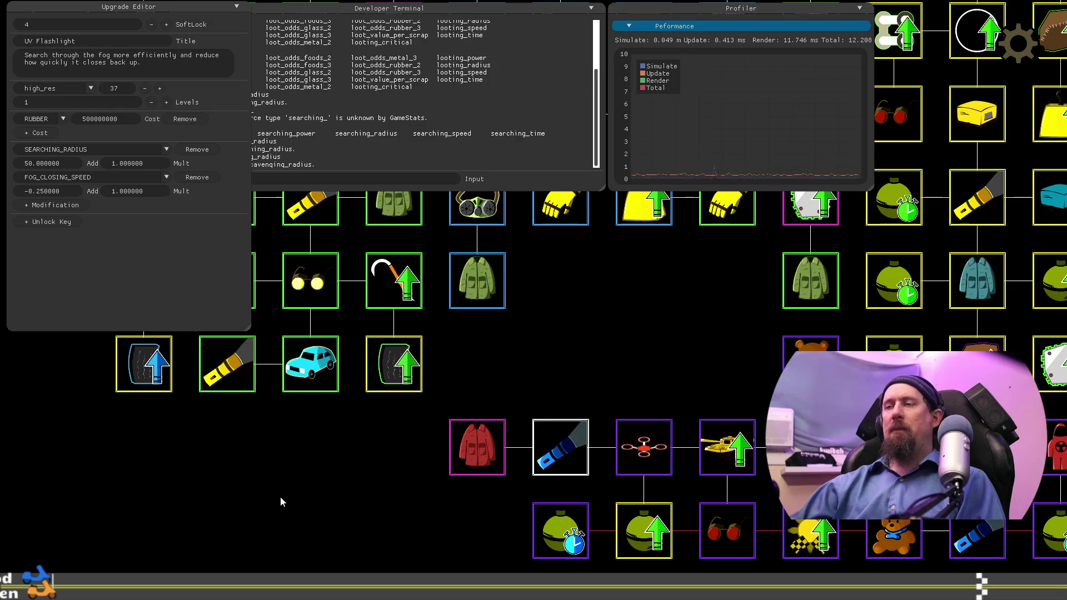
left_click_drag(280, 502, 441, 465)
left_click_drag(687, 343, 578, 318)
left_click(495, 400)
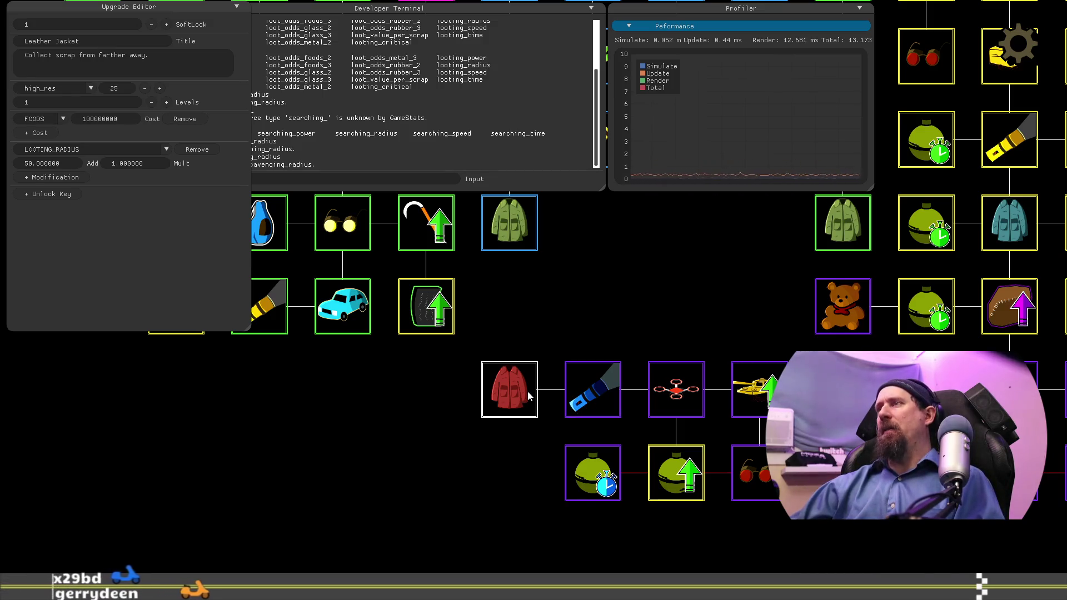
Step: Reconnect the red Infra-red Lense glasses node to the red Leather Jacket node
mouse_move(633, 304)
left_mouse_down()
mouse_move(724, 339)
mouse_move(851, 441)
left_mouse_up()
left_click(578, 406)
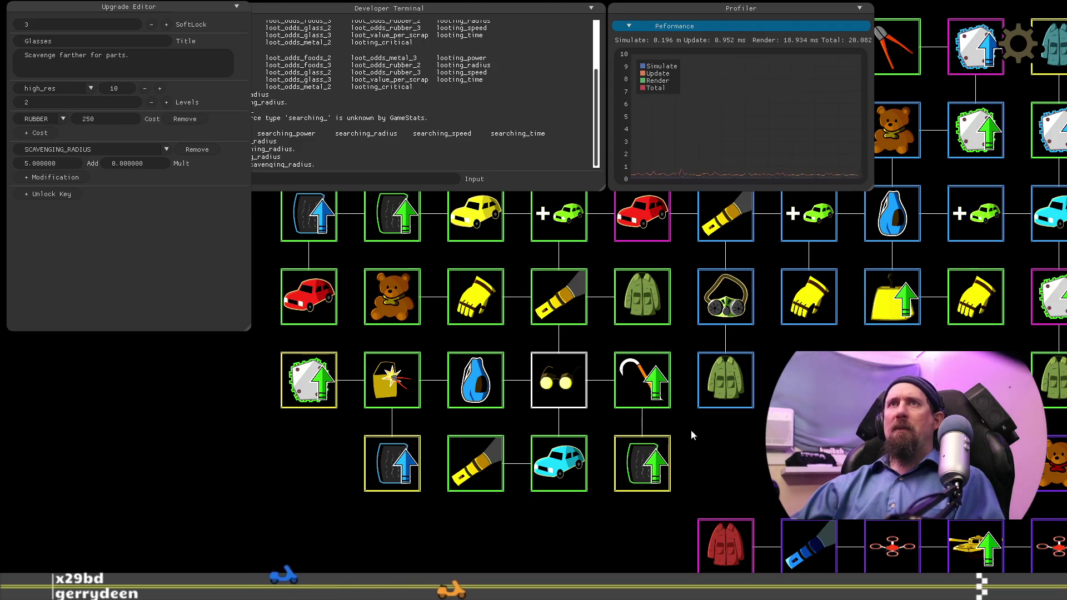
key("Right")
key("Up")
key("Down")
mouse_move(480, 243)
left_mouse_down()
mouse_move(608, 489)
mouse_move(584, 458)
left_mouse_up()
left_click(807, 253)
mouse_move(800, 289)
left_mouse_down()
mouse_move(540, 454)
mouse_move(558, 399)
left_mouse_up()
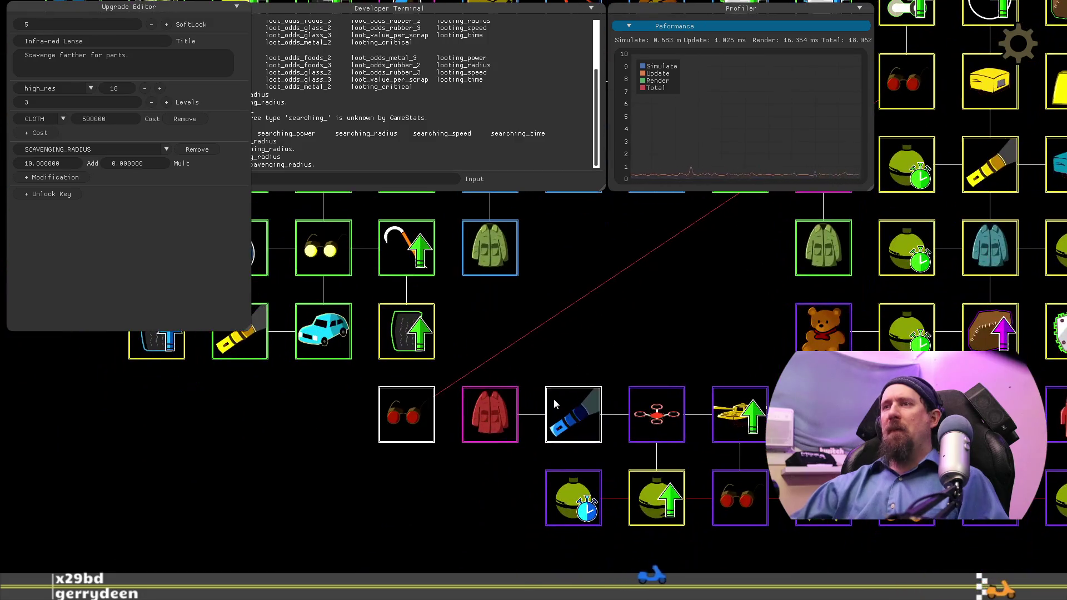
left_click(467, 421)
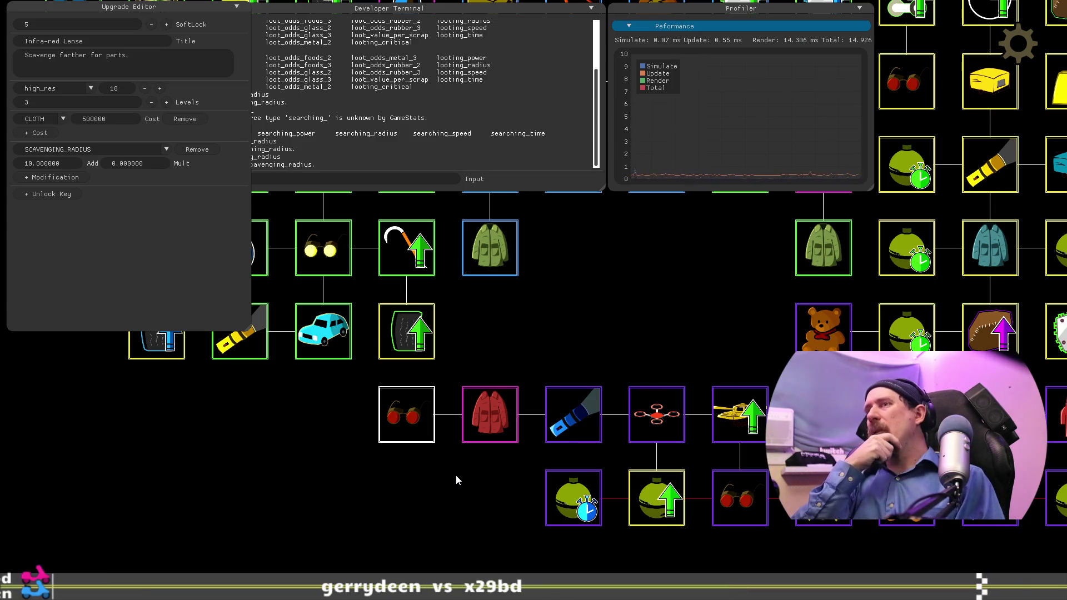
Step: Reduce UV Flashlight to 1 level and delete the Infra-red Lense glasses node
left_click(563, 435)
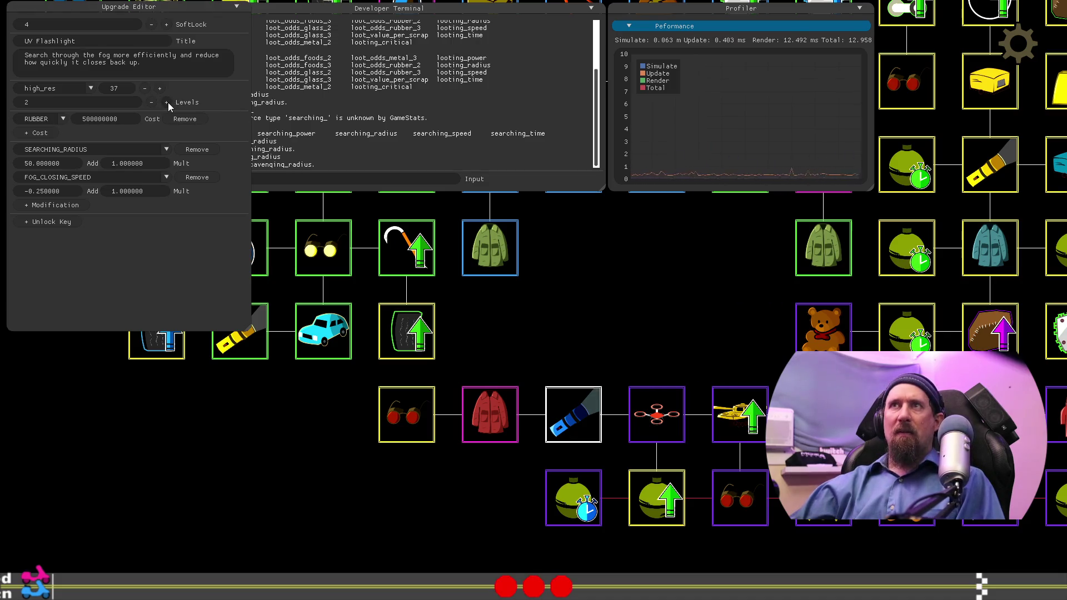
left_click(152, 102)
left_click(160, 89)
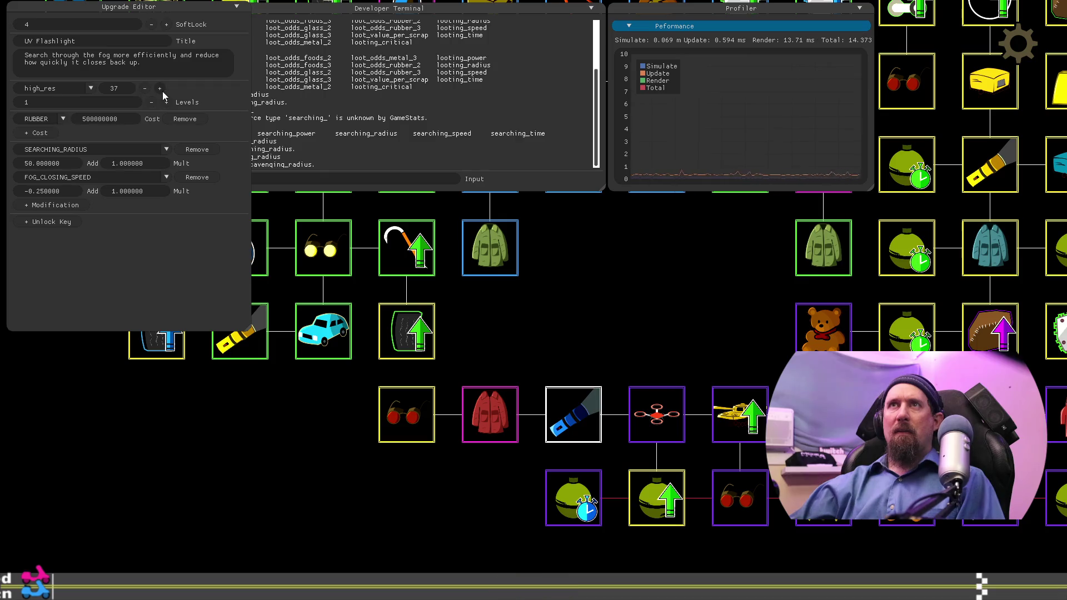
left_click(400, 424)
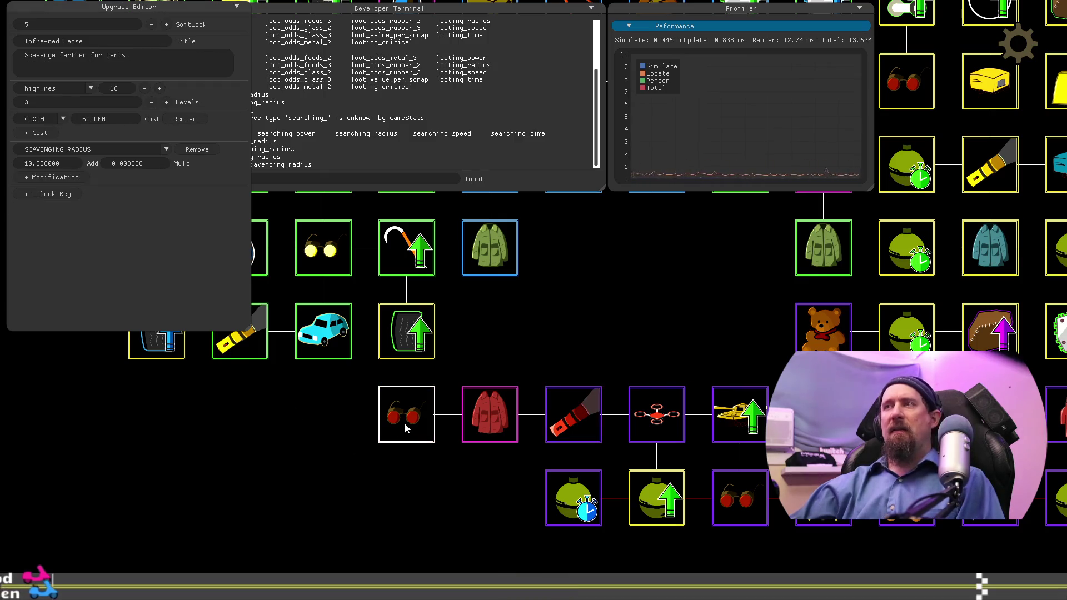
key("Delete")
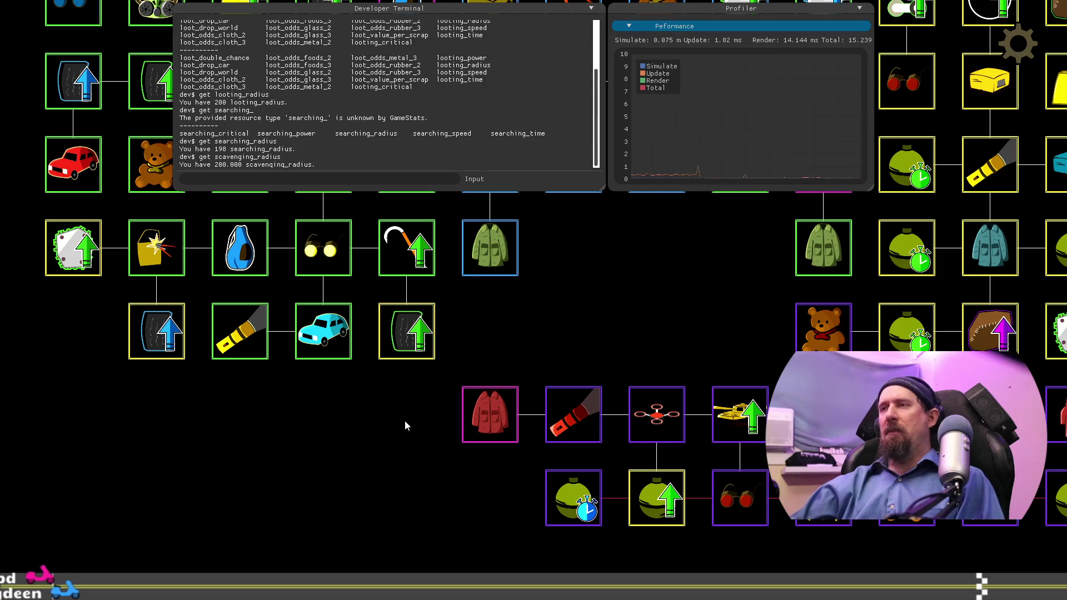
Step: Change UV Flashlight's second modification from FOG_CLOSING_SPEED -0.25 to SEARCHING_RADIUS adding 50
left_click(574, 423)
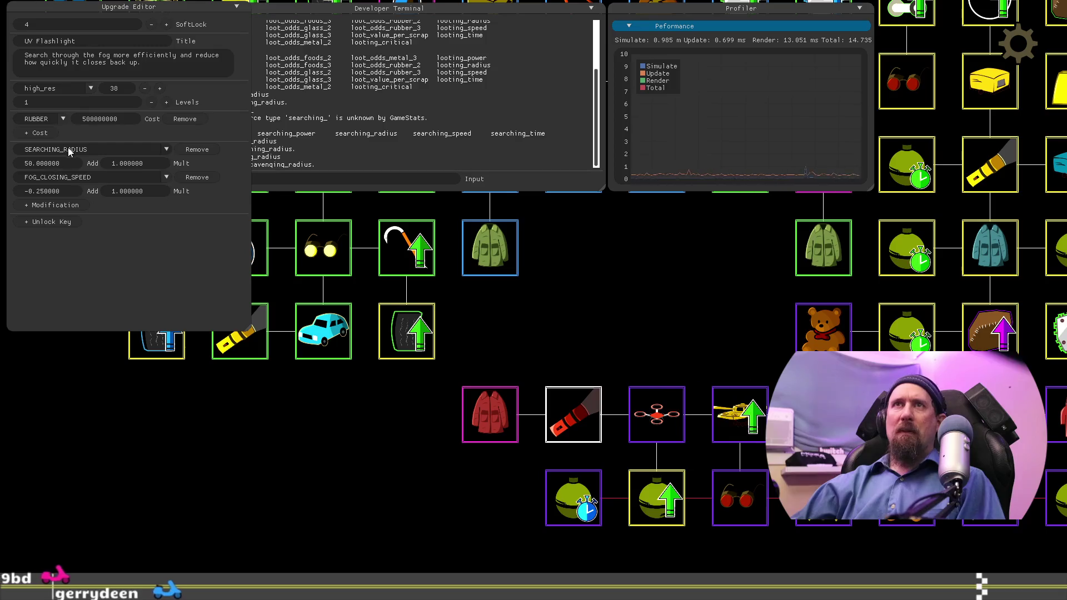
left_click(117, 178)
scroll(112, 239, "down", 5)
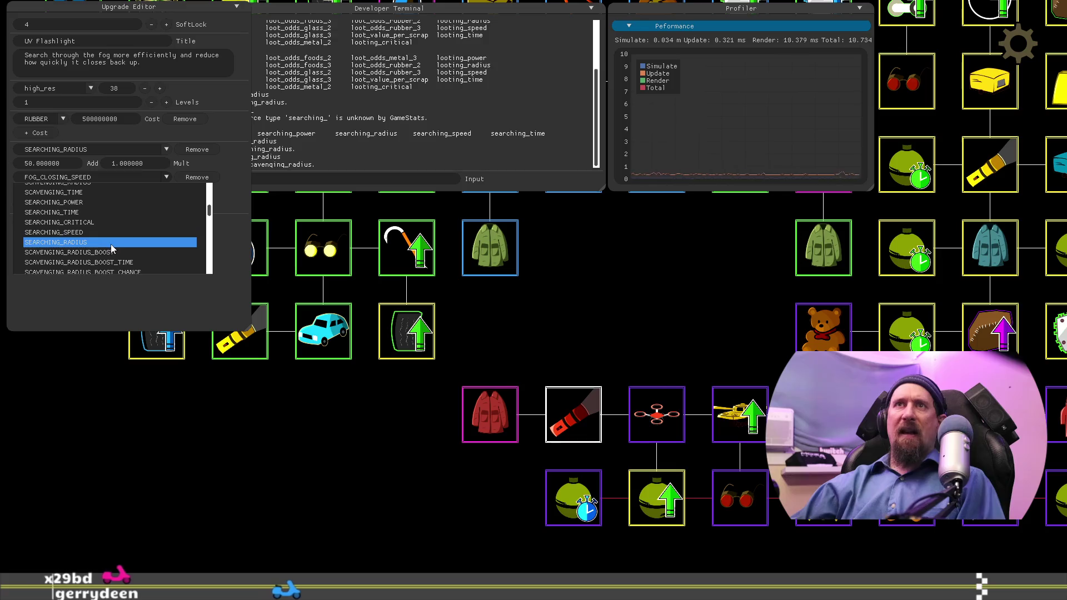
left_click(124, 243)
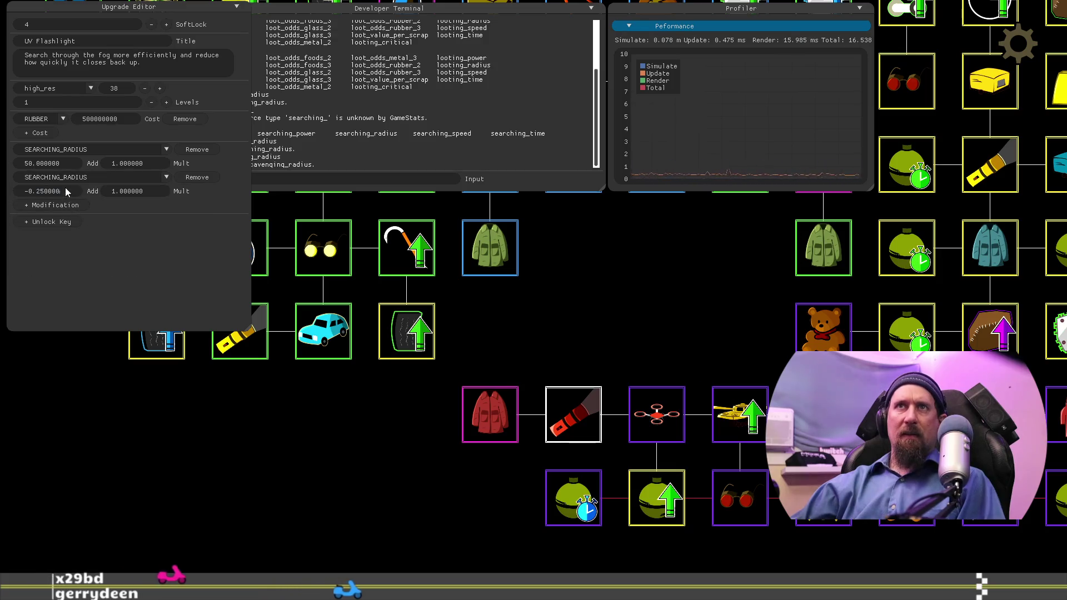
key("ctrl+a")
type("50")
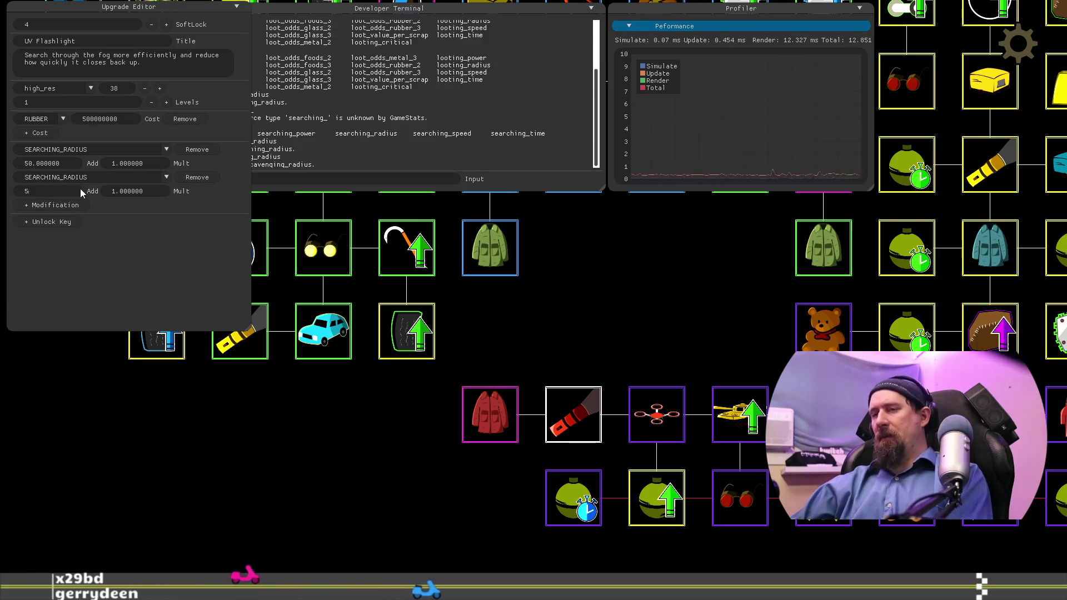
key("Return")
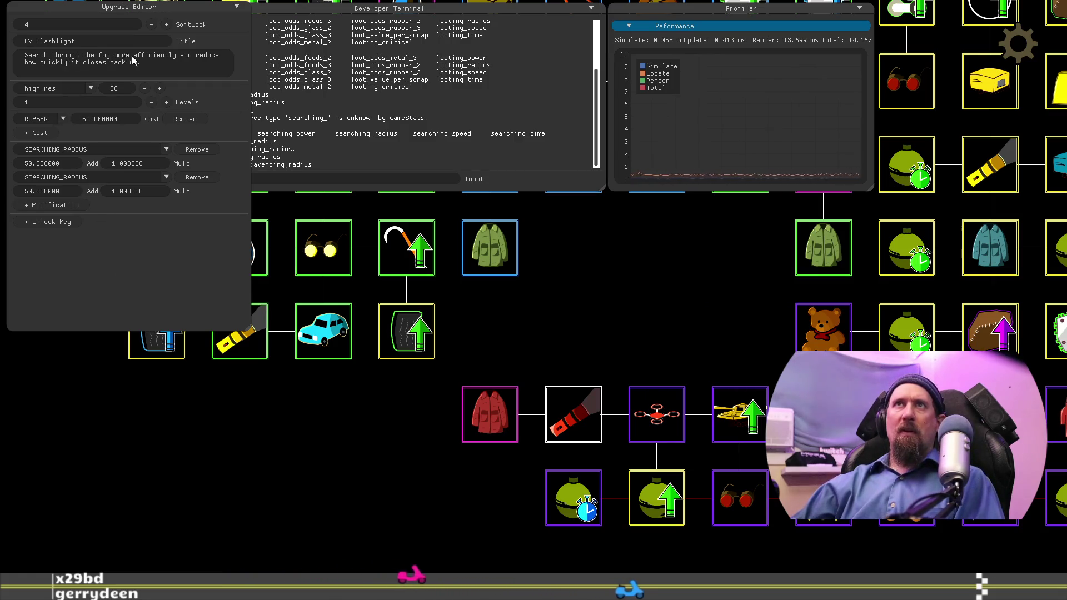
left_click(146, 63)
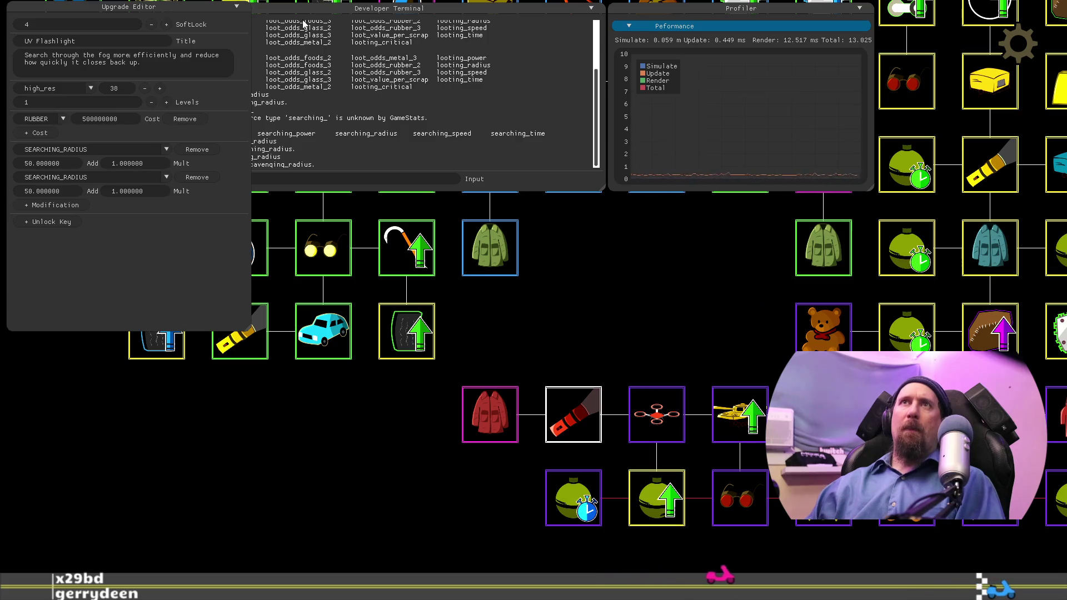
Step: Start rewriting UV Flashlight's description, comparing against the Flashlight and Glasses upgrades' stats
type("and ")
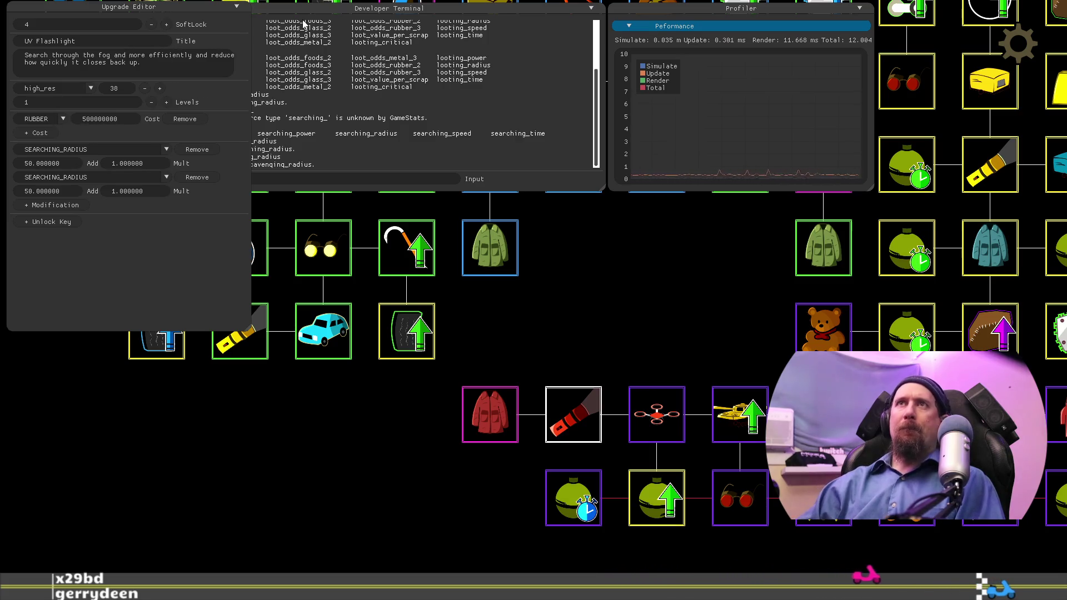
type("in")
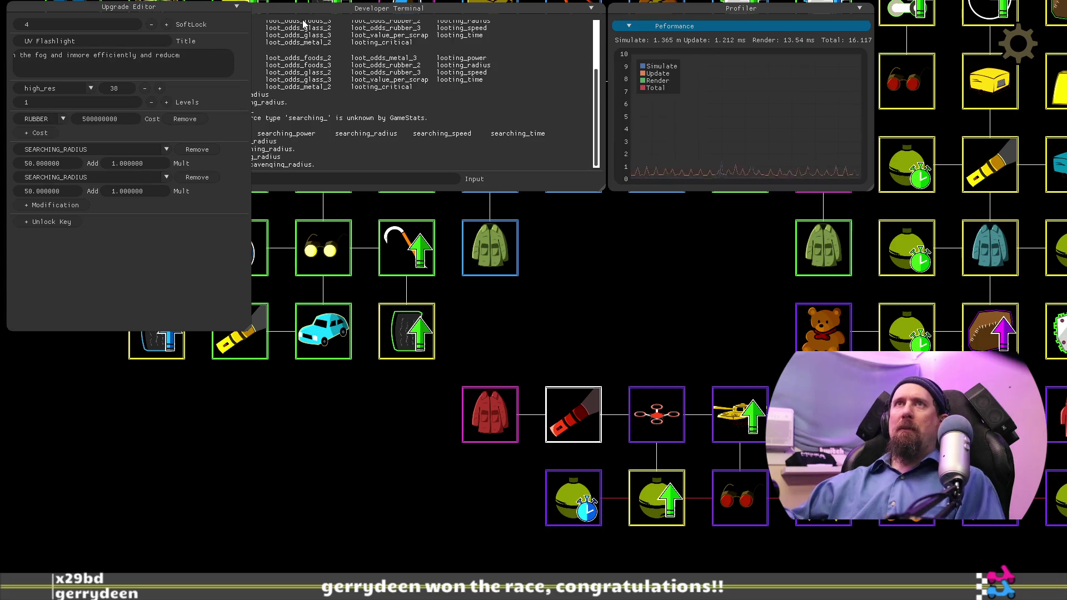
left_click(724, 337)
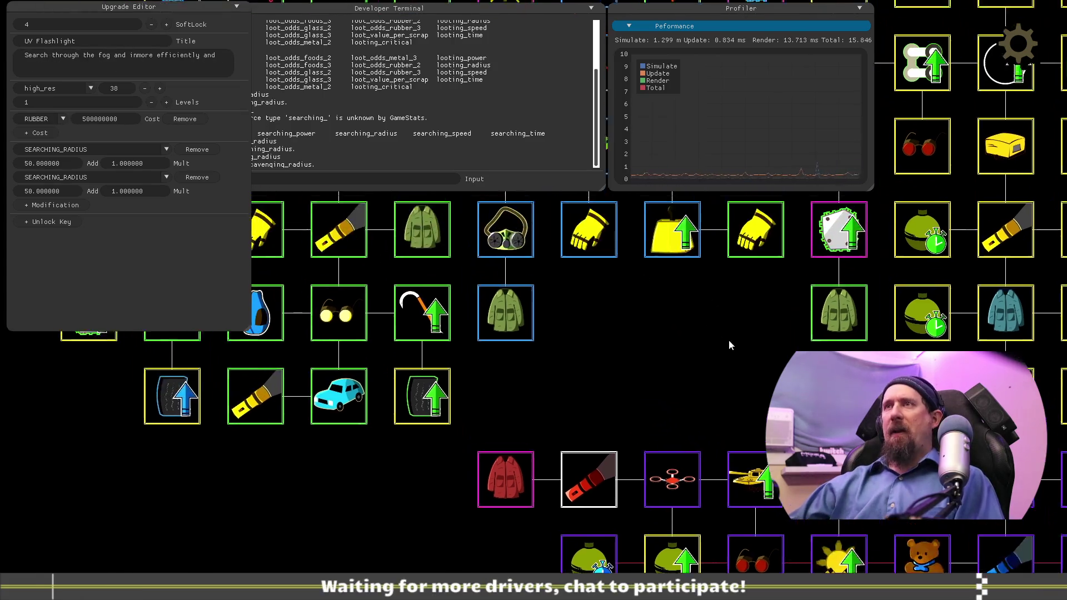
left_click(582, 253)
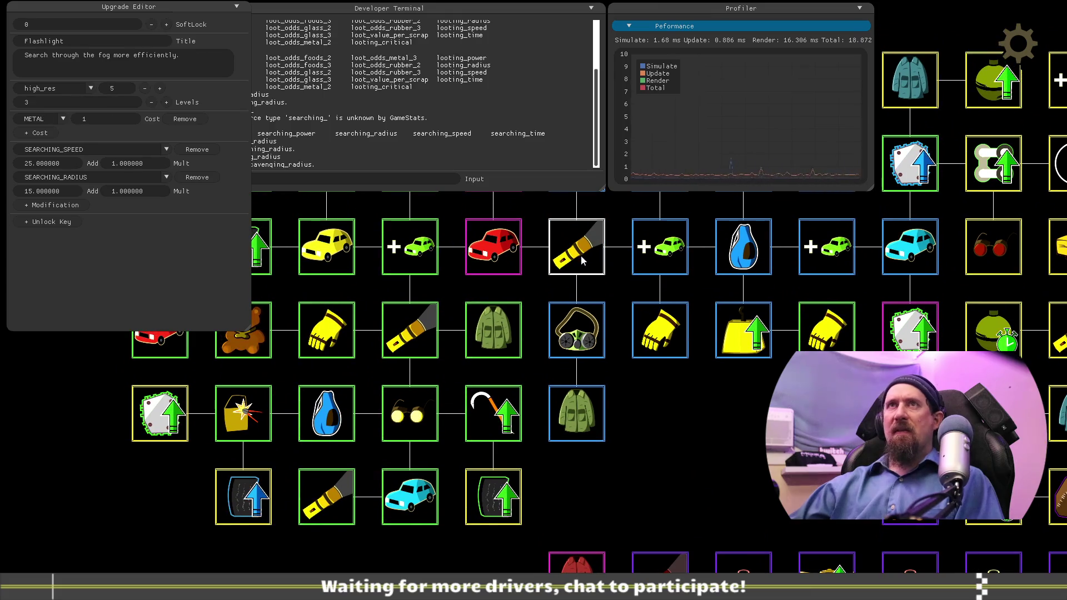
mouse_move(682, 421)
left_mouse_down()
mouse_move(591, 405)
mouse_move(643, 399)
mouse_move(599, 367)
mouse_move(748, 440)
mouse_move(703, 271)
left_mouse_up()
left_click(441, 401)
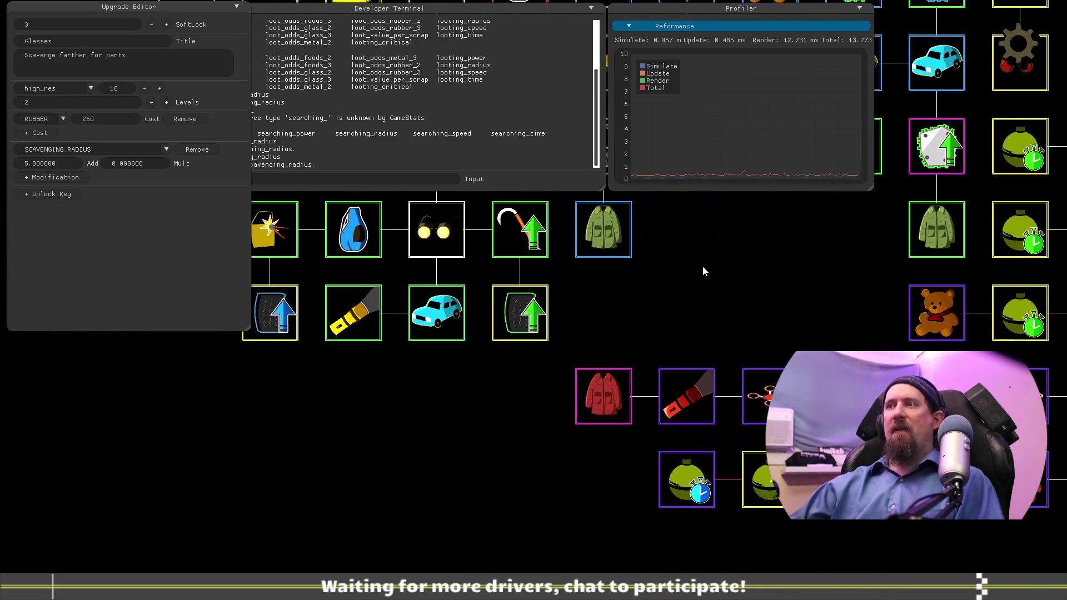
left_click(688, 398)
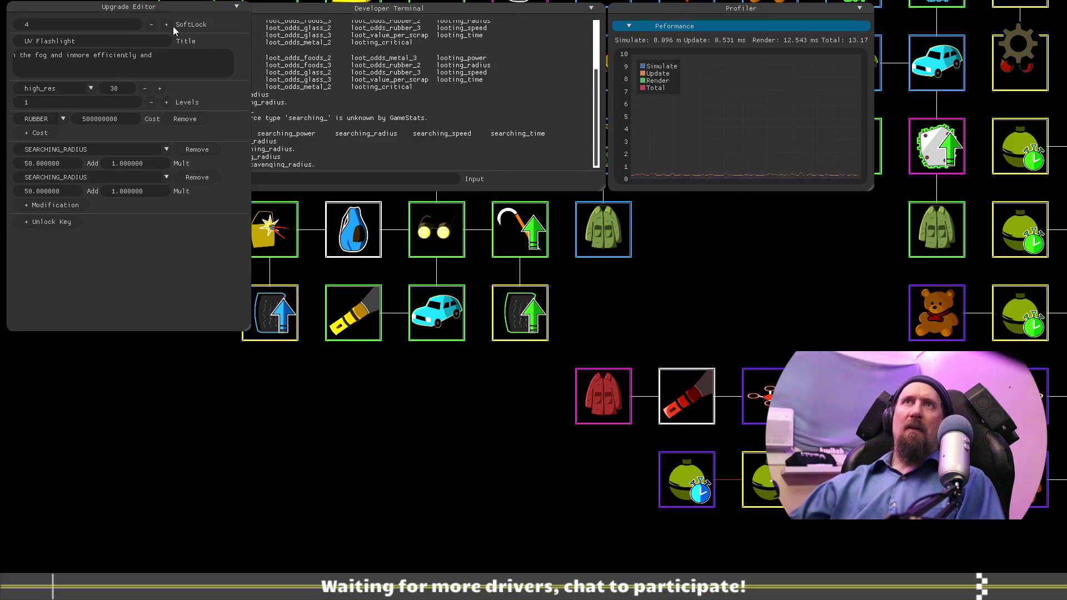
Step: Finish the description: 'Search through the fog more efficiently while also scavenging farther for parts.'
key("BackSpace")
key("BackSpace")
key("BackSpace")
type(",")
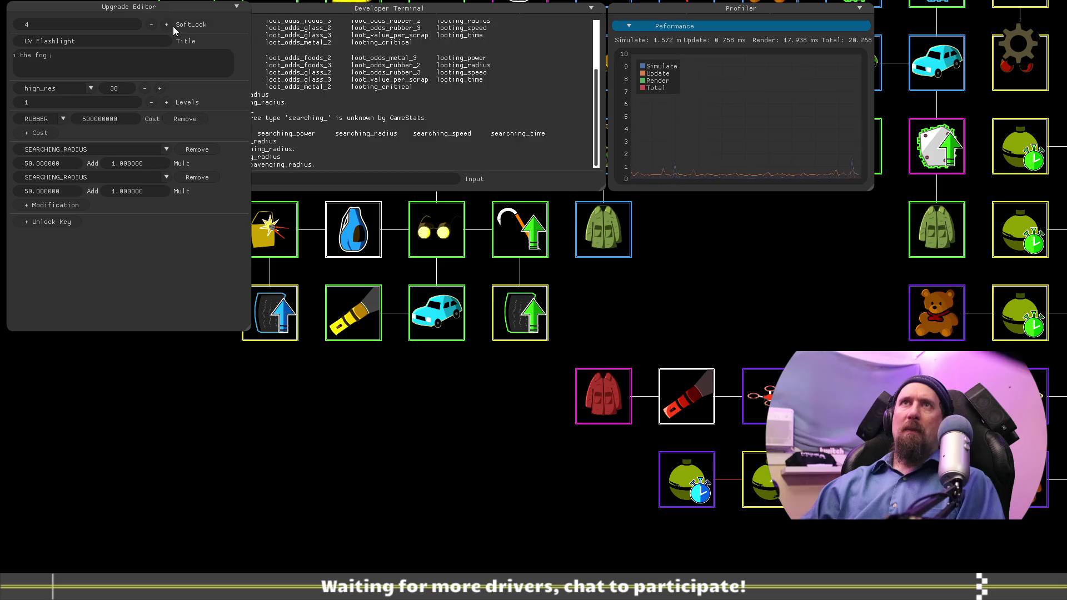
type("more e")
type("ffic")
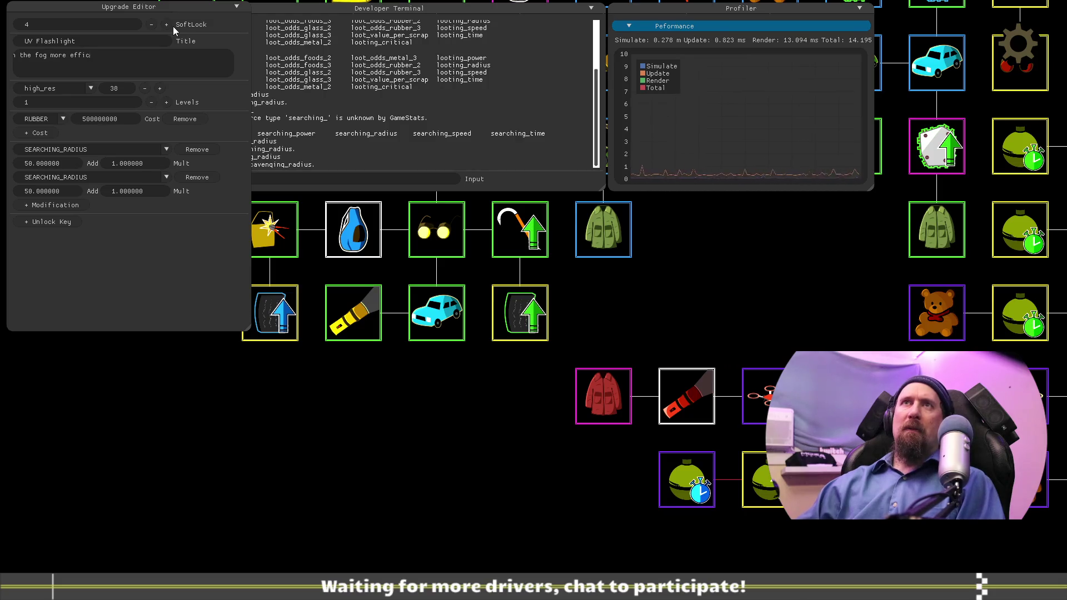
type("iently while")
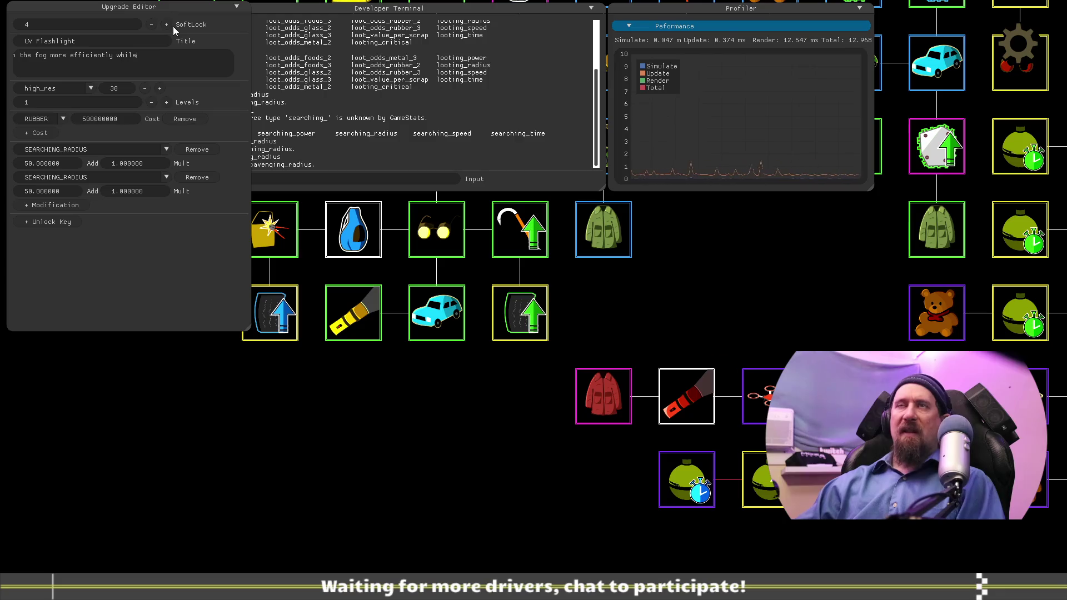
key("Home")
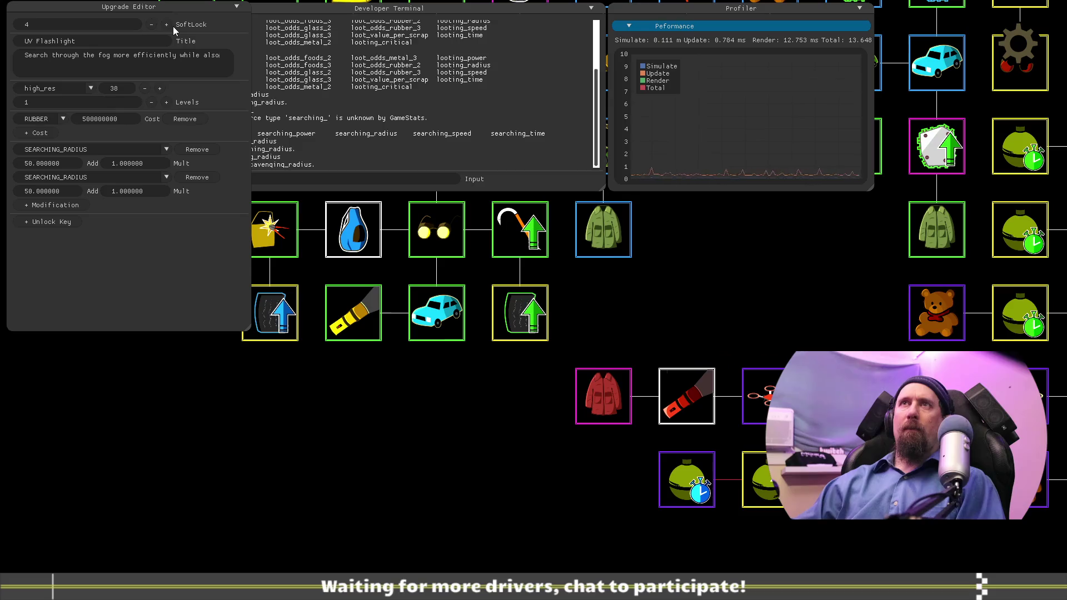
type("scavenging fu")
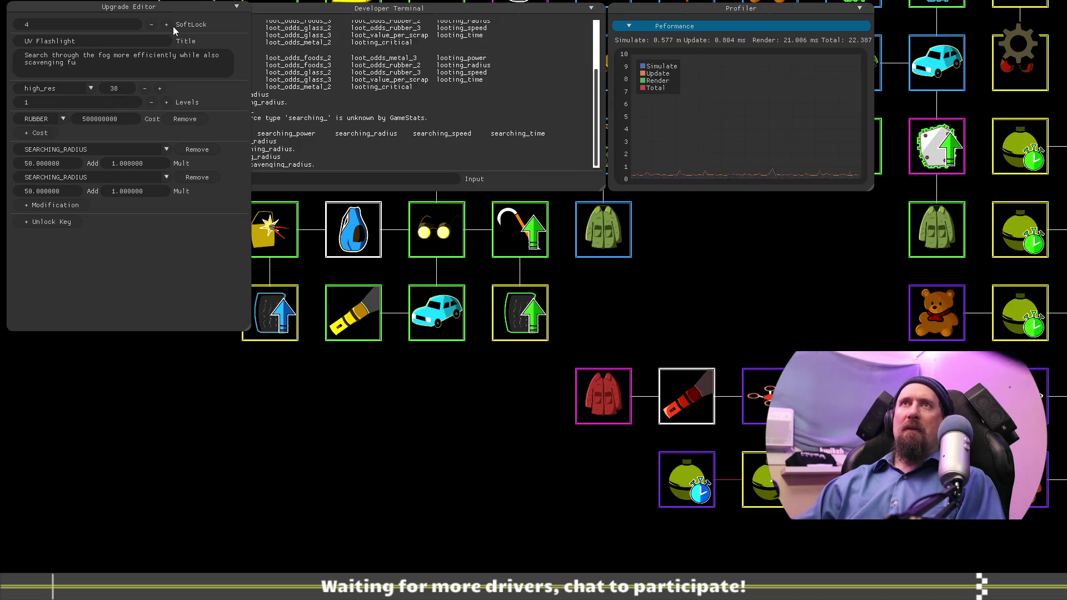
key("BackSpace")
type("arther for parts.")
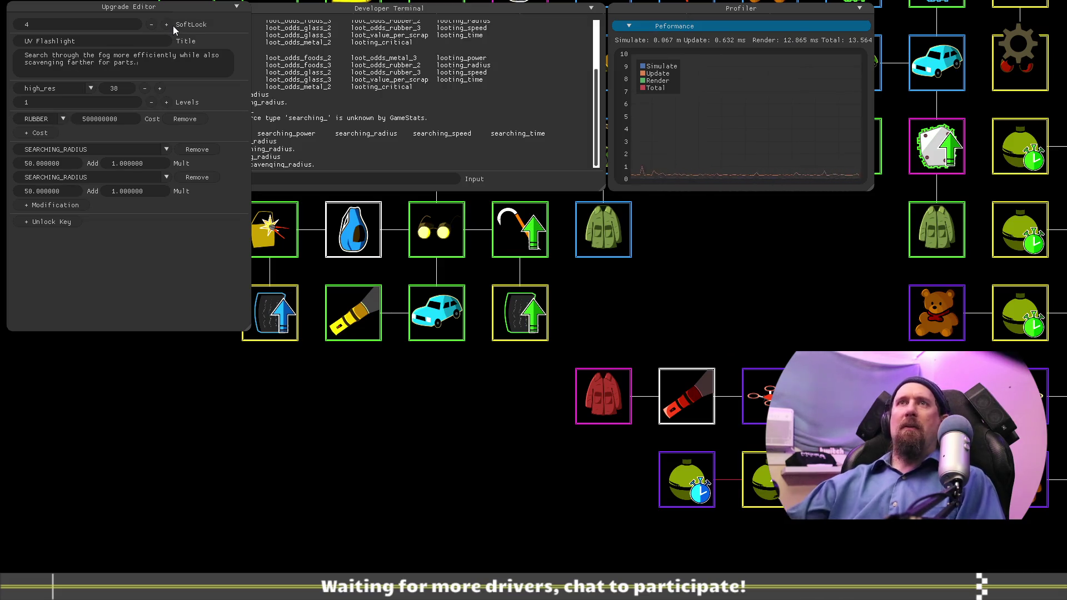
left_click(118, 177)
scroll(111, 241, "down", 3)
scroll(122, 261, "down", 2)
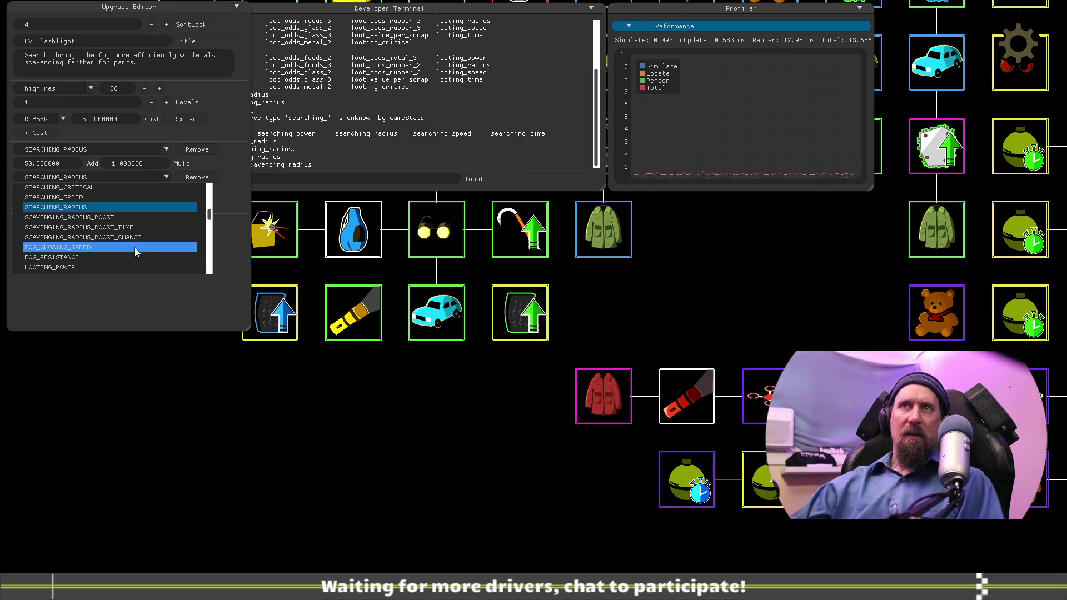
Step: Make UV Flashlight's second modification affect SCAVENGING_RADIUS instead
scroll(134, 255, "up", 1)
scroll(133, 253, "up", 2)
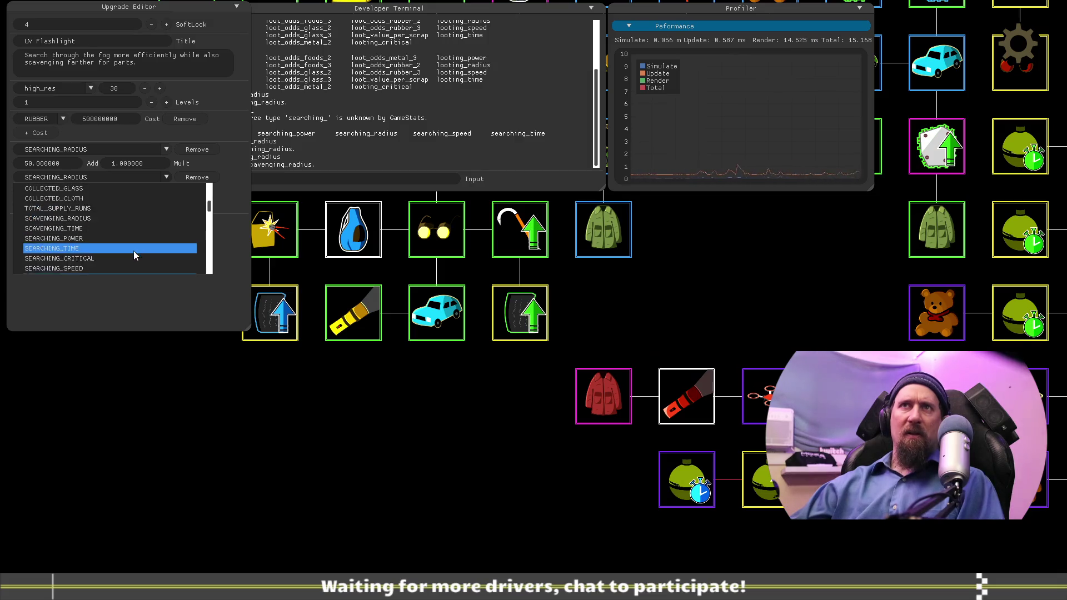
scroll(133, 254, "down", 3)
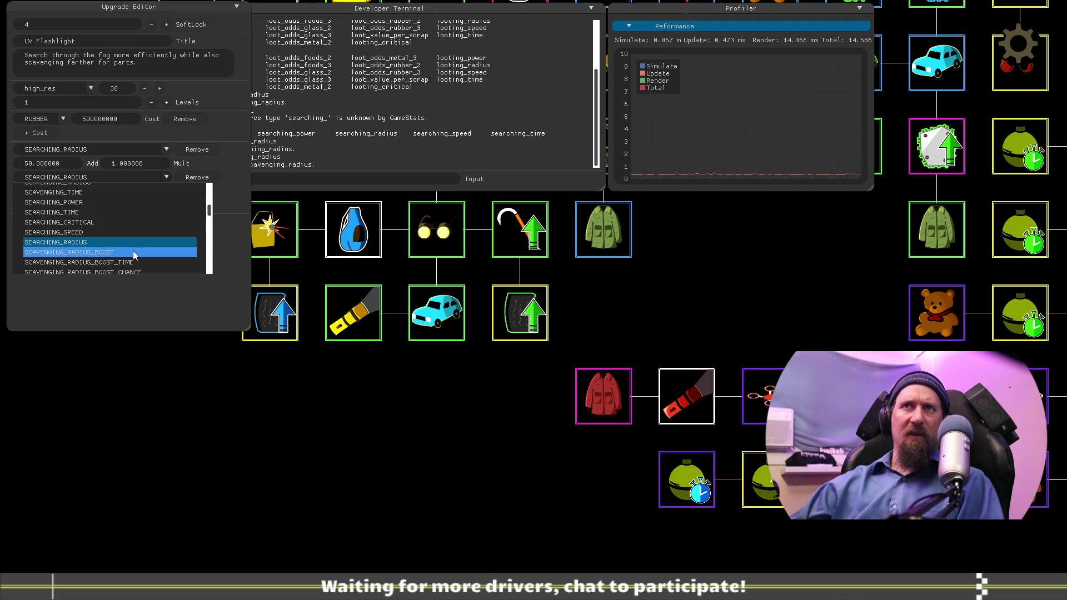
scroll(133, 247, "up", 1)
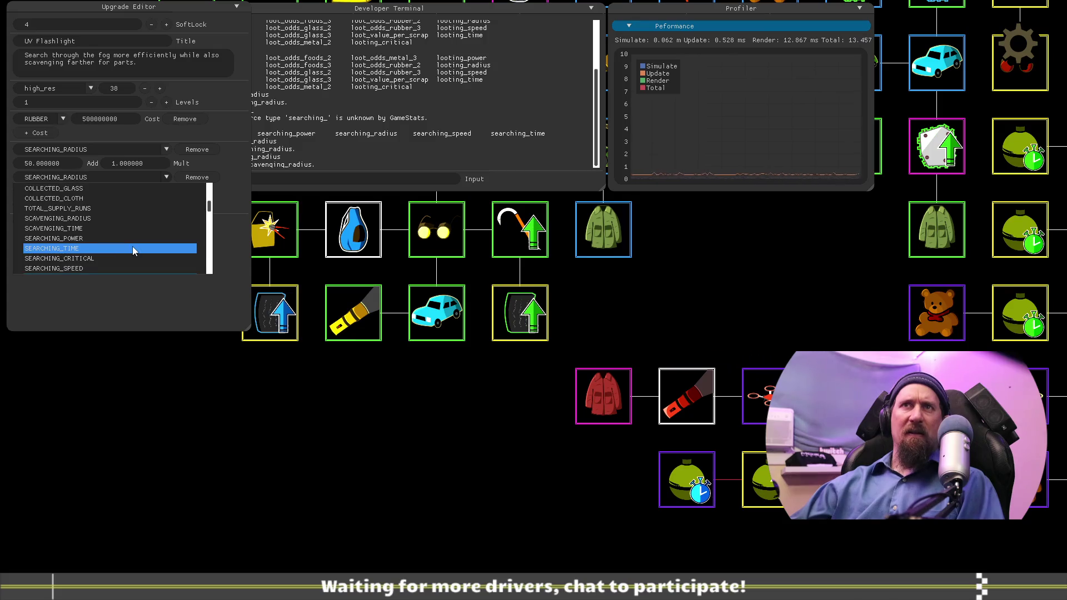
left_click(128, 219)
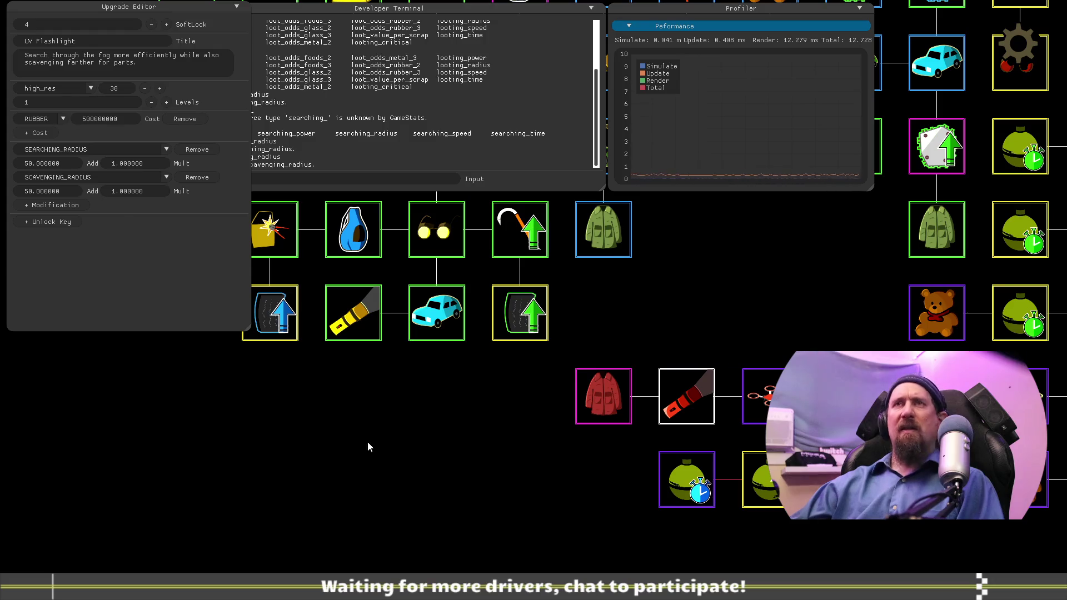
Step: Inspect the Drone Damage, Leather Jacket and UV Flashlight upgrades, then return to the skill tree
left_click_drag(512, 437, 449, 383)
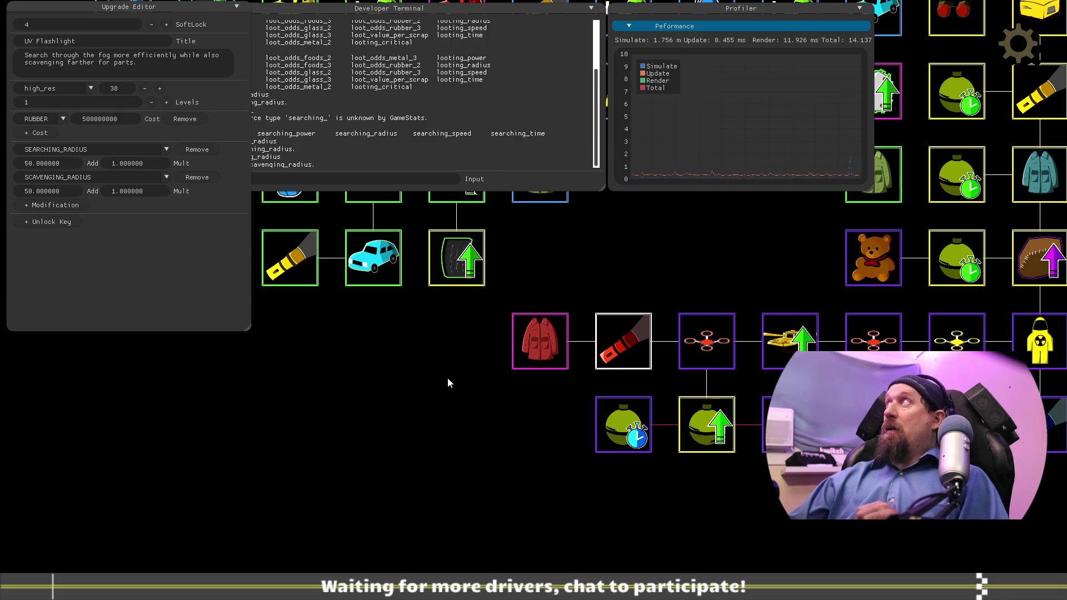
left_click_drag(432, 395, 384, 383)
left_click(657, 332)
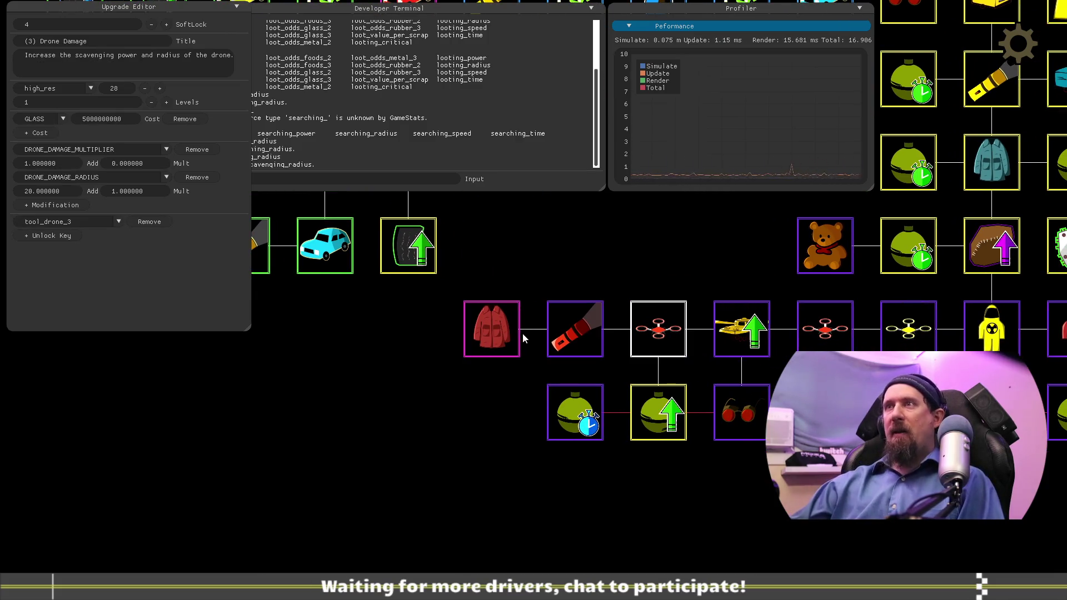
left_click(589, 329)
left_click(509, 331)
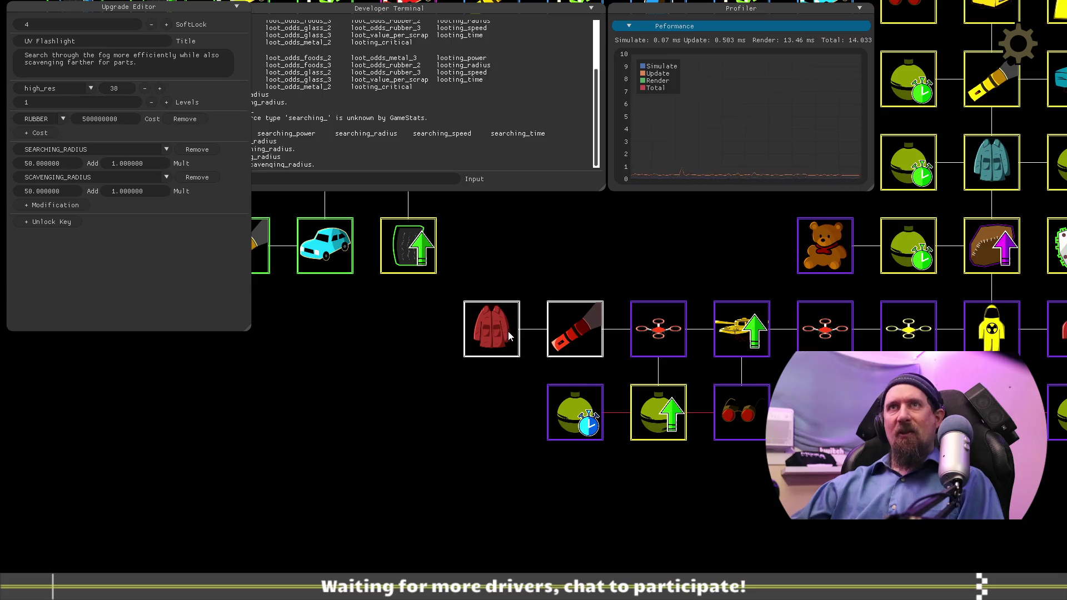
left_click(572, 339)
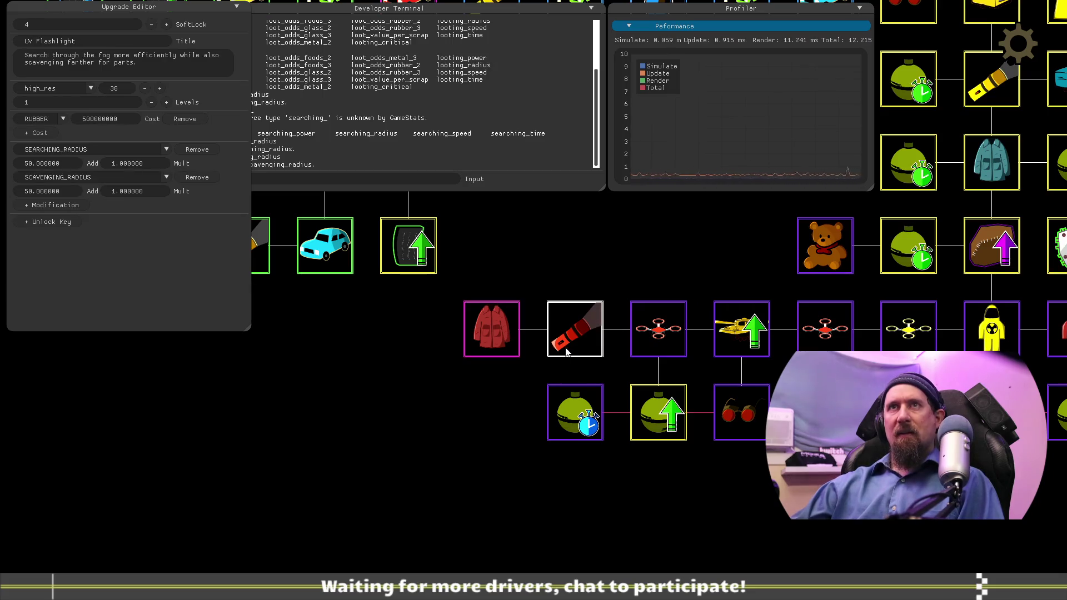
left_click(495, 339)
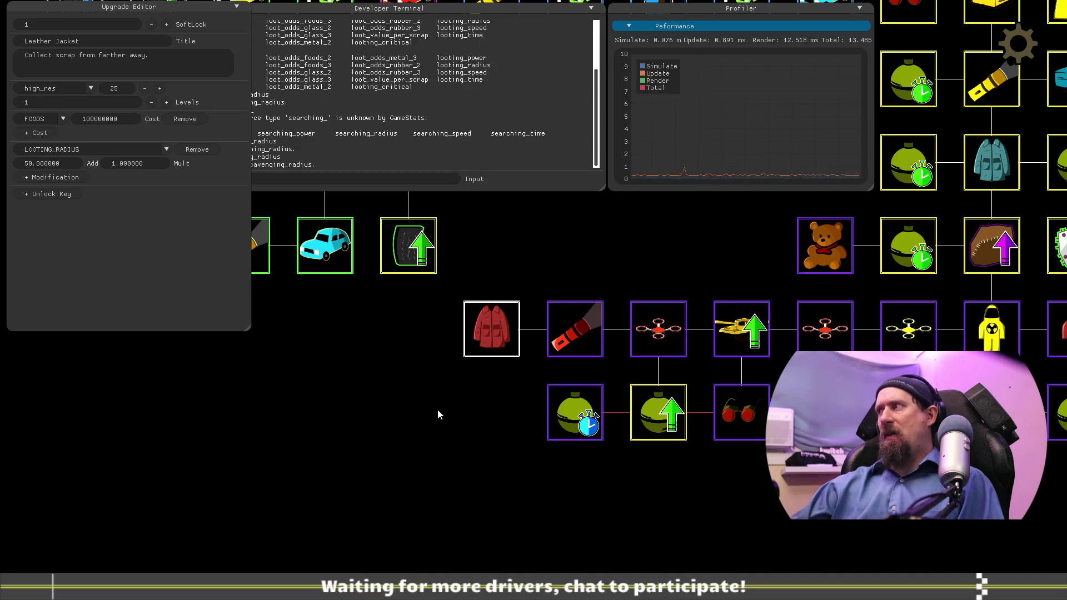
key("Escape")
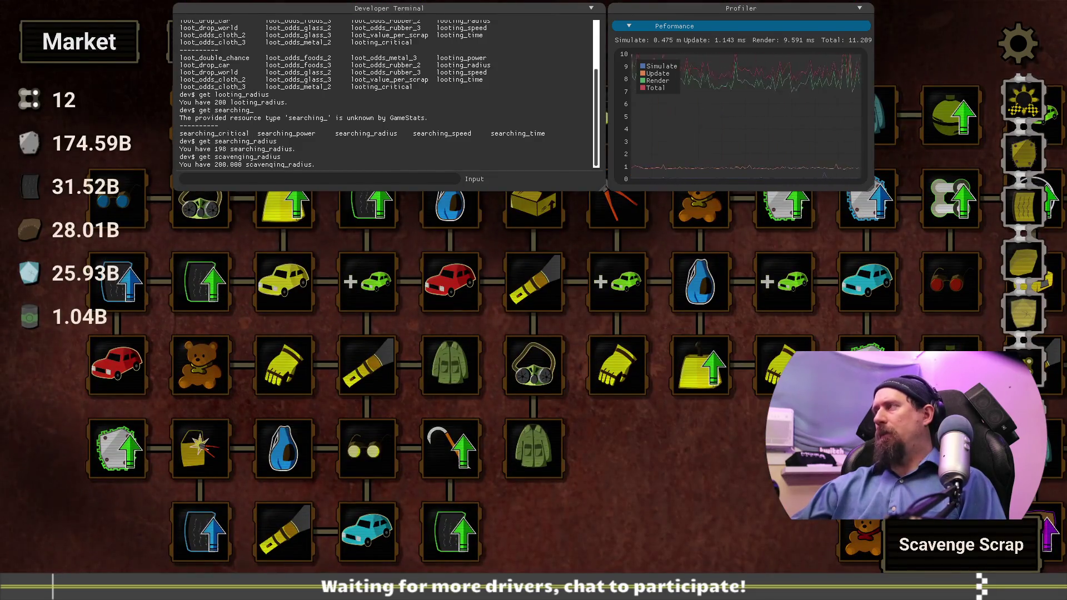
Step: Uncheck the grenade throw-time, blast-radius and blast-damage tasks in VS Code
key("alt+Tab")
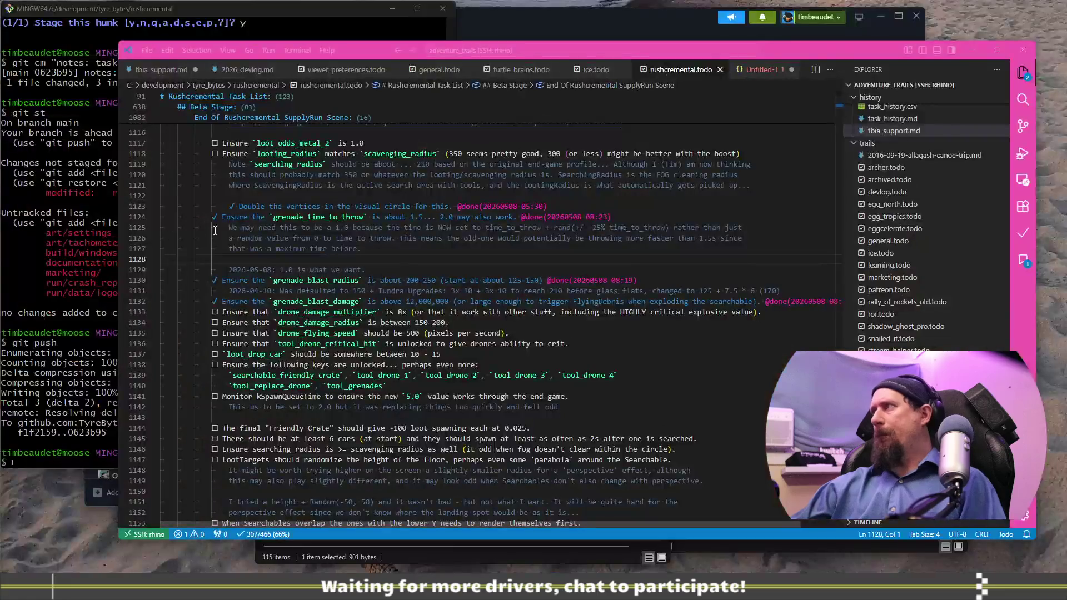
key("ctrl+z")
left_click(240, 281)
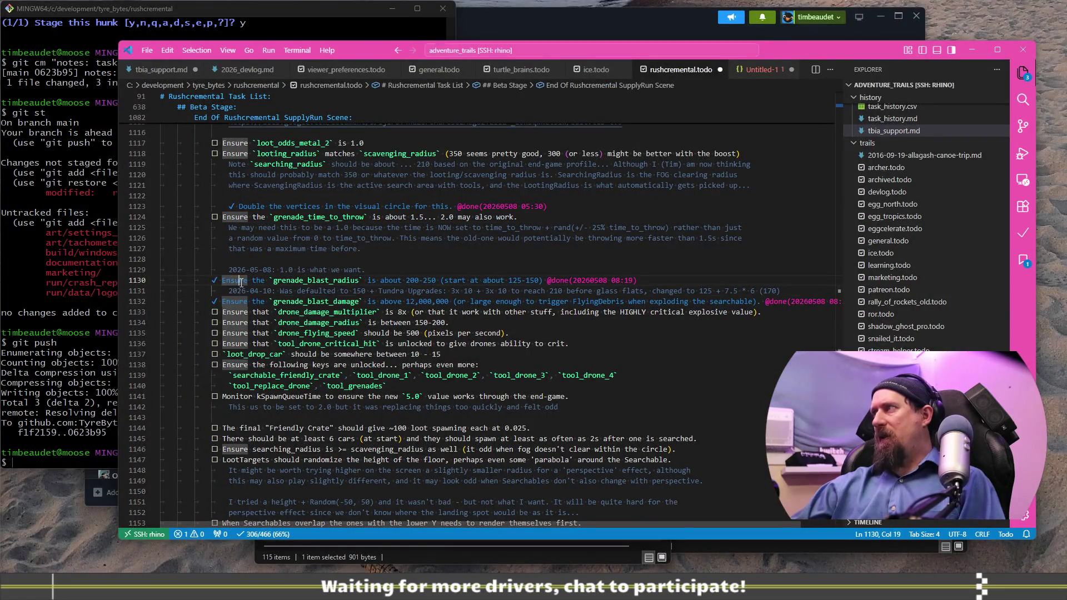
key("ctrl+z")
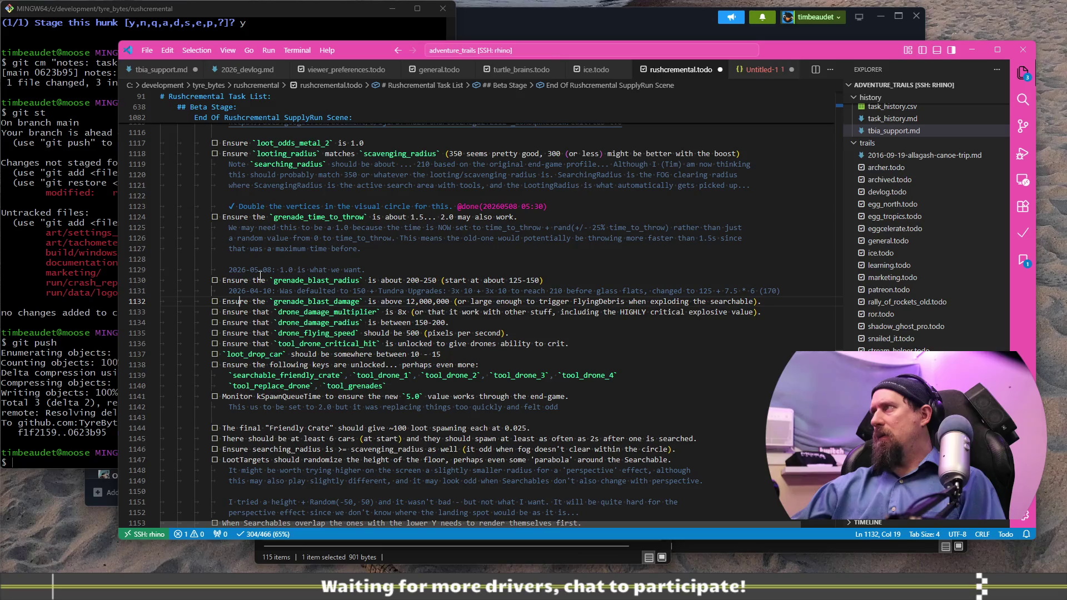
Step: Add a note under the visual-circle item reading 'This will be 250 as of 2026-05-08'
left_click(591, 210)
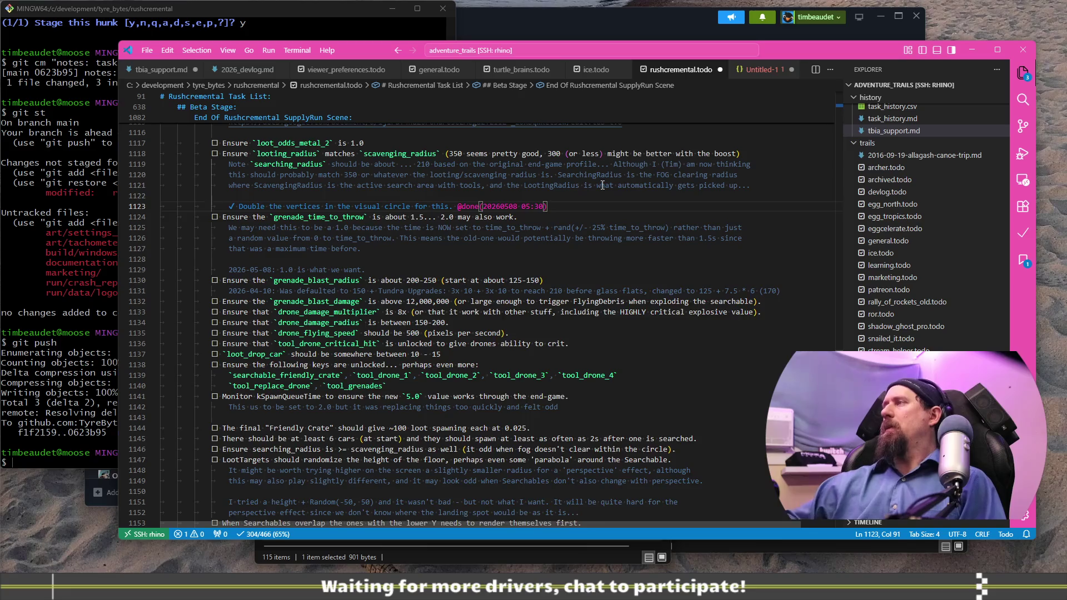
key("Return")
key("Return")
type("This will ")
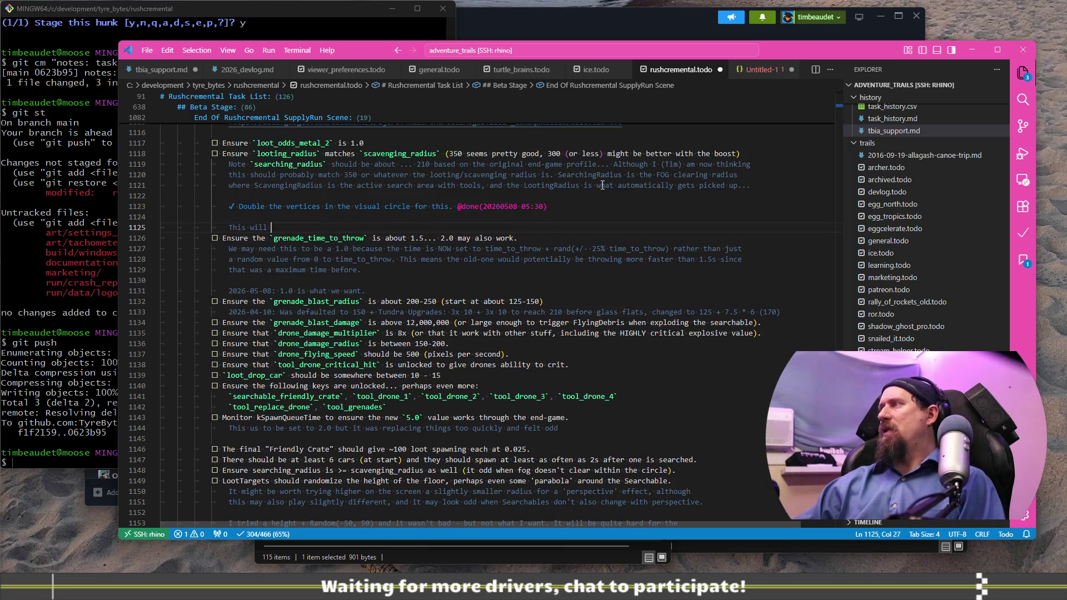
type("be 250")
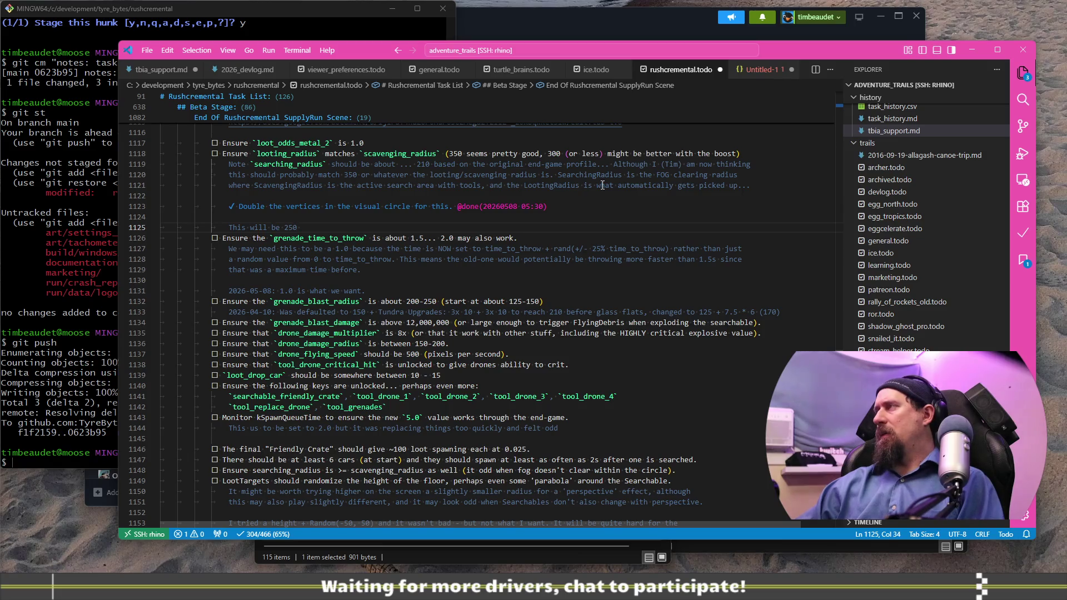
type(" as of 2026-05-08")
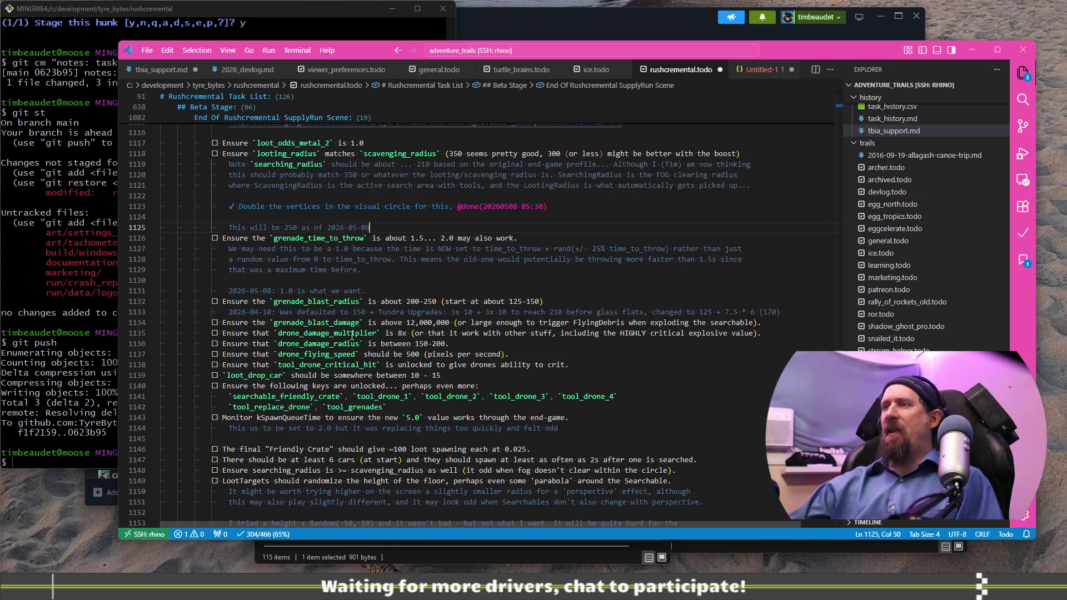
key("alt+Tab")
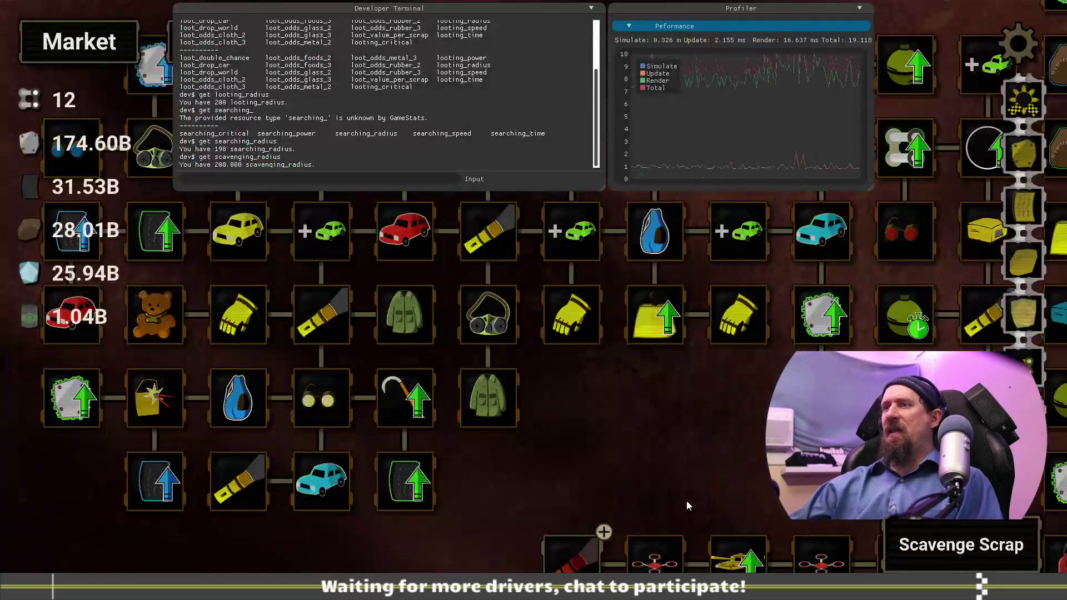
Step: Open the tree editor by running 'editor' in the Developer Terminal
left_click_drag(521, 468, 538, 428)
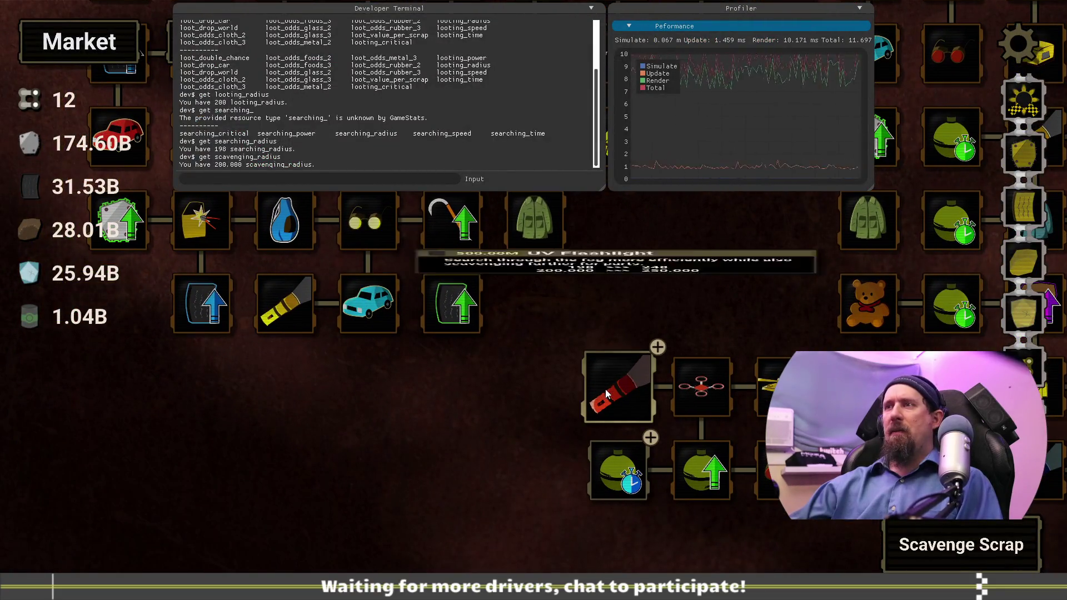
key("grave")
key("grave")
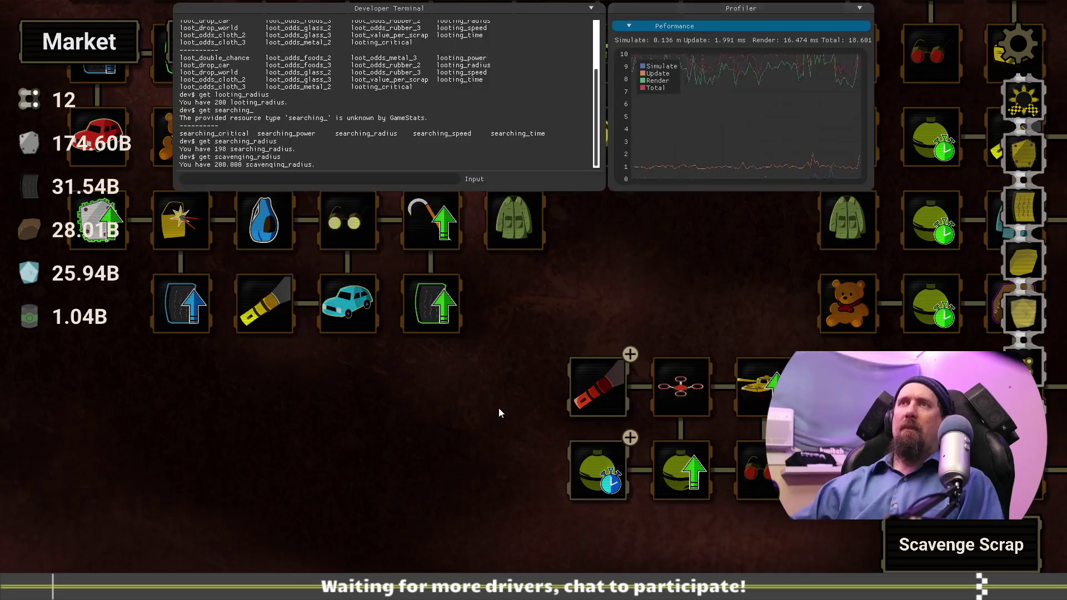
type("editor")
key("Return")
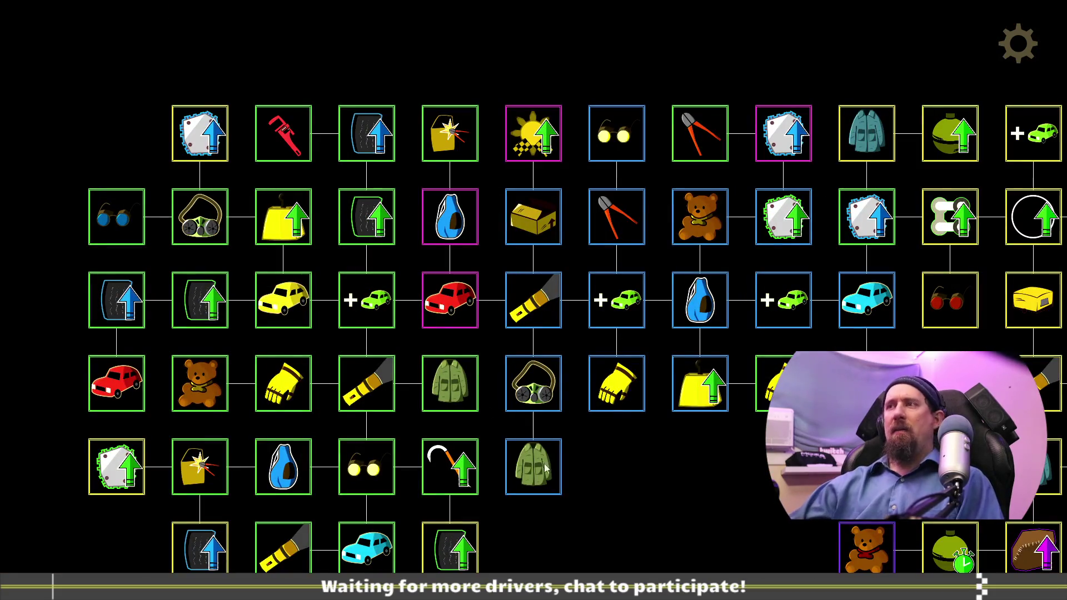
scroll(686, 133, "down", 6)
left_click(595, 189)
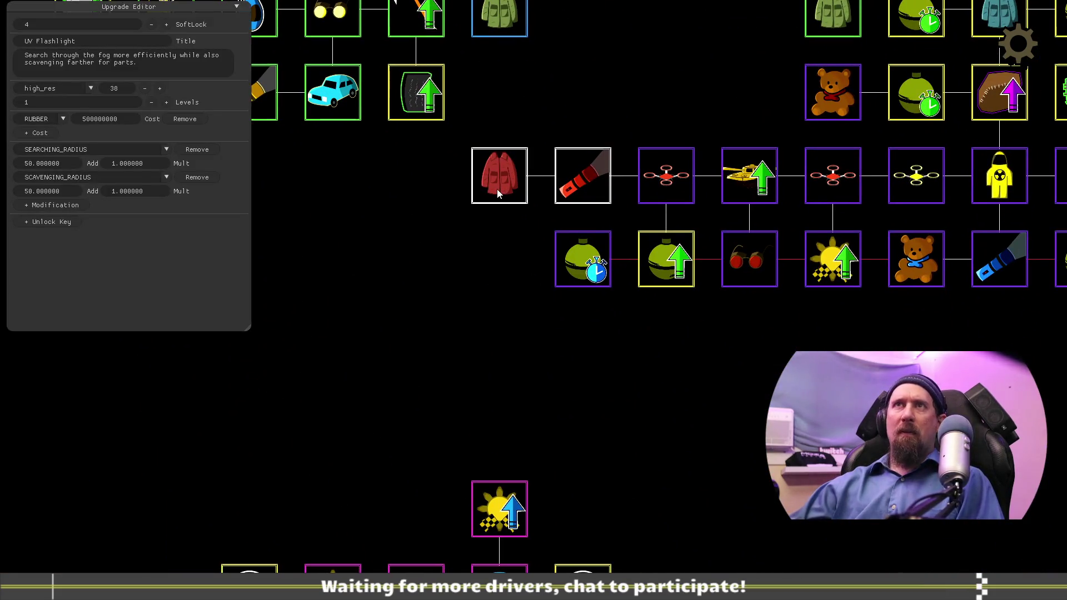
Step: Inspect the Leather Jacket, UV Flashlight and Quick Throw upgrades, then return to VS Code
left_click(496, 188)
left_click(583, 181)
left_click(589, 261)
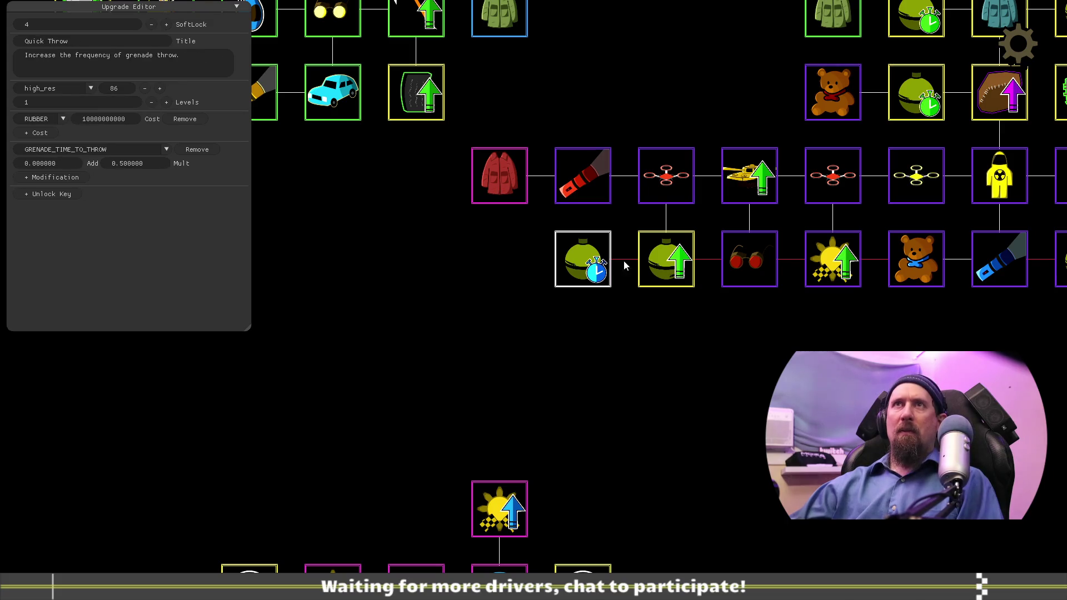
left_click(672, 266)
left_click(589, 262)
left_click(588, 187)
left_click(491, 187)
key("alt+Tab")
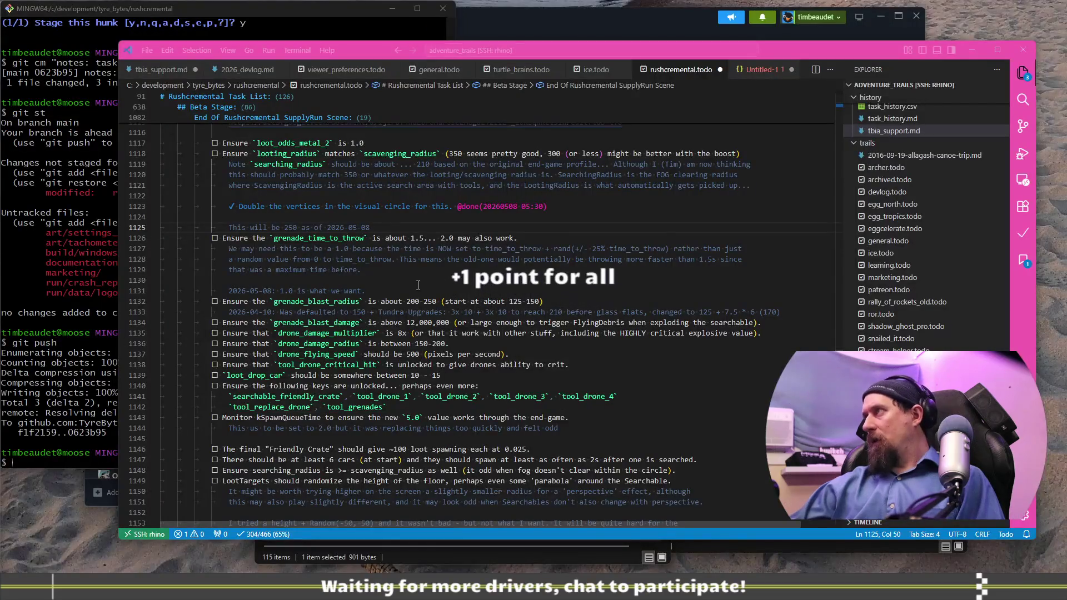
Step: Reword the note to 'All three of these will be 250 as of 2026-05-08'
mouse_move(224, 153)
left_mouse_down()
mouse_move(389, 238)
mouse_move(447, 251)
mouse_move(461, 269)
mouse_move(489, 216)
mouse_move(536, 223)
left_mouse_up()
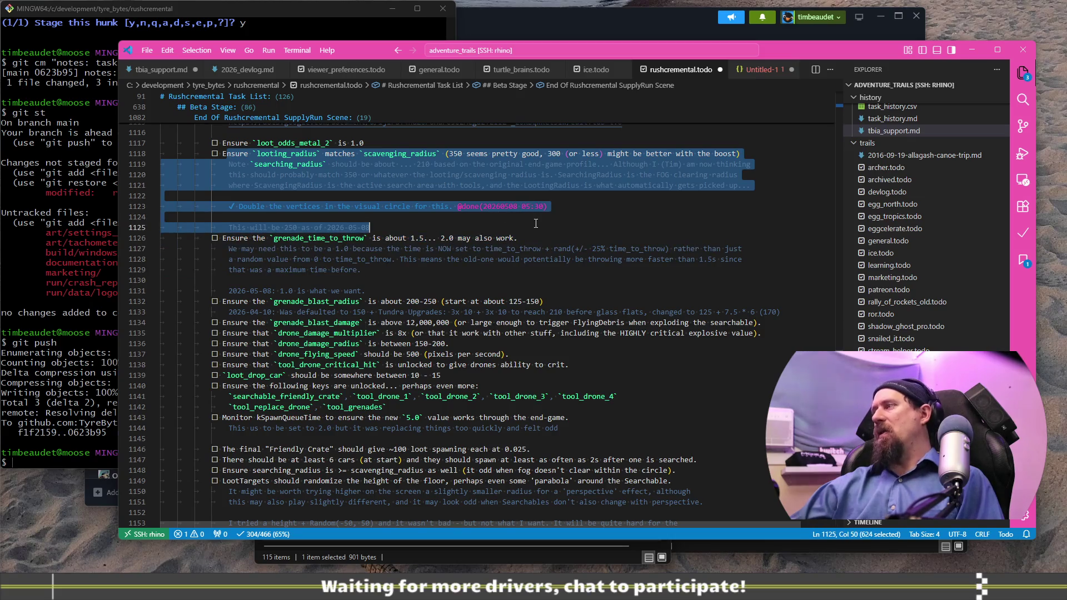
left_click(545, 225)
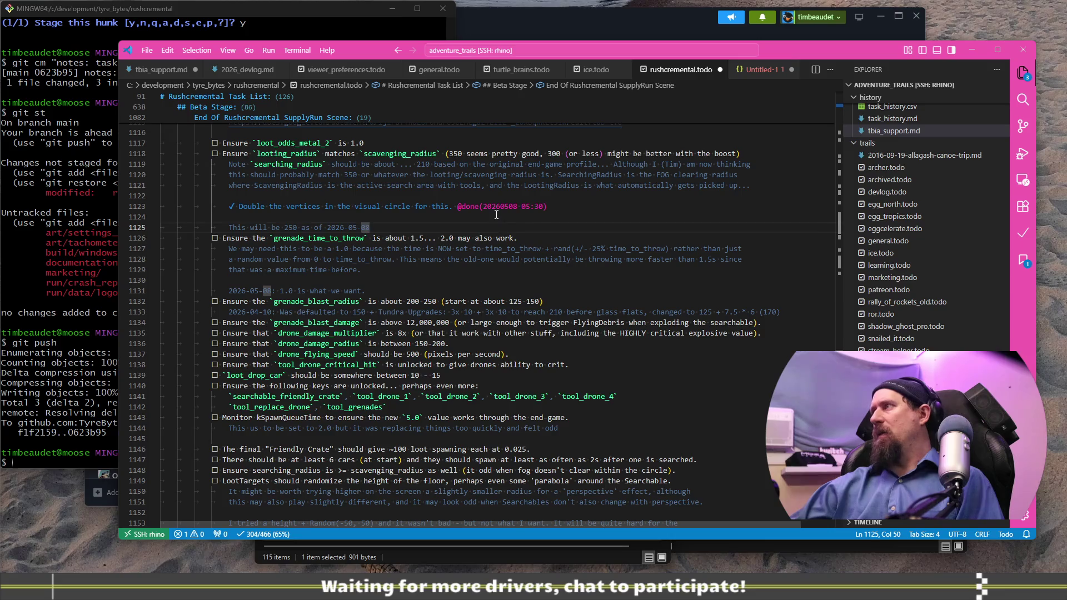
key("Home")
type("All three of these will")
key("ctrl+shift+Right")
key("ctrl+shift+Right")
key("ctrl+shift+Right")
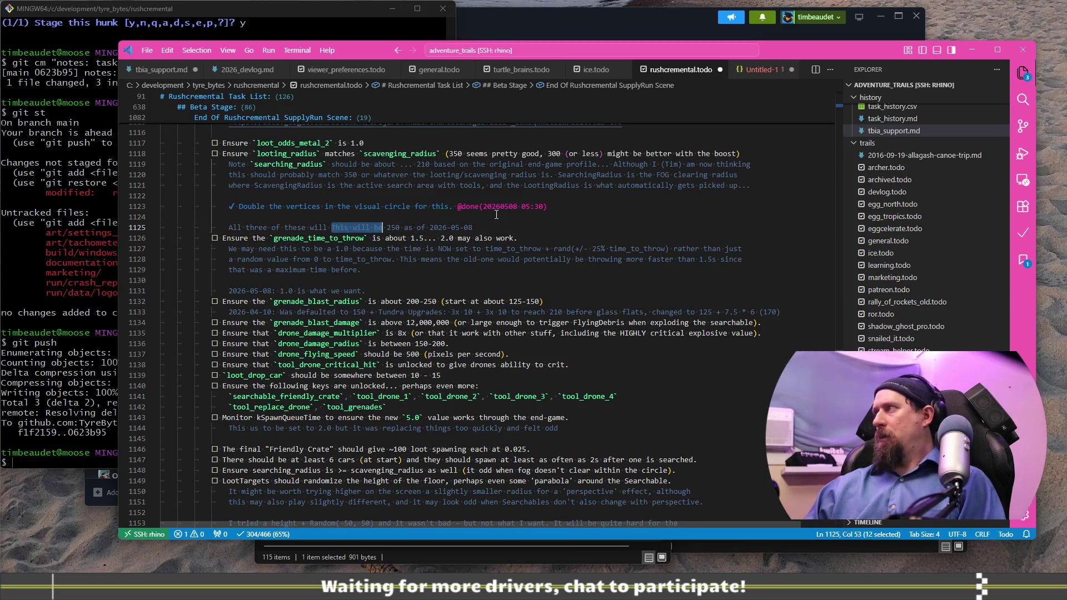
key("BackSpace")
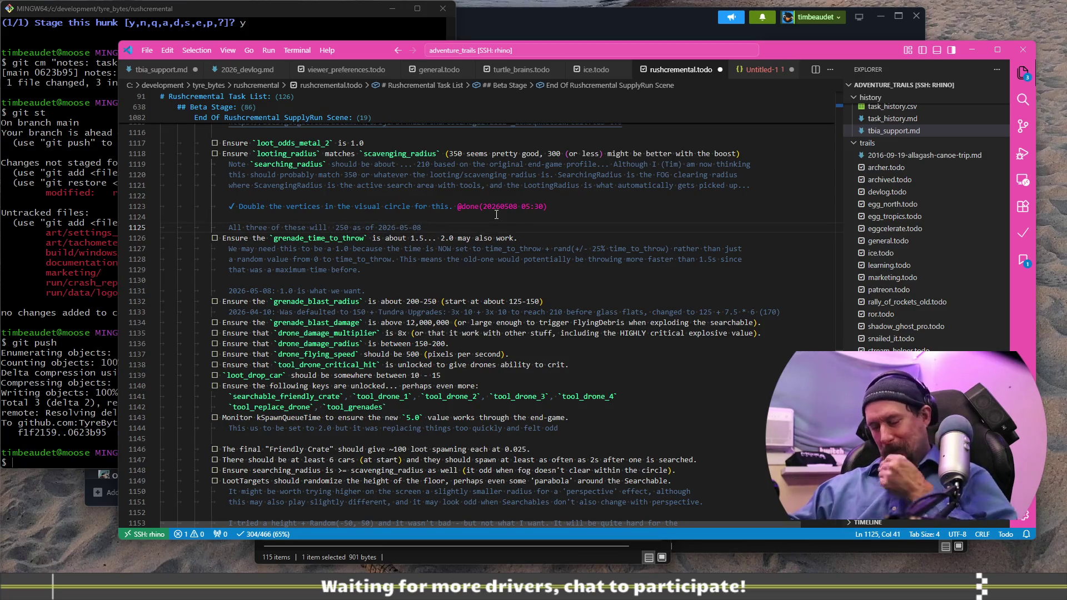
type("be")
key("End")
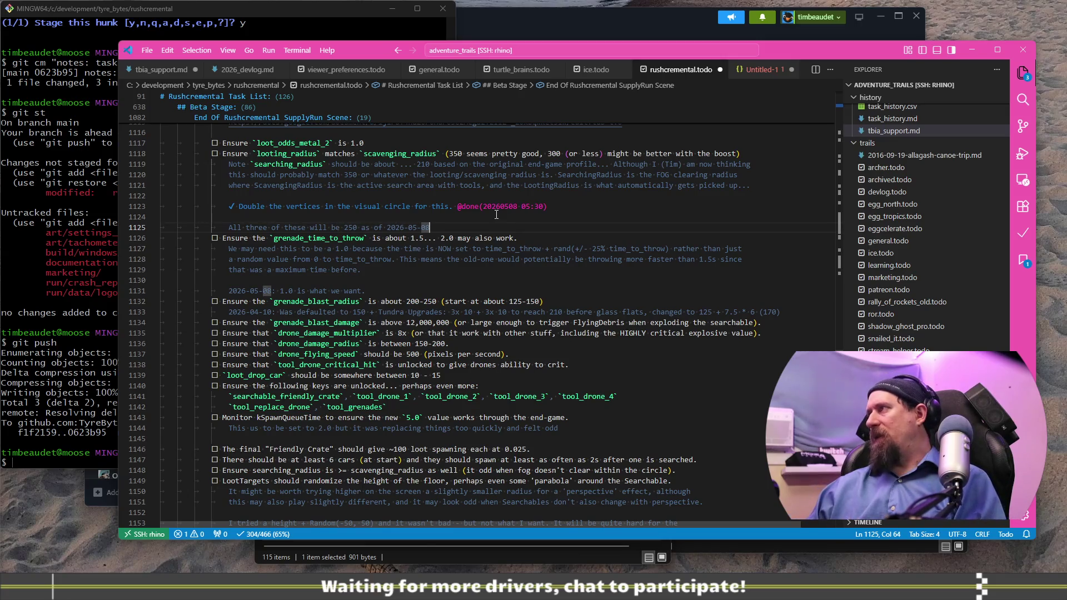
Step: Append '(that the rest of the loot drops match the table above)' to loot_odds_metal_2 and save
key("Down")
key("Down")
key("End")
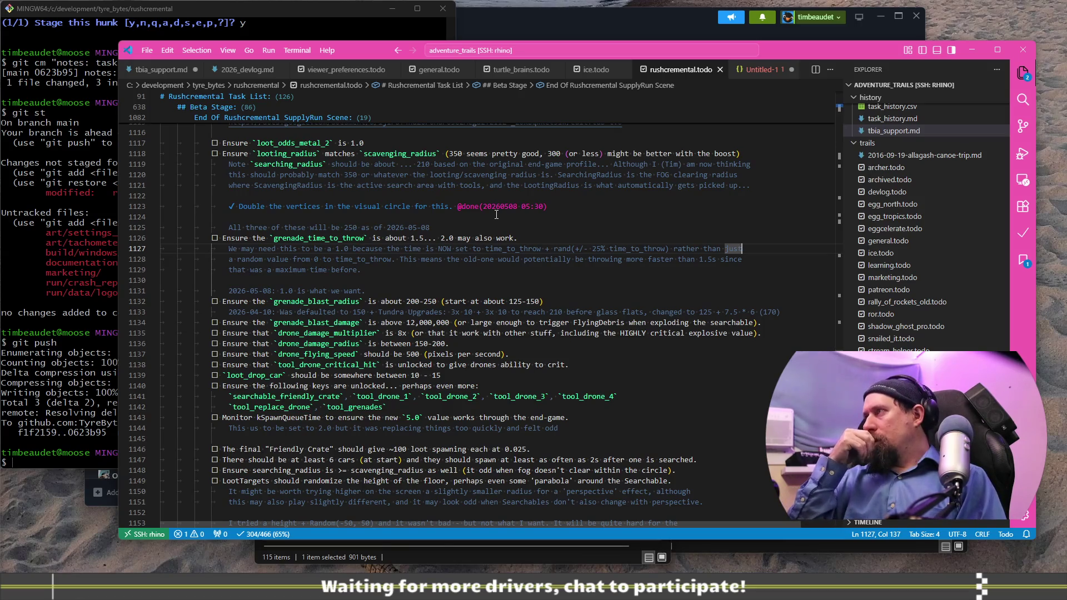
key("Down")
key("Down")
key("Down")
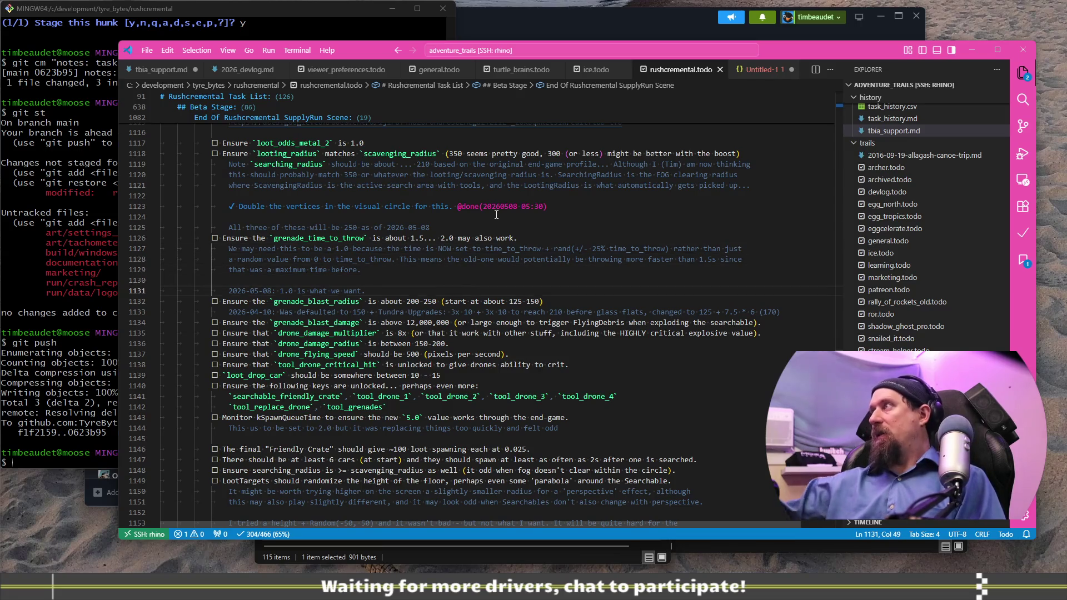
double_click(460, 143)
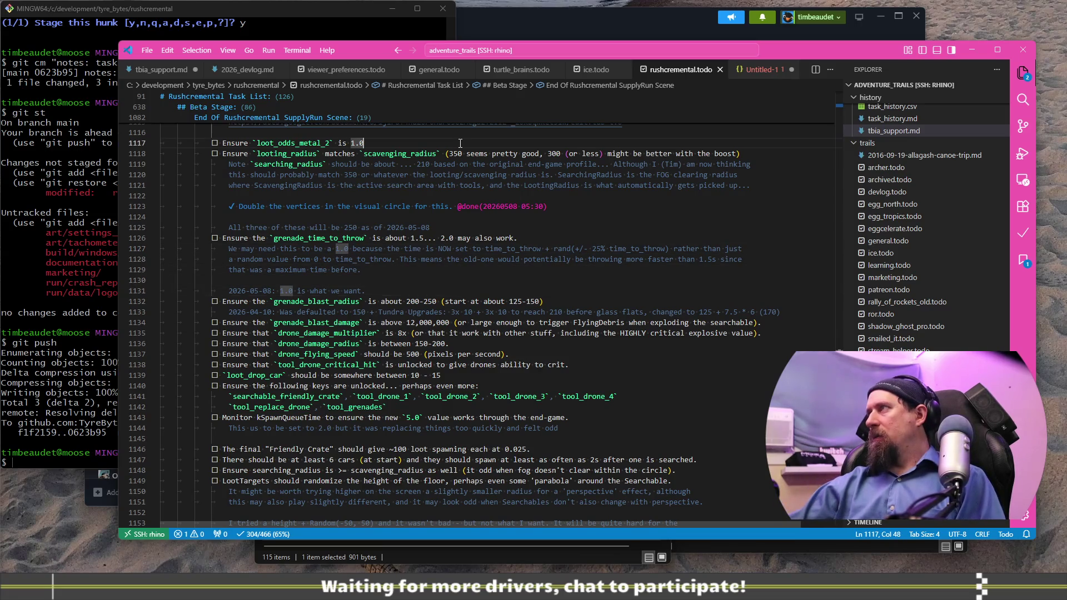
scroll(465, 262, "down", 3)
scroll(464, 262, "up", 8)
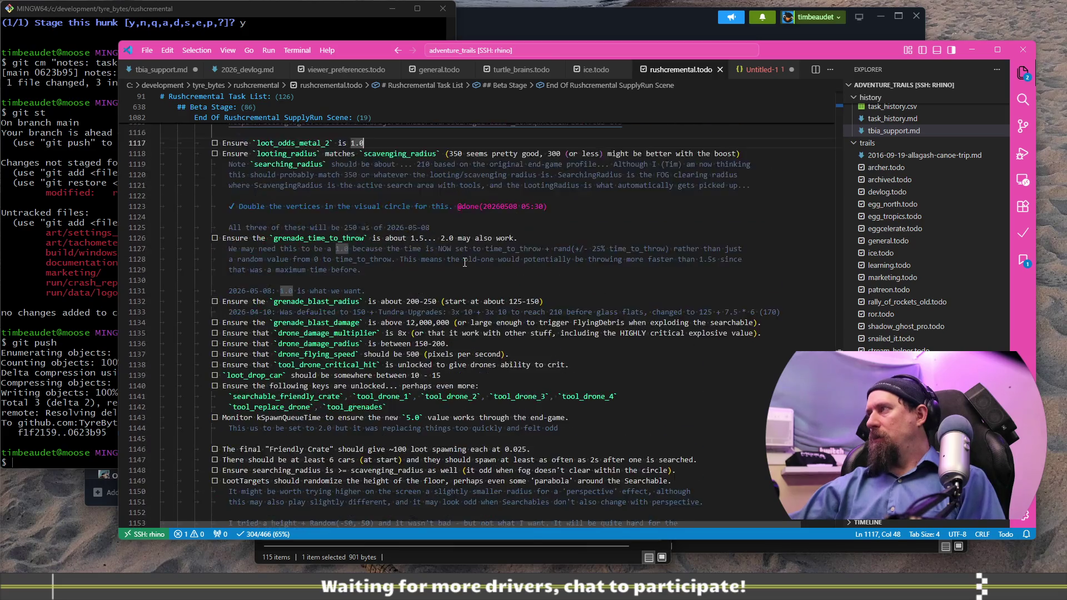
key("End")
type("(")
key("BackSpace")
type("that the rest of the loot drops match the table above")
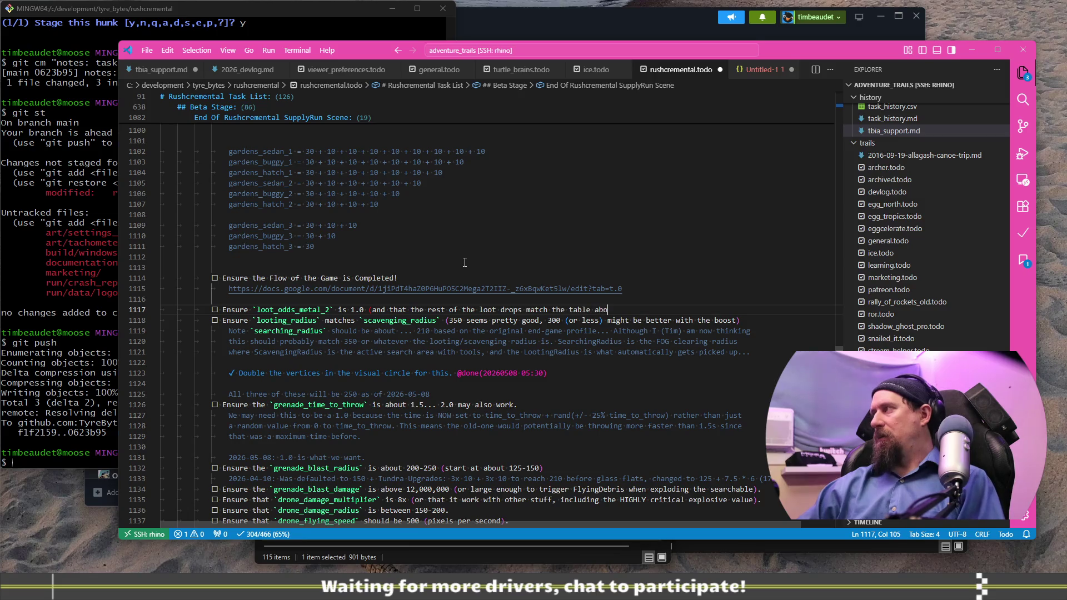
type(")")
key("ctrl+s")
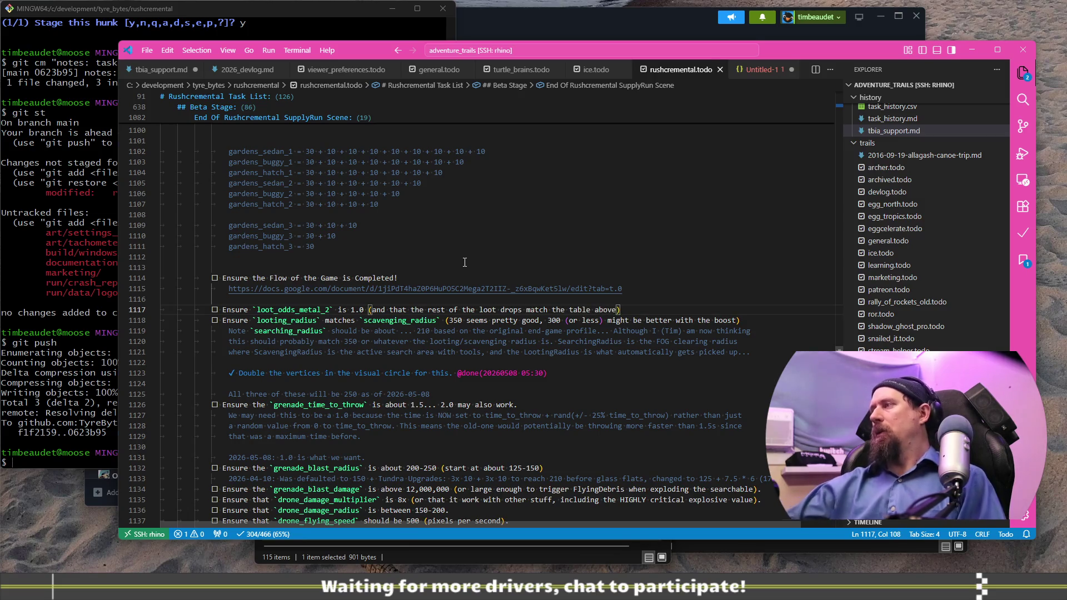
scroll(467, 272, "up", 4)
scroll(472, 291, "up", 5)
scroll(411, 252, "up", 10)
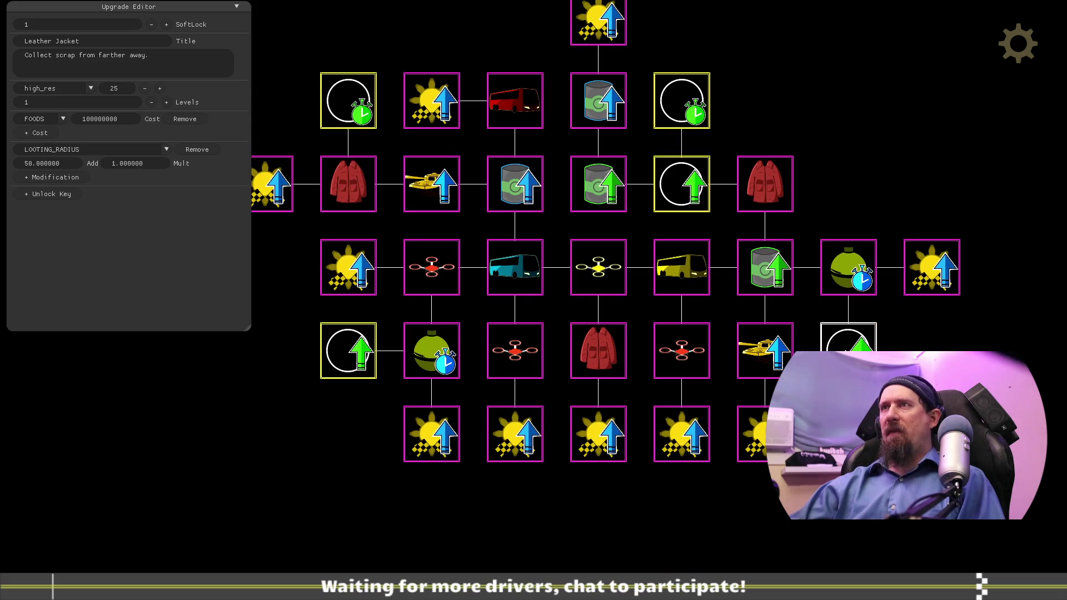
Step: View Pristine Foods' upgrade details, then check the LootOdds list in the todo notes
left_click_drag(799, 98, 876, 149)
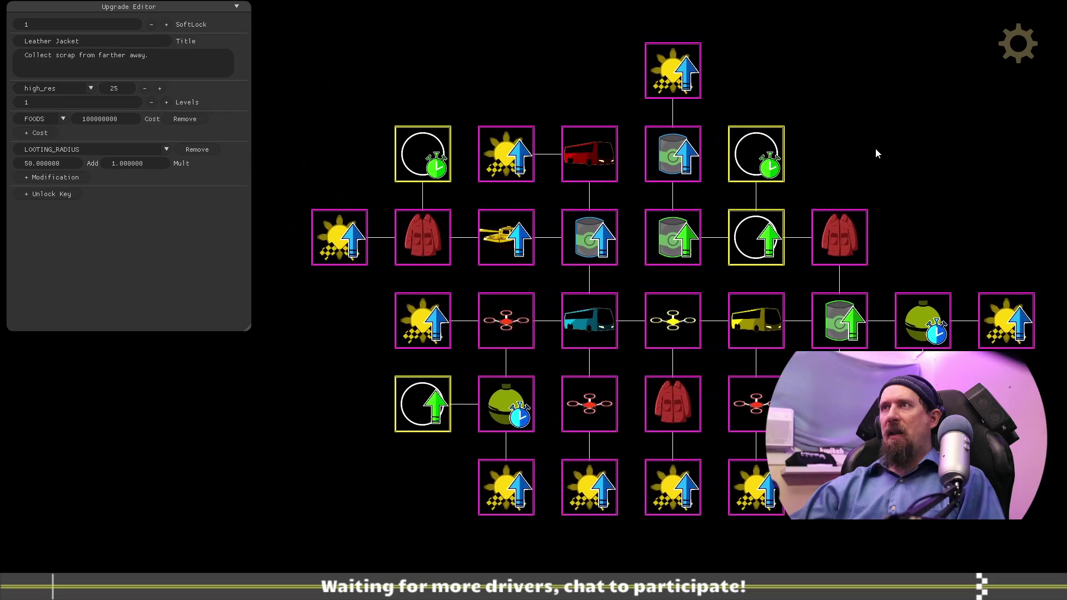
left_click(609, 240)
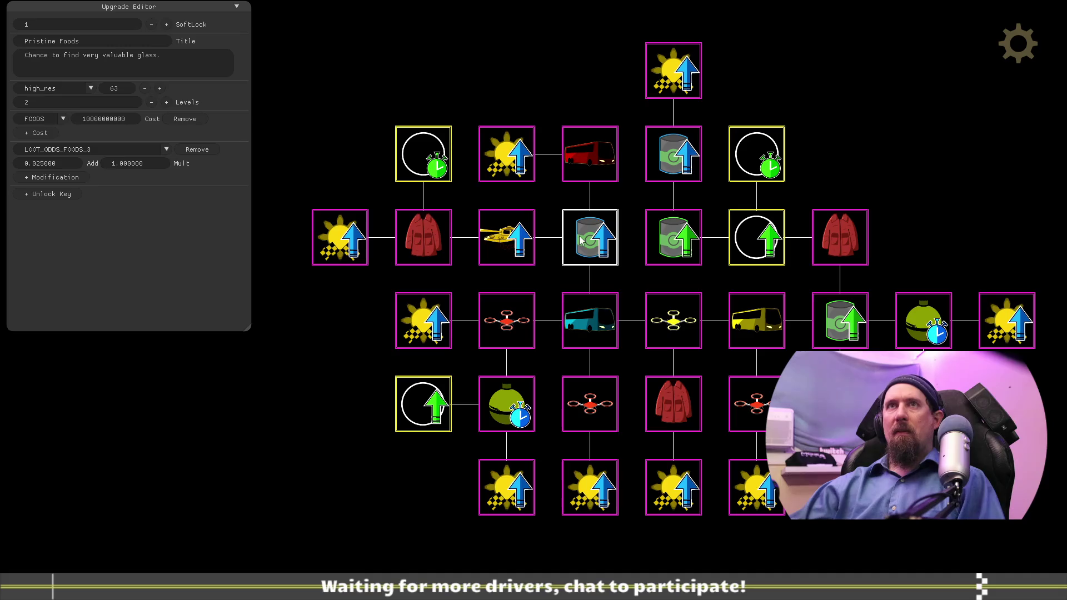
key("alt+Tab")
scroll(343, 435, "down", 8)
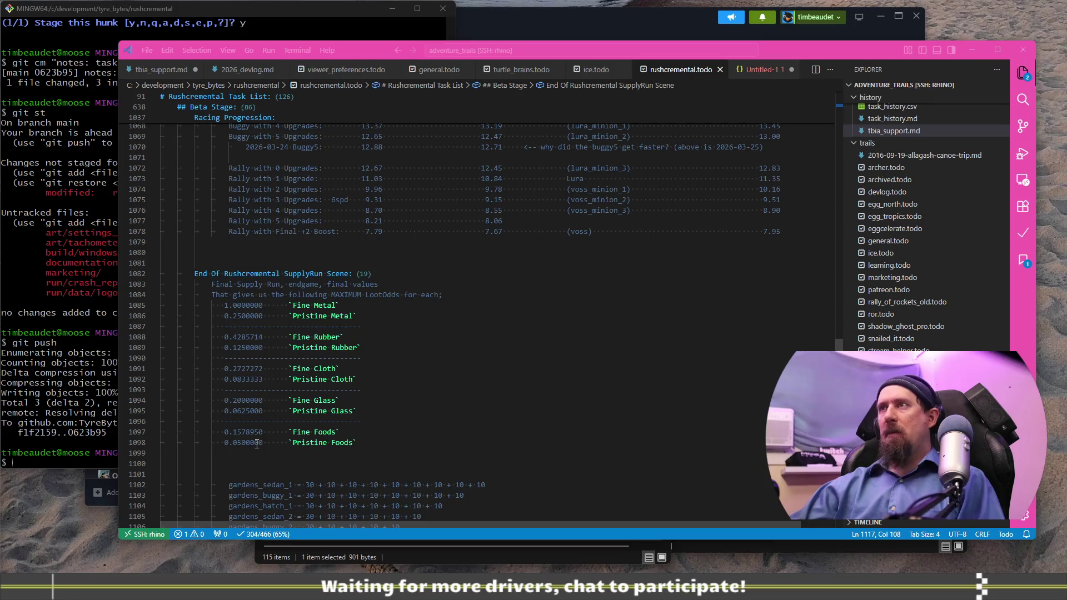
key("alt+Tab")
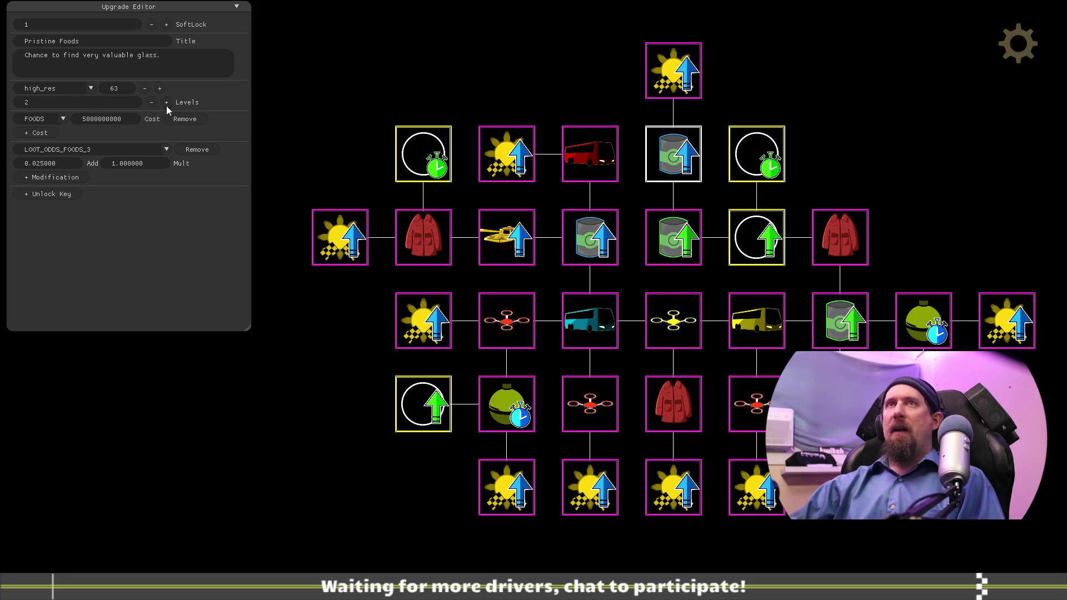
Step: Reduce the centre barrel Pristine Foods upgrade to 1 level
left_click(606, 245)
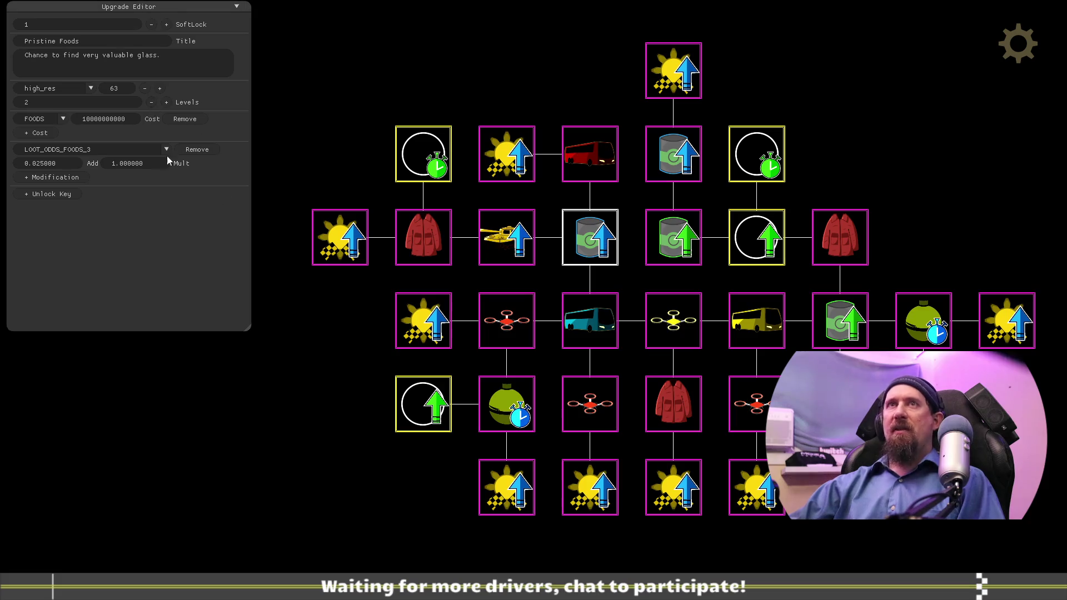
left_click(152, 103)
mouse_move(918, 136)
left_mouse_down()
mouse_move(649, 87)
mouse_move(778, 221)
left_mouse_up()
mouse_move(726, 121)
left_mouse_down()
mouse_move(765, 295)
mouse_move(650, 452)
mouse_move(628, 431)
mouse_move(699, 317)
left_mouse_up()
mouse_move(727, 389)
left_mouse_down()
mouse_move(868, 242)
mouse_move(847, 138)
left_mouse_up()
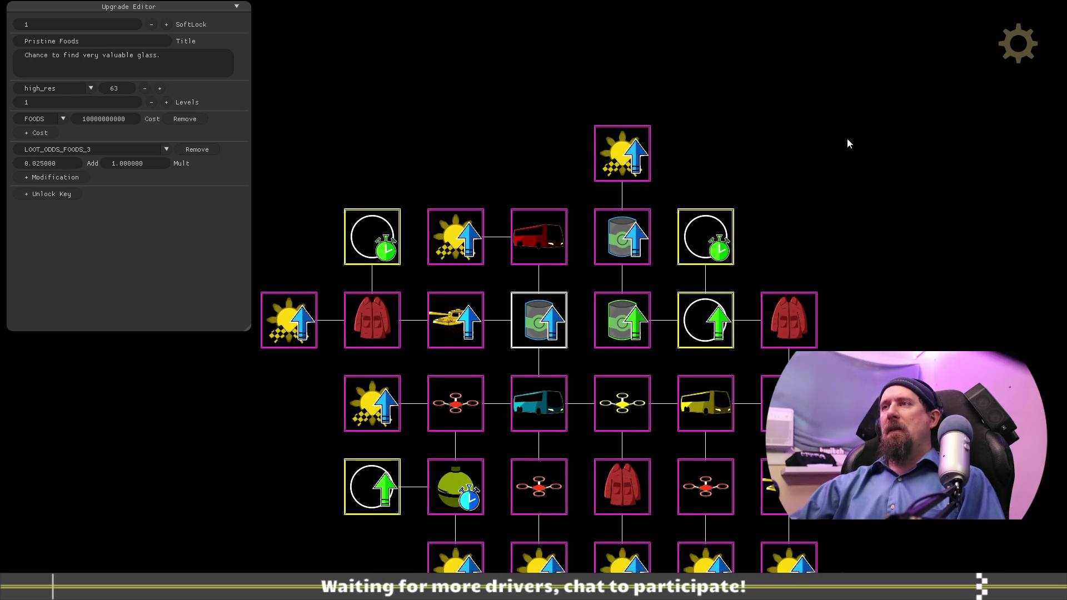
Step: Inspect the Fine Foods and green barrel upgrades' details, then switch to the code editor
left_click(789, 403)
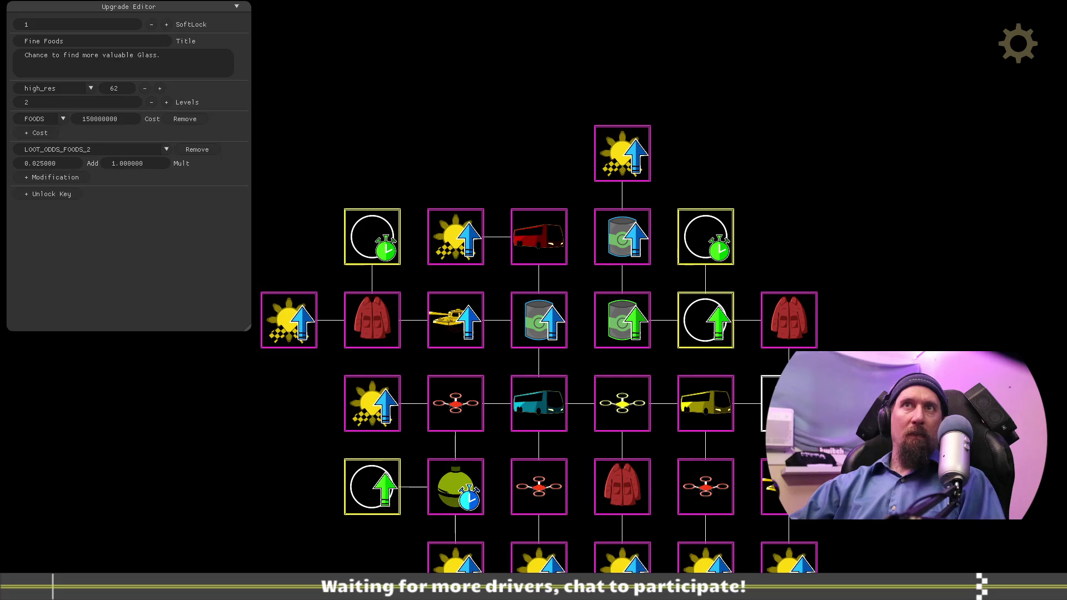
left_click(627, 332)
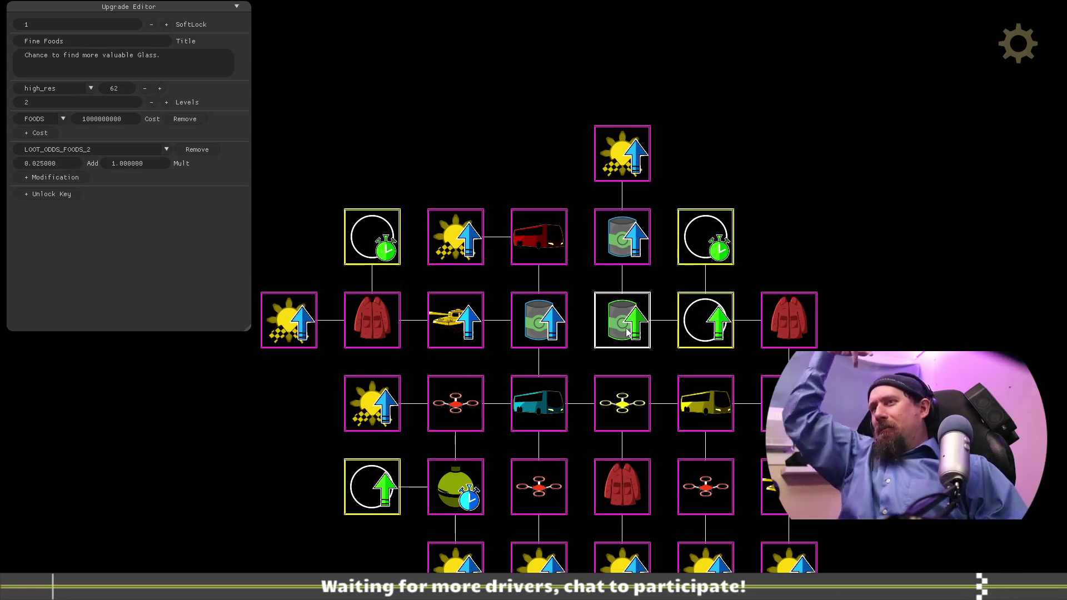
key("alt+Tab")
key("alt+Tab")
key("alt+Tab")
key("alt+Tab")
key("alt+Tab")
key("alt+Tab")
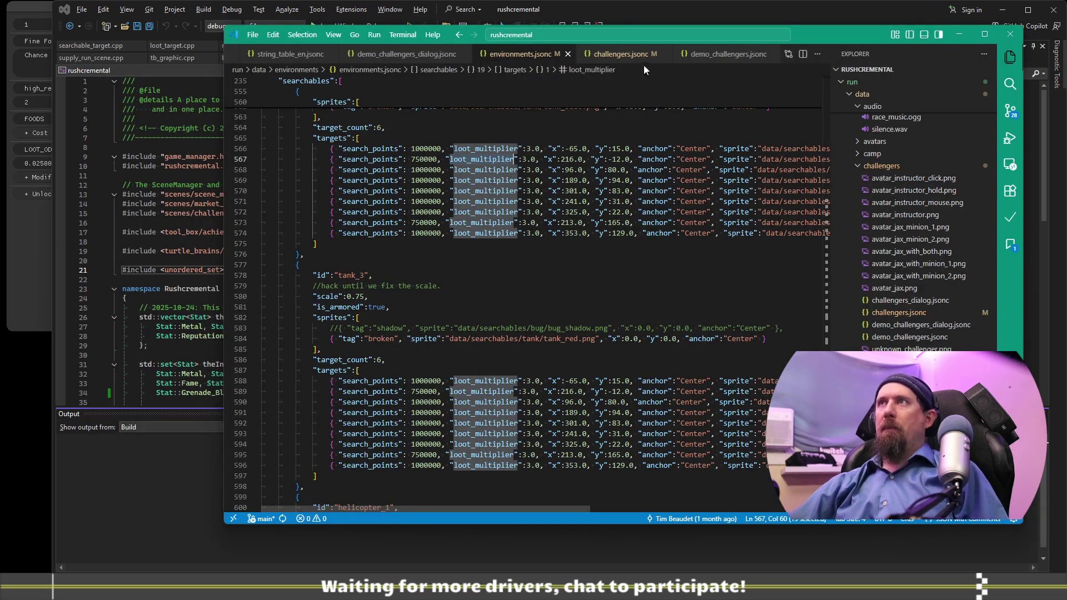
Step: Bring up challengers.jsonc and scroll to the lura challenger's rewards
key("ctrl+Tab")
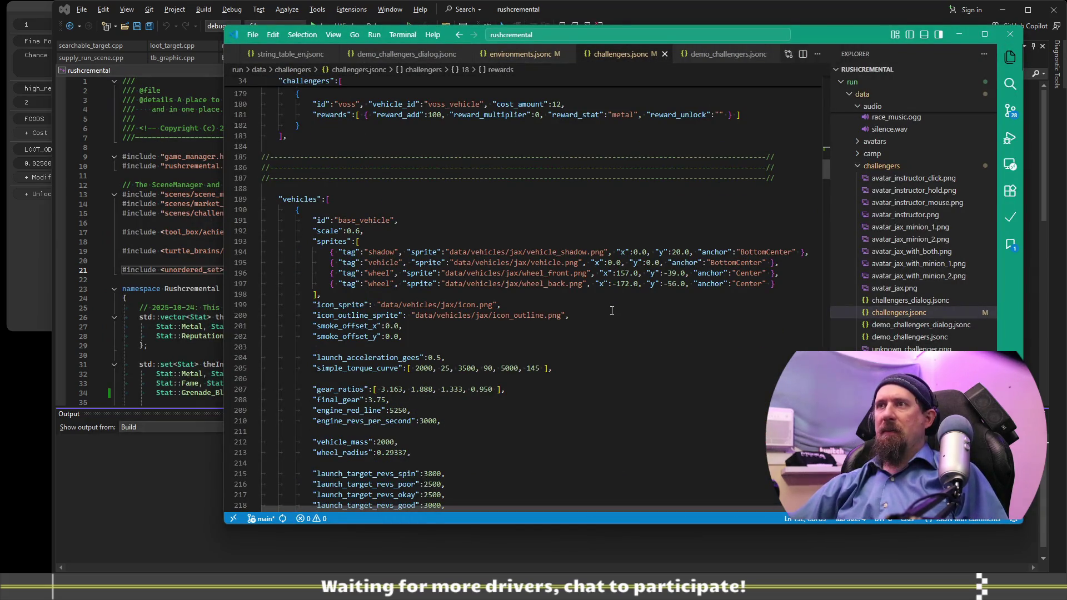
scroll(603, 337, "up", 5)
scroll(603, 337, "down", 6)
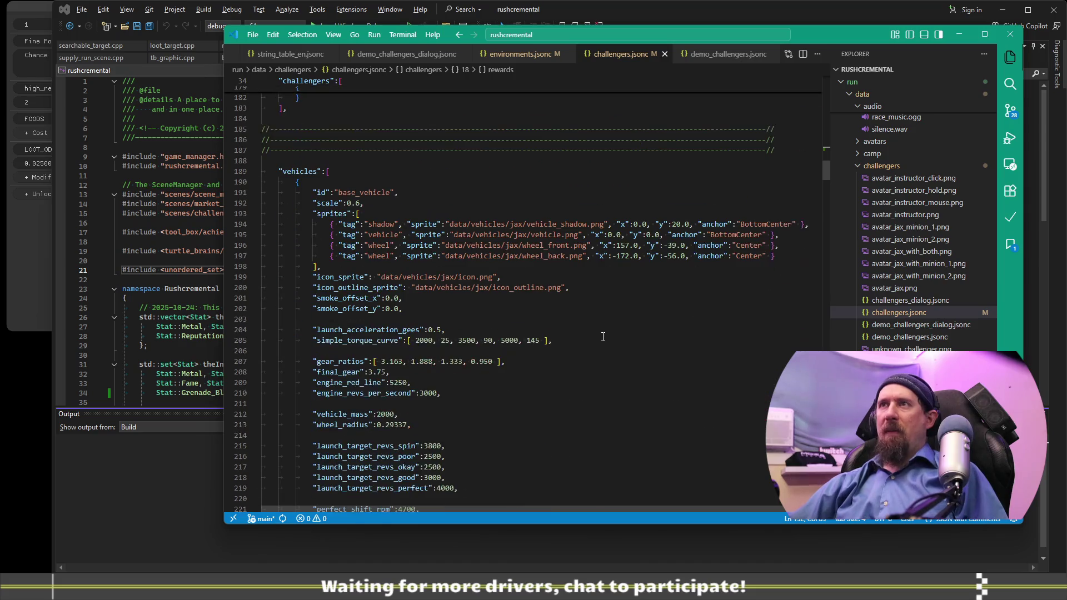
scroll(604, 337, "down", 20)
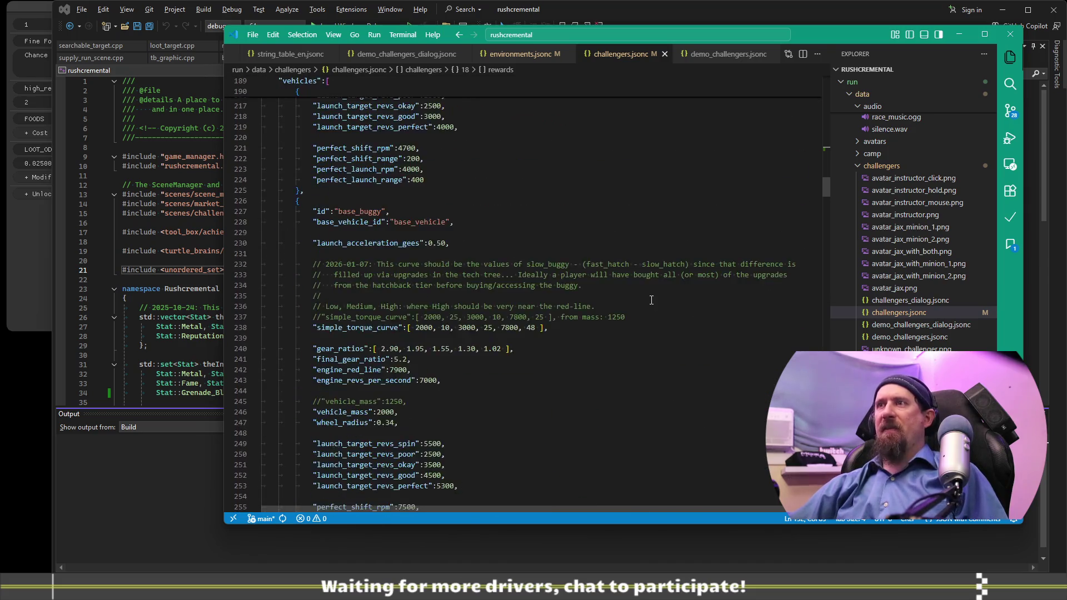
scroll(650, 302, "down", 20)
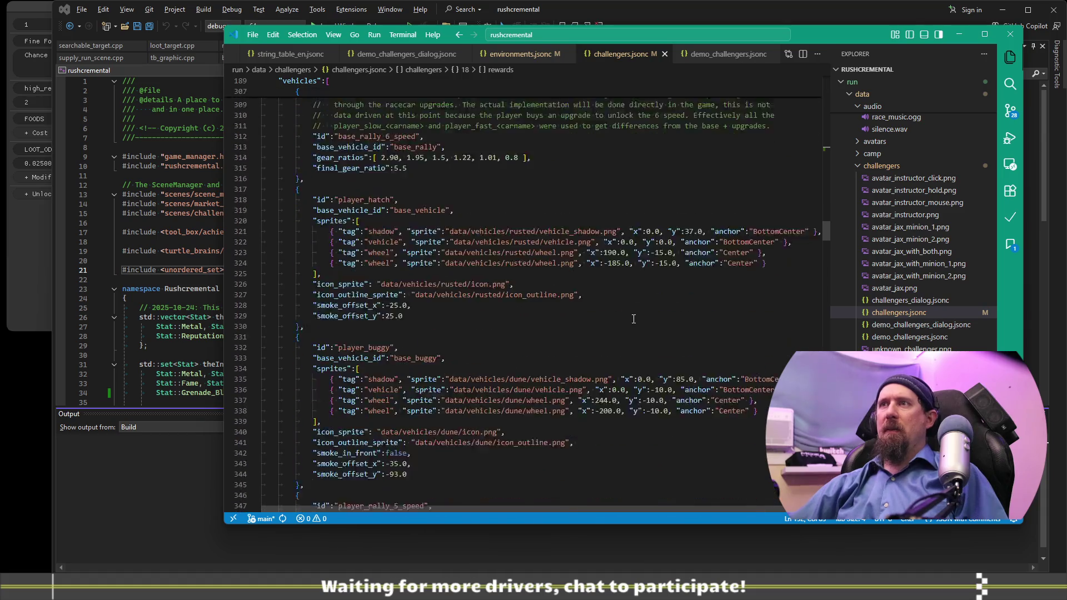
mouse_move(826, 236)
left_mouse_down()
mouse_move(818, 88)
mouse_move(819, 168)
mouse_move(816, 153)
left_mouse_up()
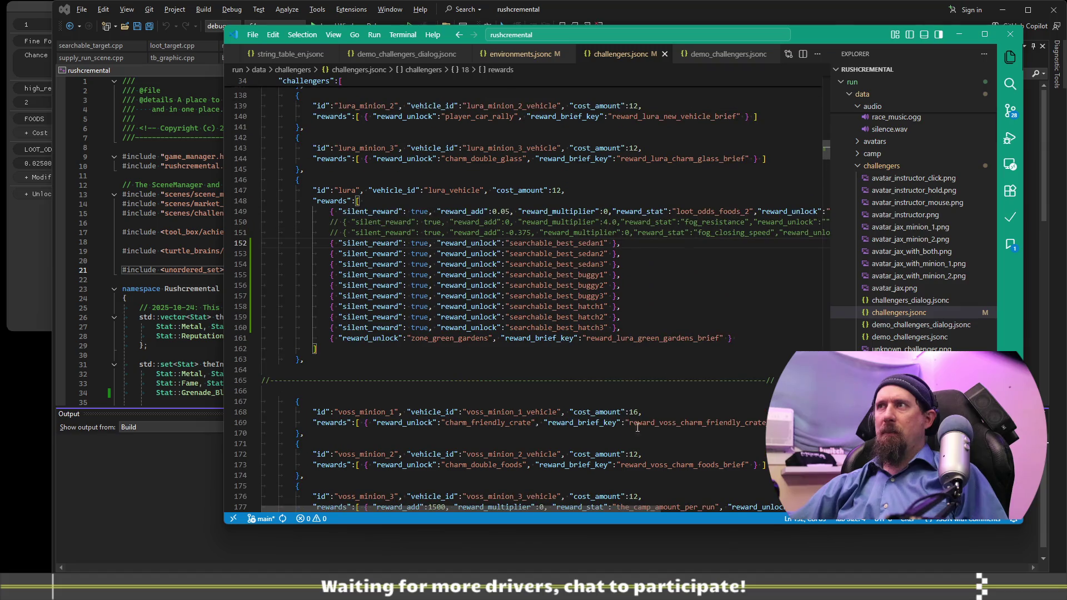
scroll(602, 507, "right", 3)
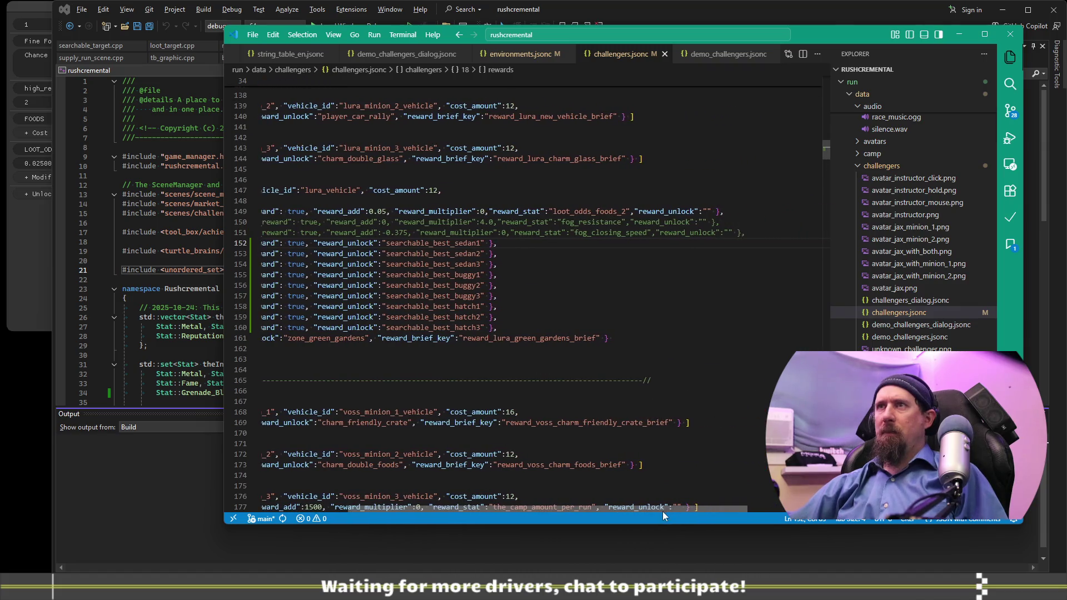
scroll(616, 513, "left", 3)
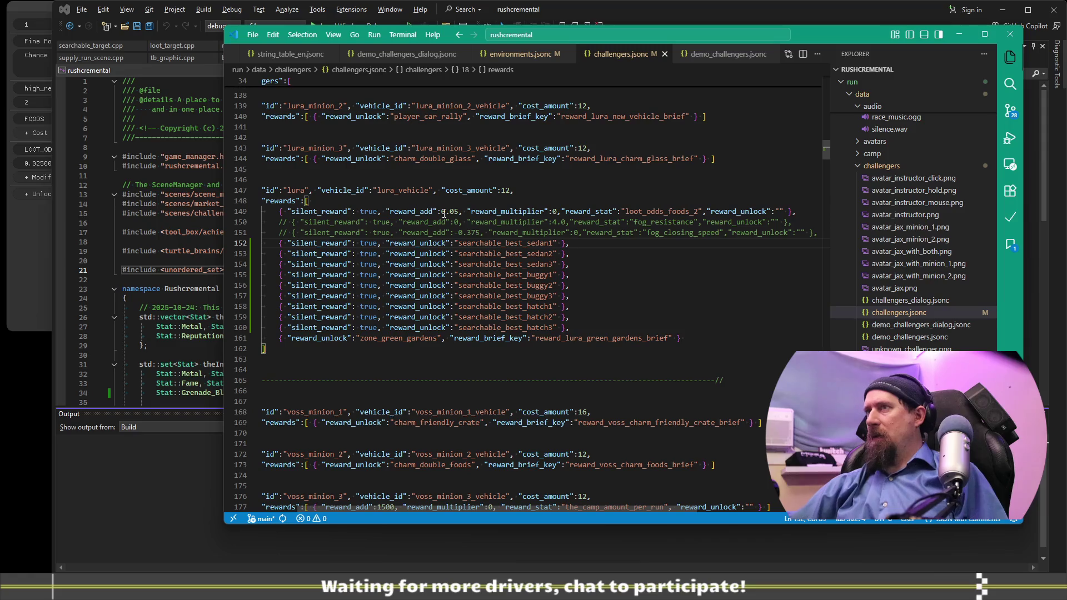
Step: Change lura's loot_odds_foods_2 reward from 0.05 to 0.05789
left_click(457, 211)
type("789")
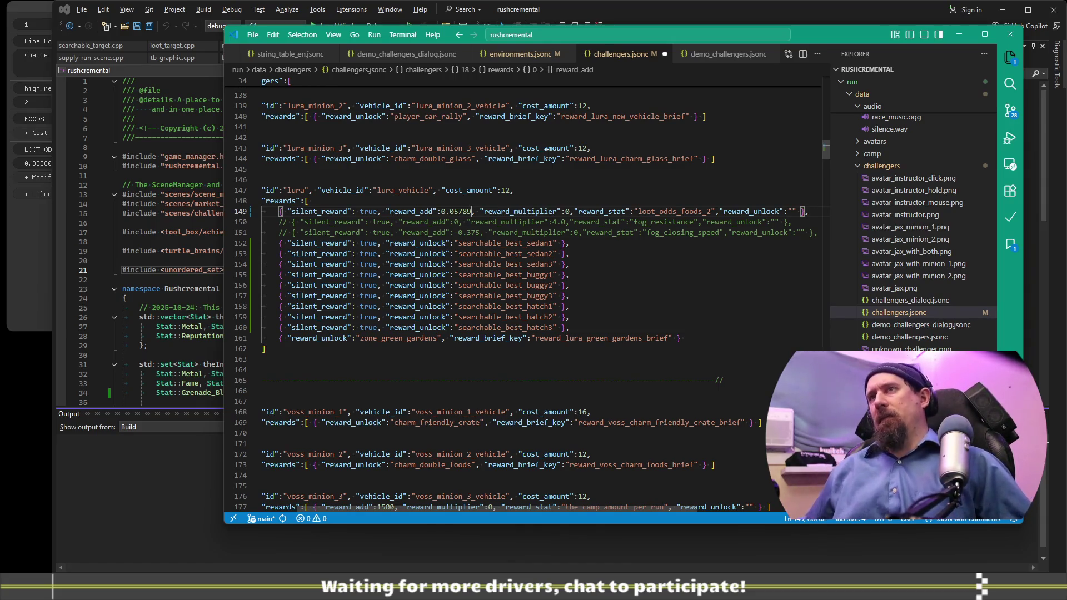
key("ctrl+Left")
key("ctrl+Left")
key("ctrl+Left")
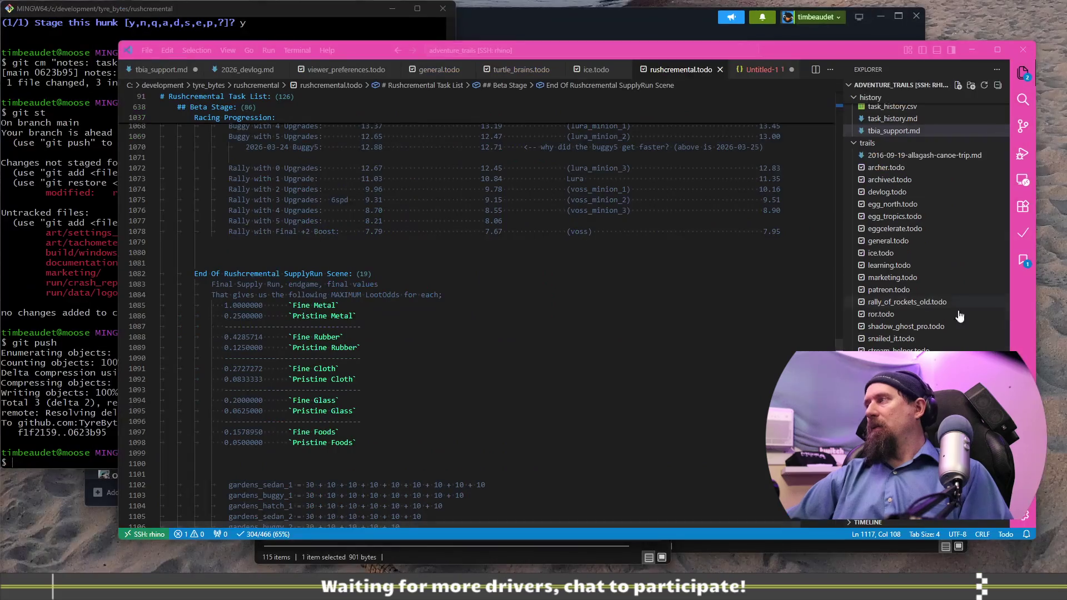
scroll(474, 311, "down", 15)
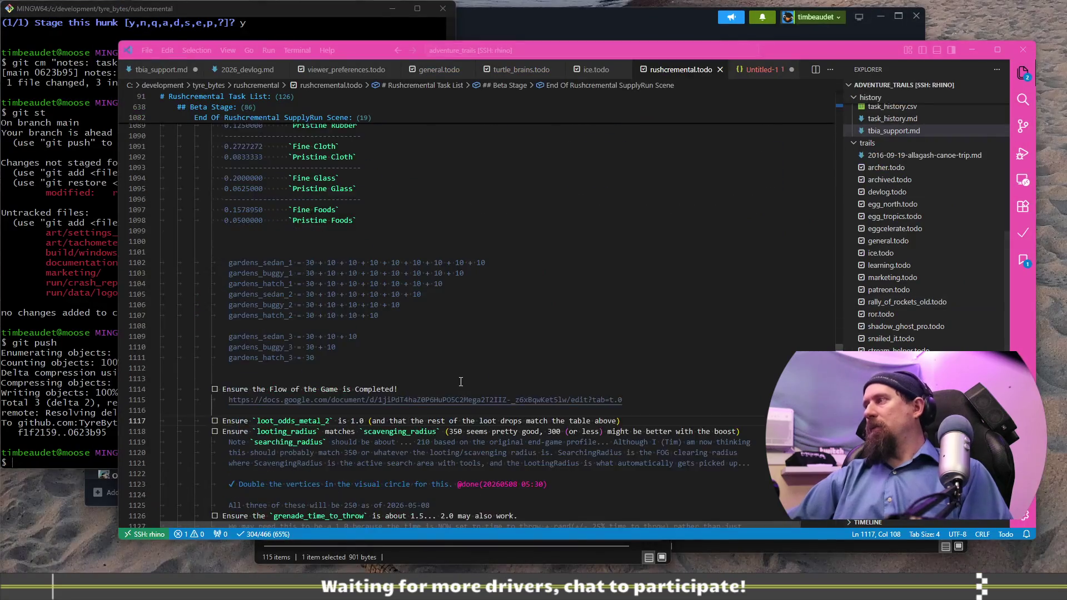
Step: Highlight the todo notes from looting radius through the grenade items, then return to the game
scroll(474, 311, "up", 10)
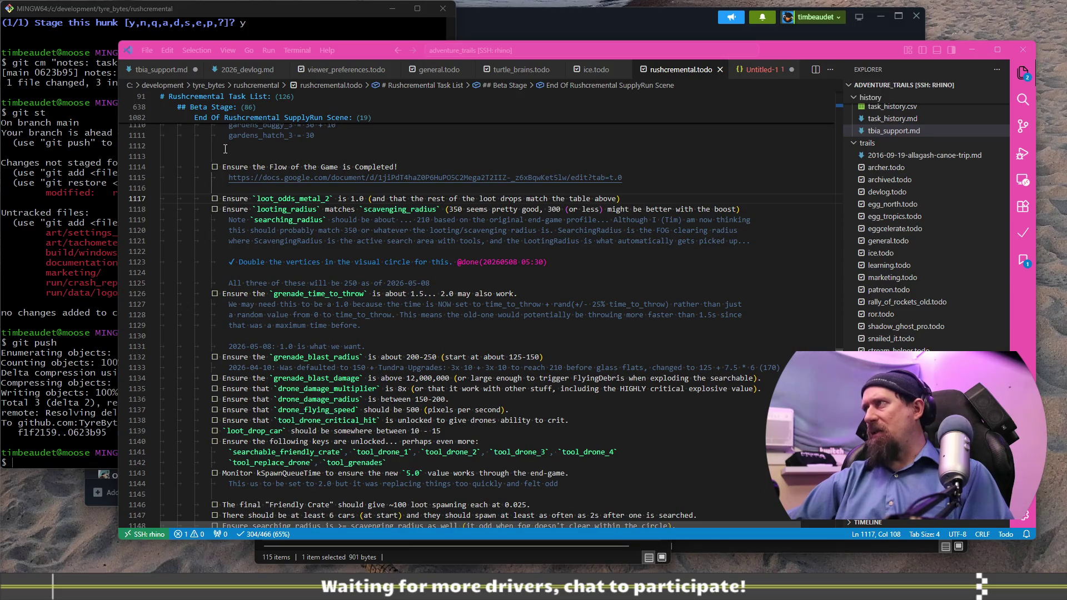
left_click_drag(222, 199, 618, 240)
left_click(567, 297)
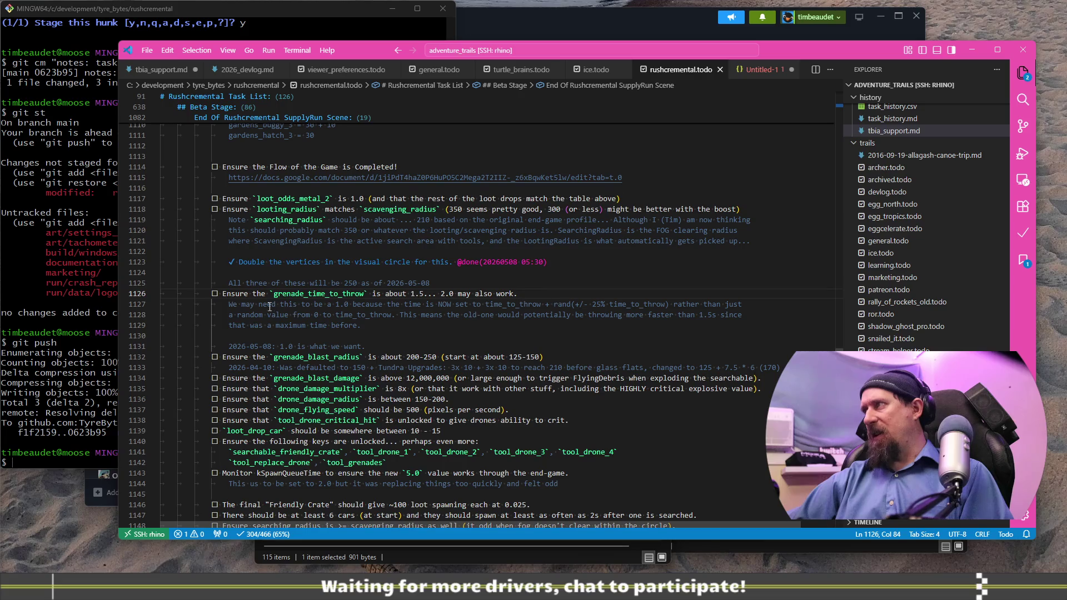
scroll(247, 296, "down", 2)
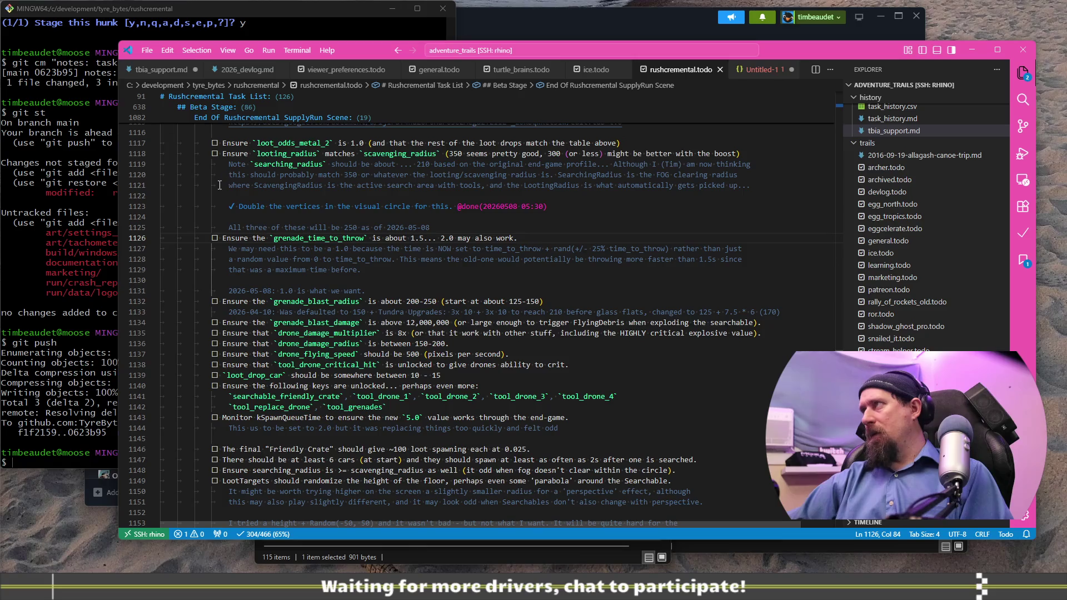
mouse_move(223, 143)
left_mouse_down()
mouse_move(482, 154)
mouse_move(500, 292)
mouse_move(528, 326)
left_mouse_up()
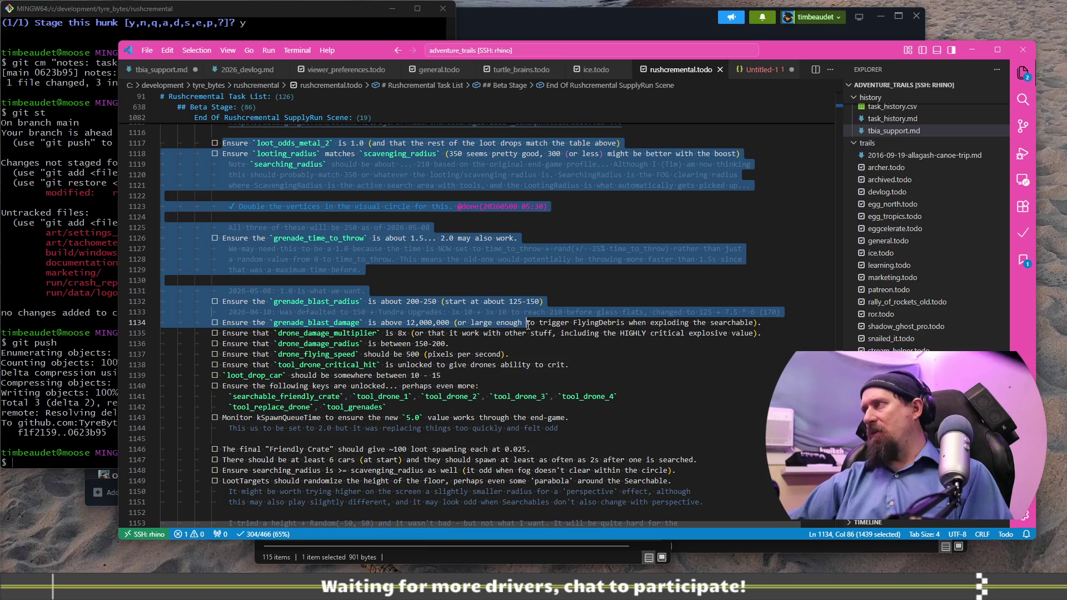
scroll(448, 275, "down", 3)
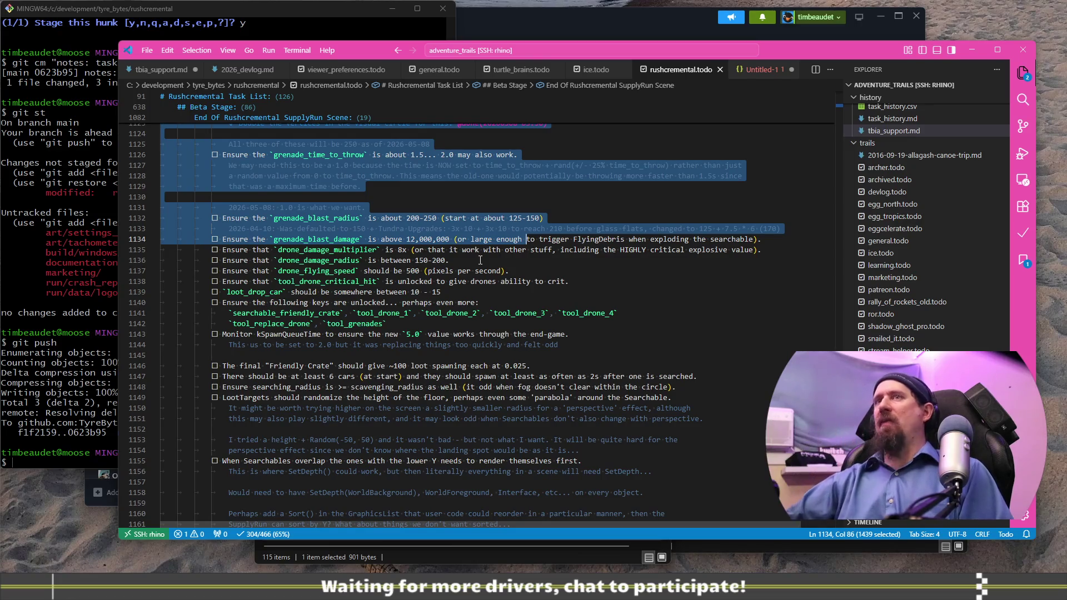
key("alt+Tab")
key("alt+Tab")
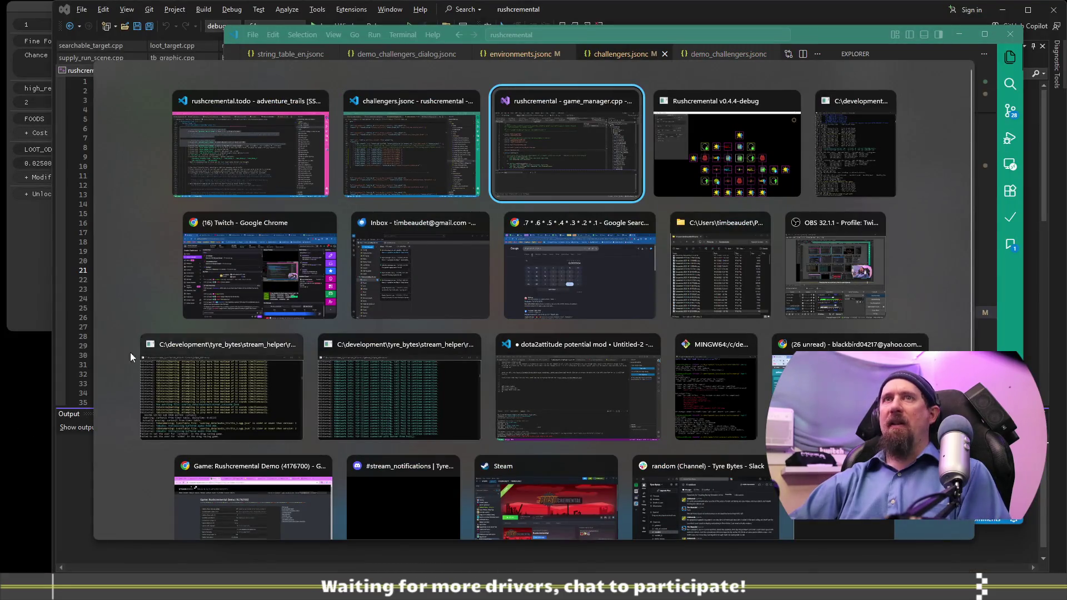
key("alt+Tab")
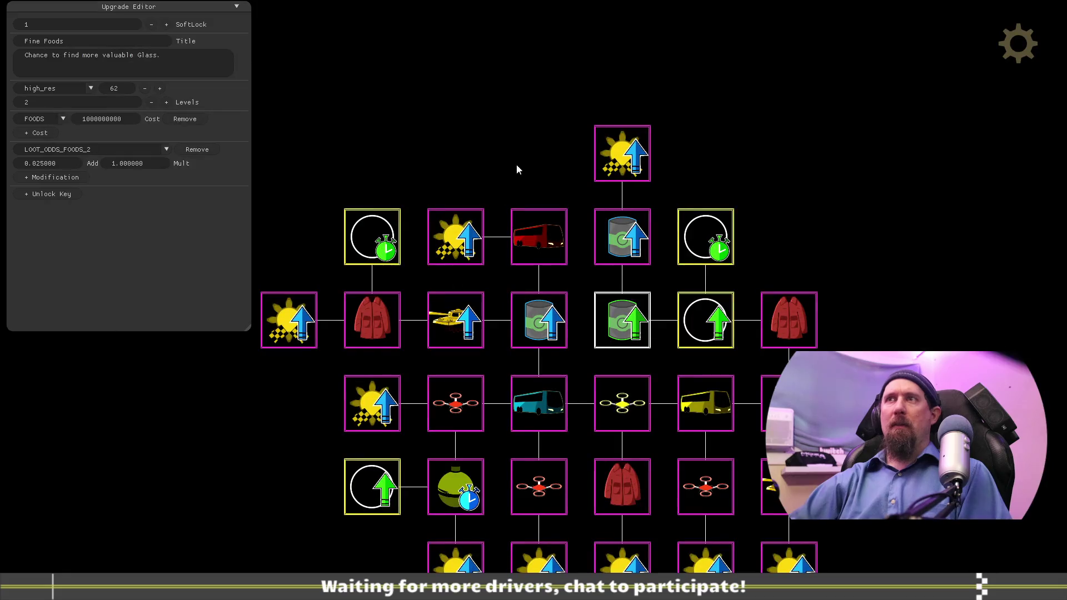
Step: Query drone_damage_multiplier in the developer terminal, which reports 4
key("Escape")
key("grave")
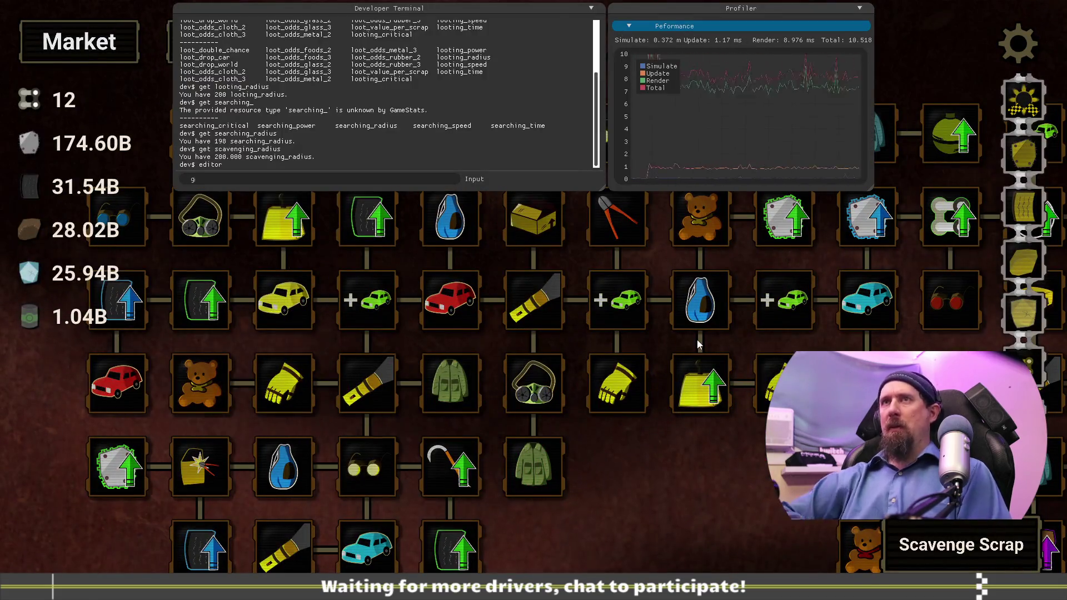
type("et drone_damage_radius")
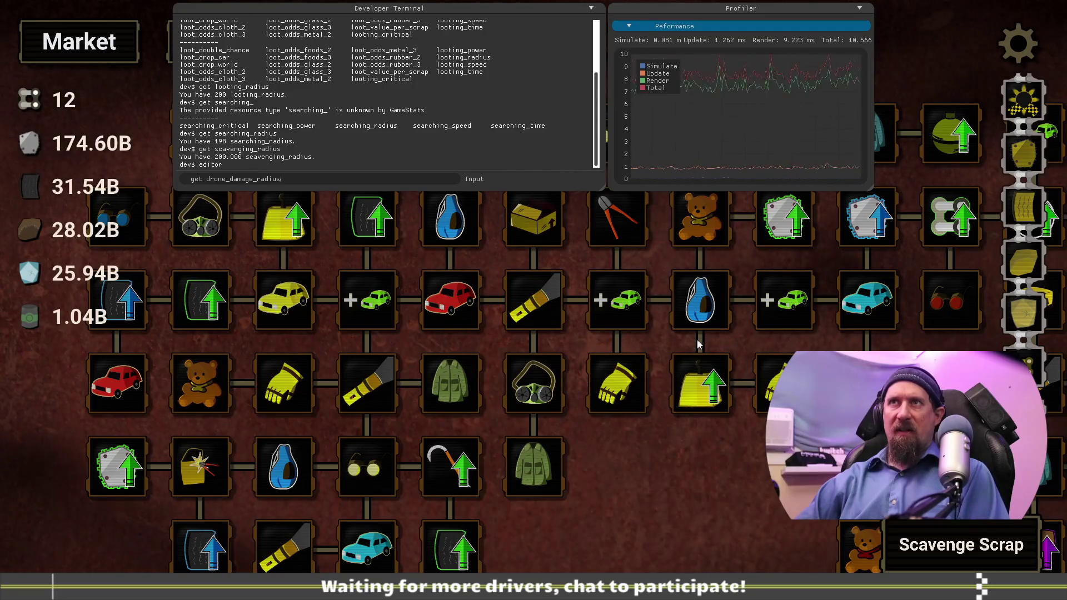
key("Return")
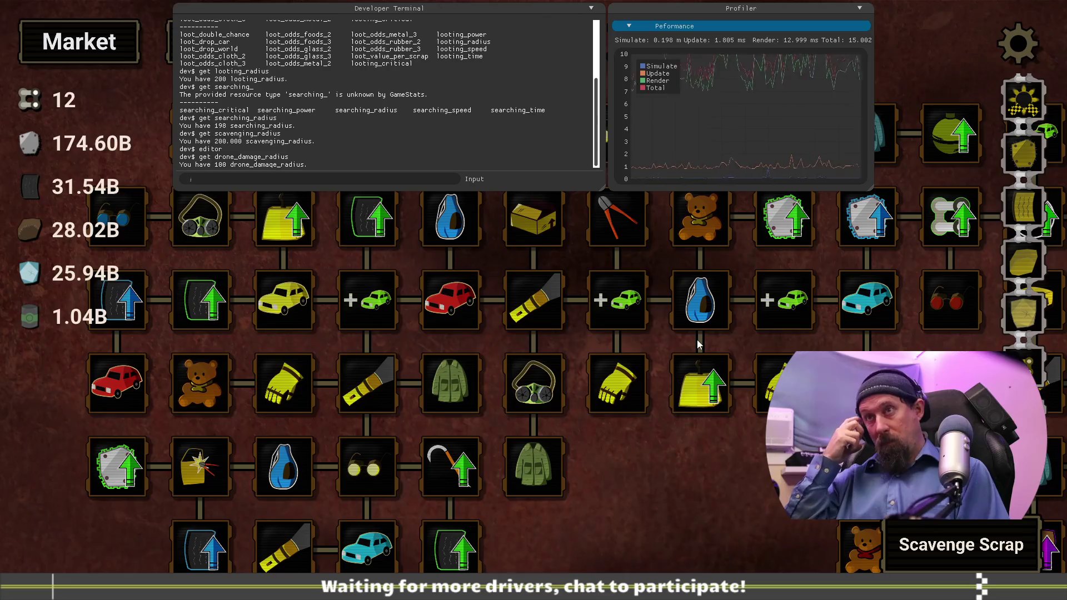
mouse_move(708, 311)
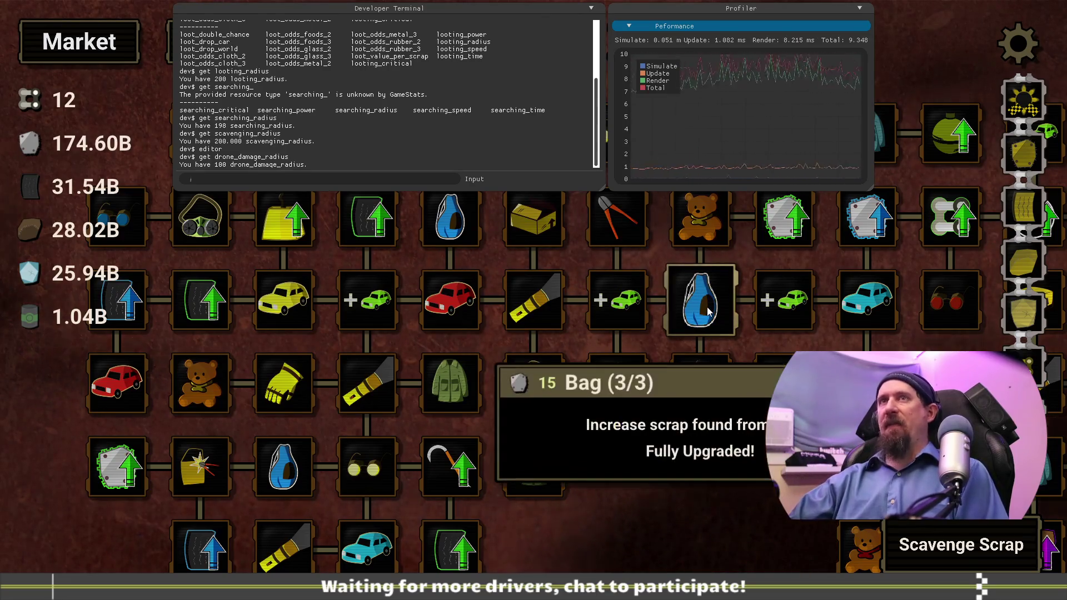
type("get d")
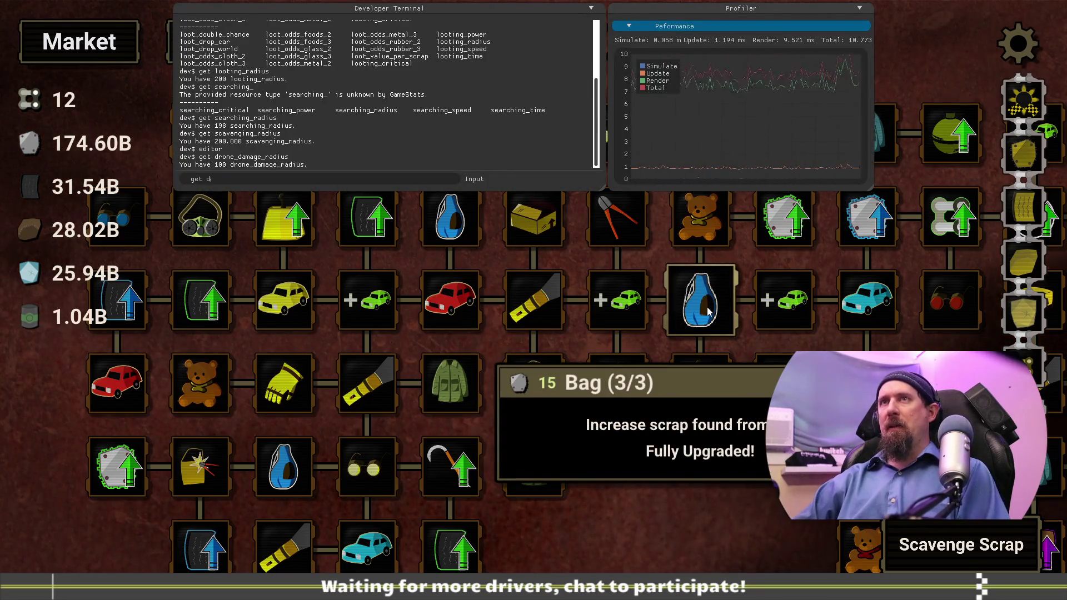
type("rone_da")
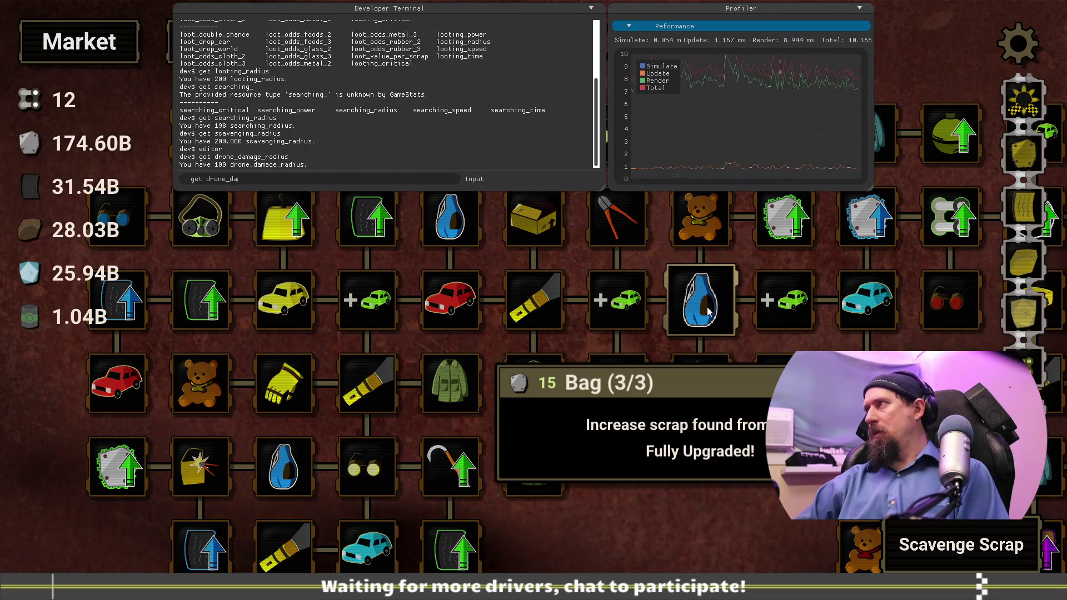
type("mage_multiplier")
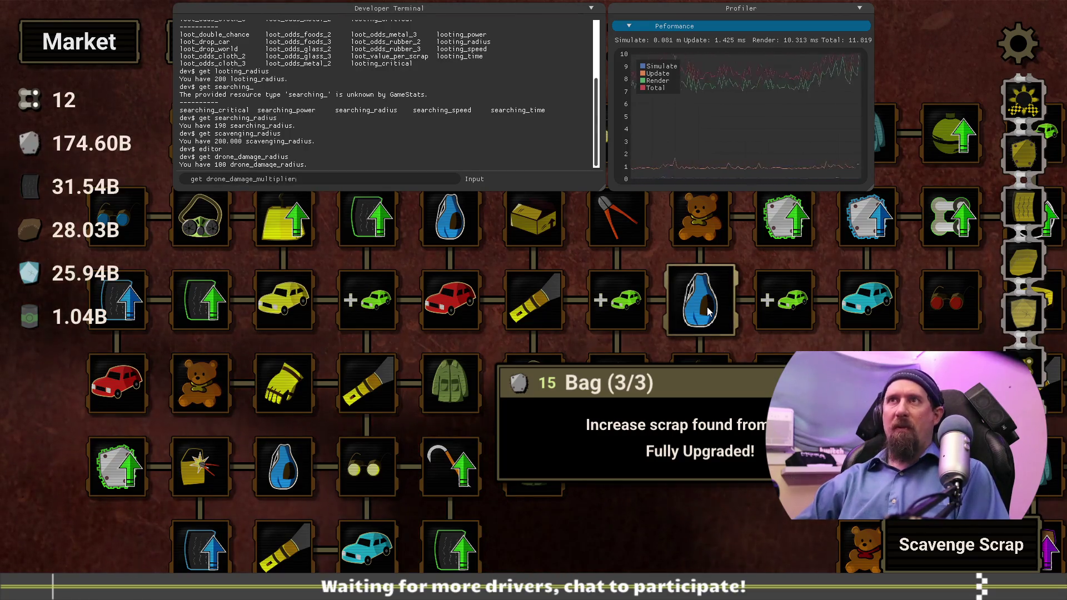
key("Return")
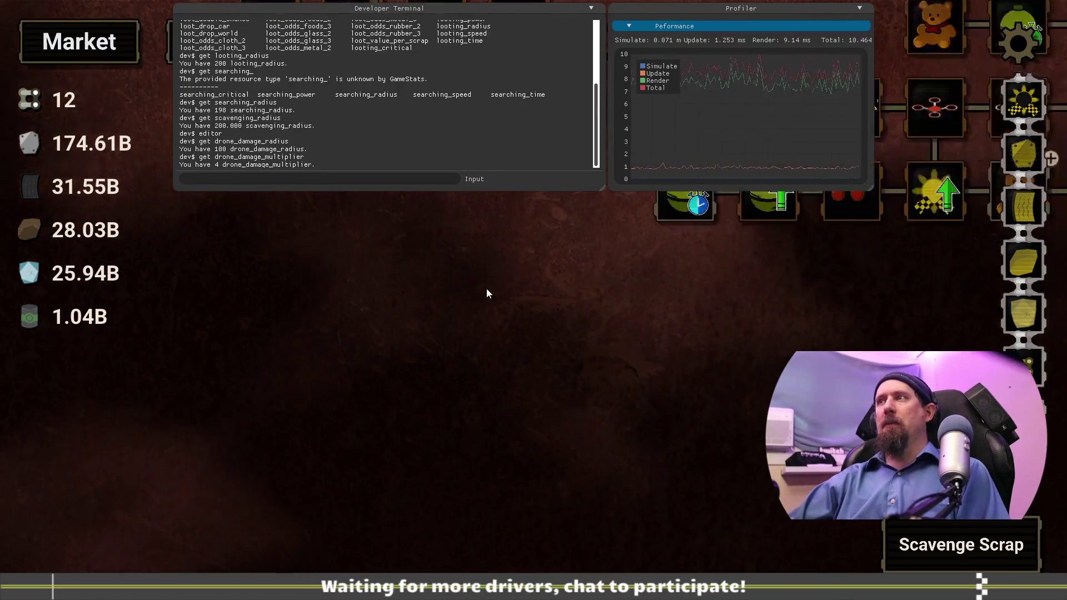
Step: Run the 'editor' command to reopen the upgrade-tree editor
key("grave")
key("grave")
type("editor")
key("Return")
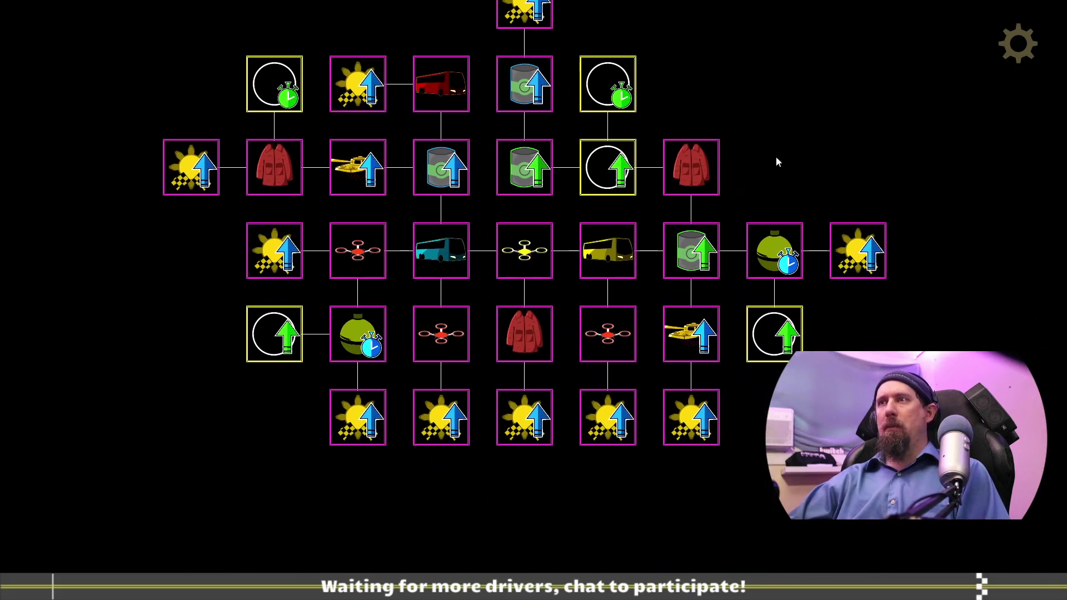
Step: Compare the Drone Damage nodes' settings, leaving (6) Drone Damage open with the terminal back
left_click(615, 335)
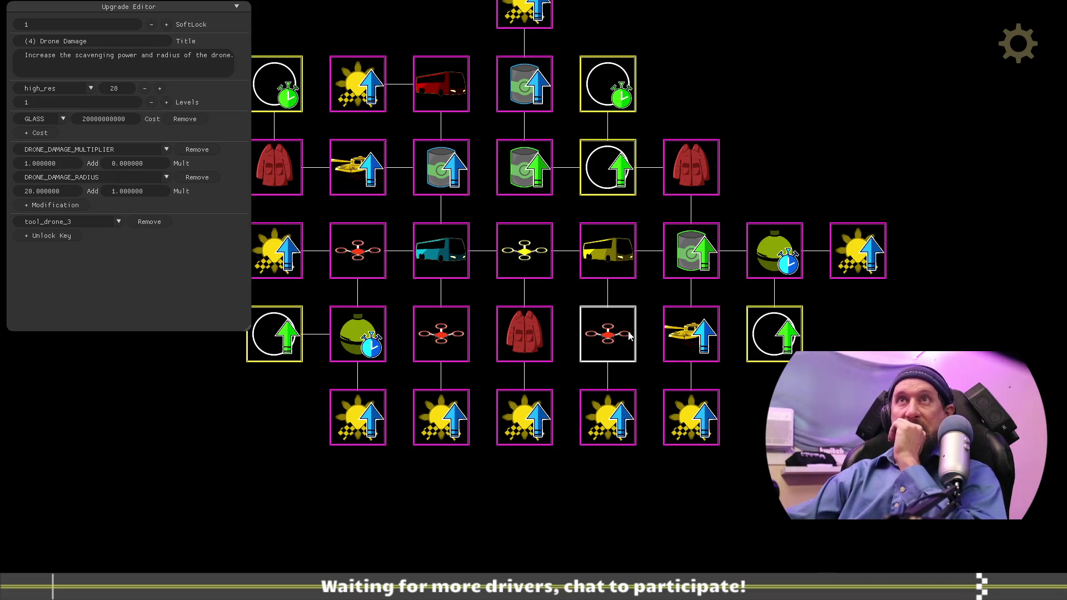
left_click_drag(753, 382, 857, 367)
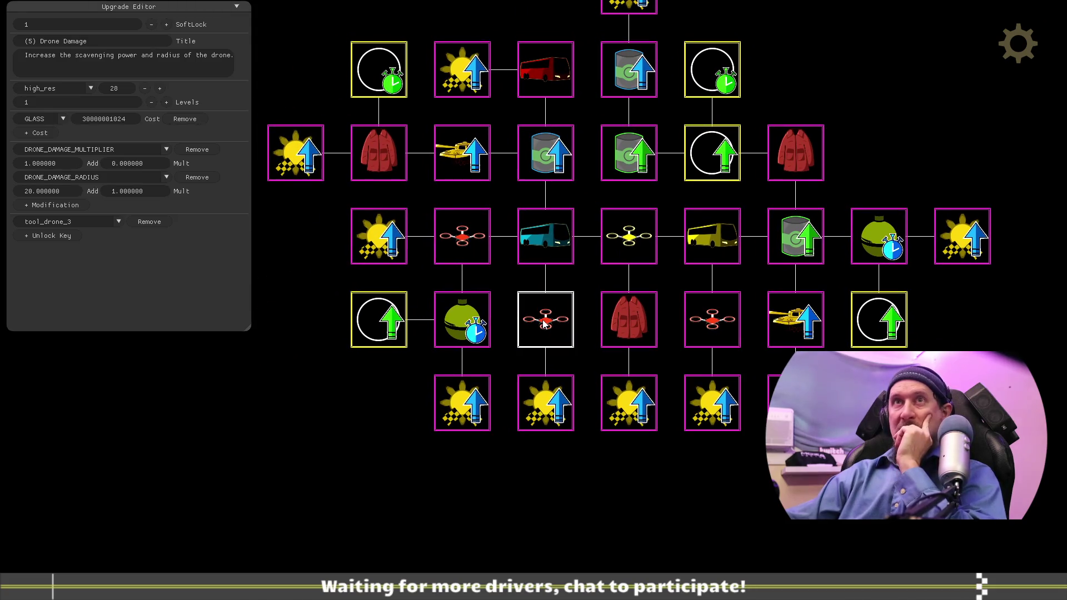
left_click(455, 238)
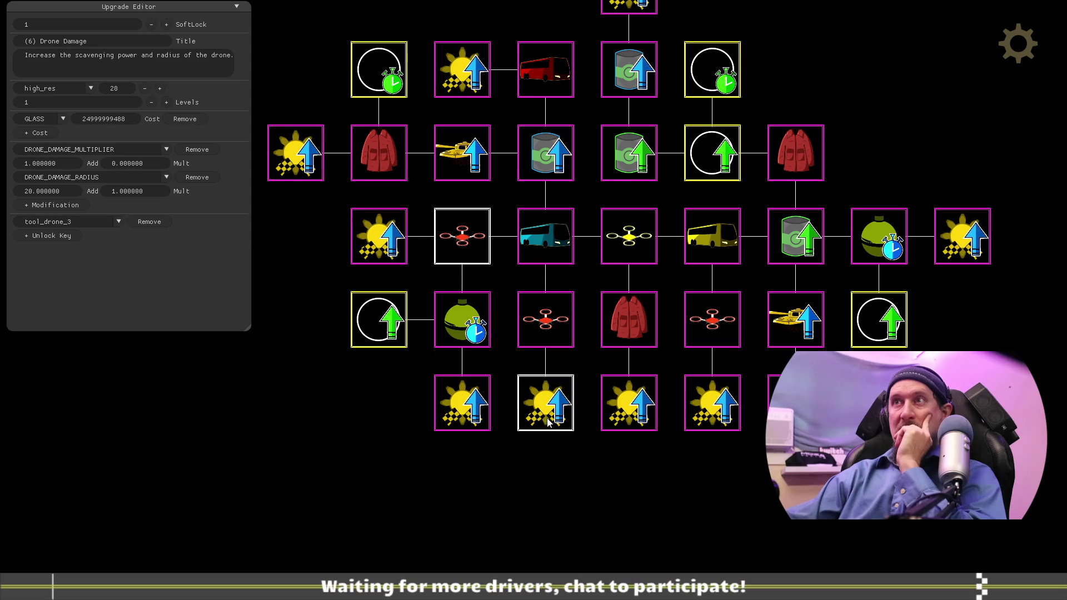
mouse_move(548, 412)
left_mouse_down()
mouse_move(692, 489)
mouse_move(535, 476)
left_mouse_up()
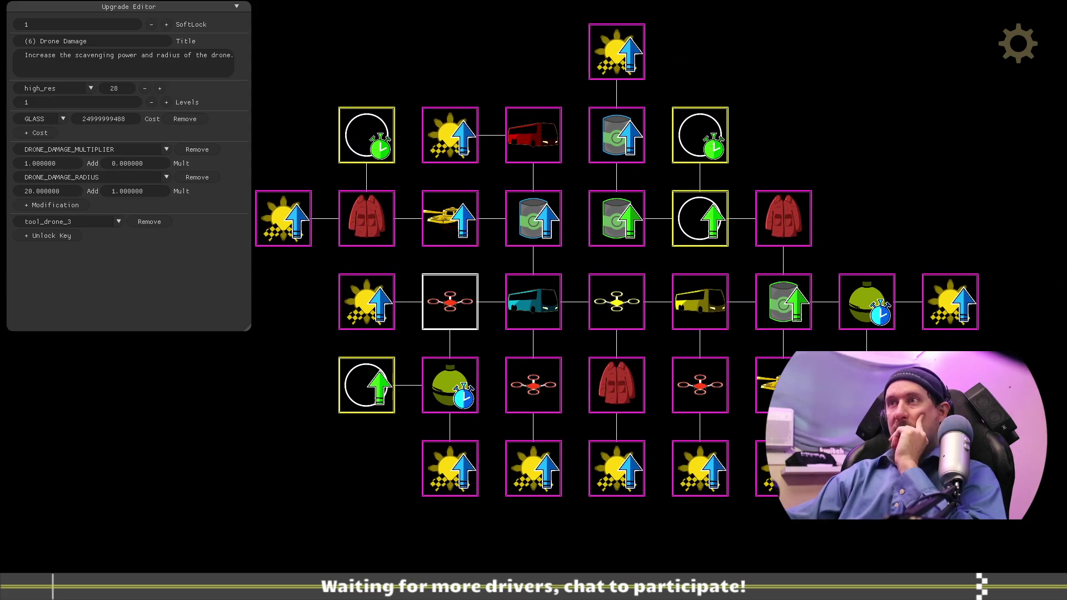
left_click(698, 383)
left_click(543, 382)
left_click(457, 306)
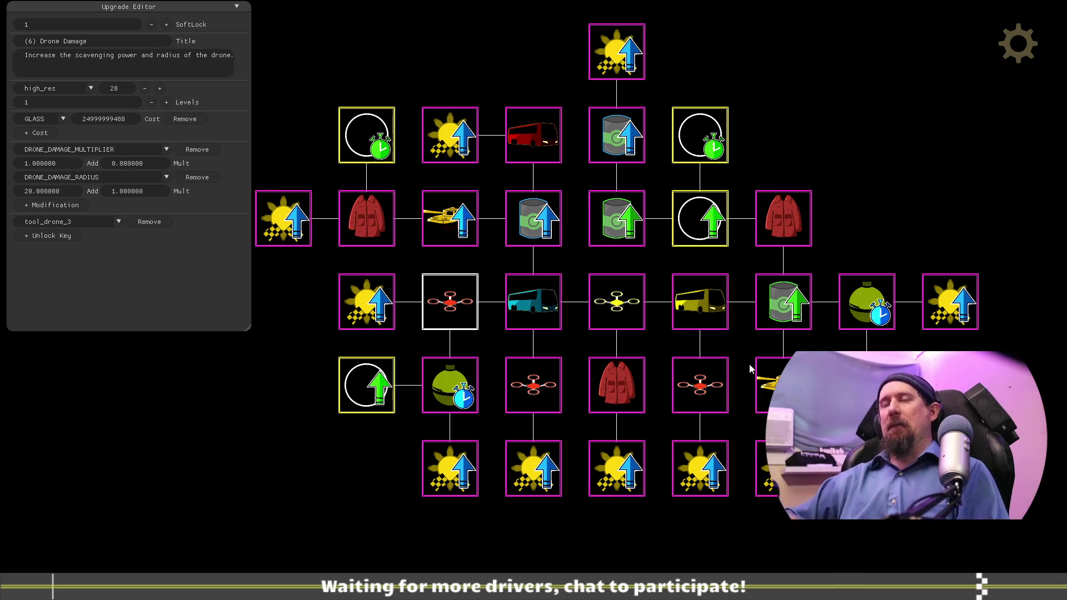
key("grave")
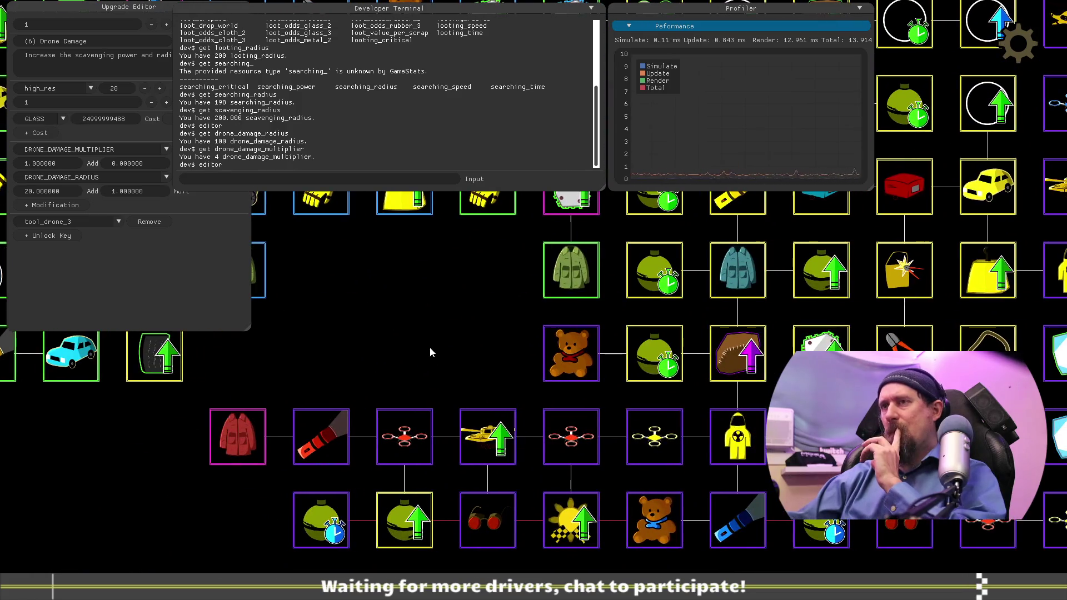
Step: Find the yellow drone node and open the Drone Flight Speed upgrade
left_click_drag(429, 348, 635, 222)
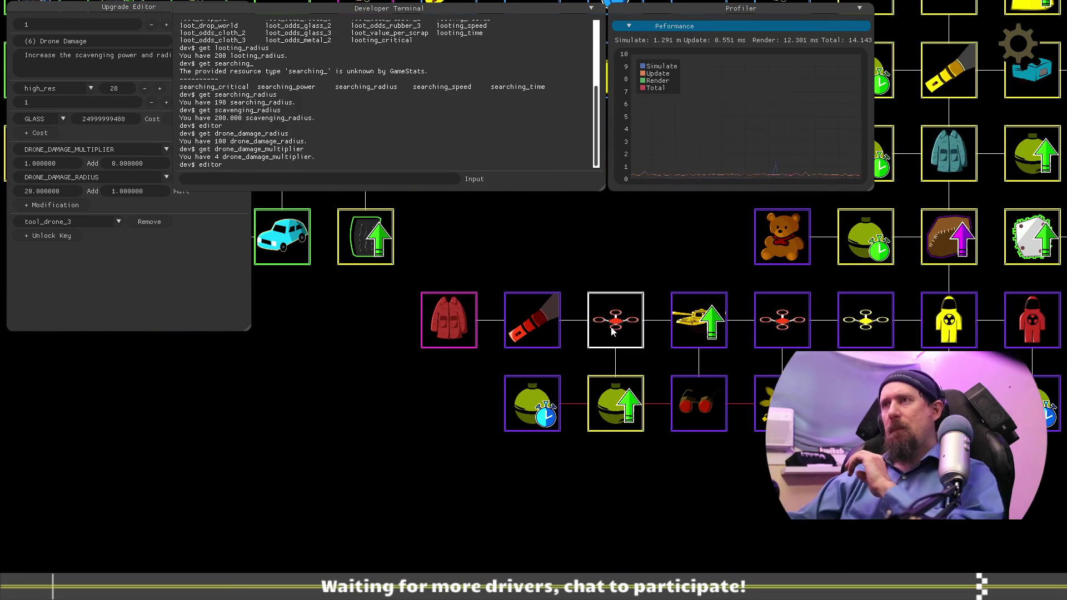
left_click_drag(572, 484, 682, 518)
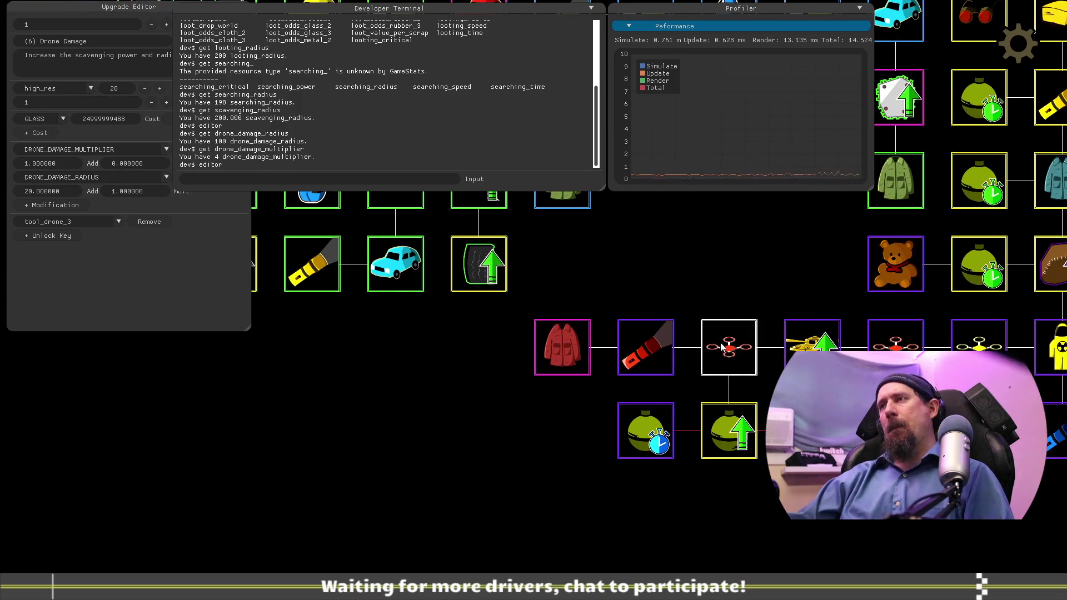
mouse_move(533, 452)
left_mouse_down()
mouse_move(566, 390)
mouse_move(559, 325)
left_mouse_up()
mouse_move(731, 469)
left_mouse_down()
mouse_move(724, 435)
mouse_move(736, 389)
mouse_move(716, 359)
mouse_move(738, 312)
left_mouse_up()
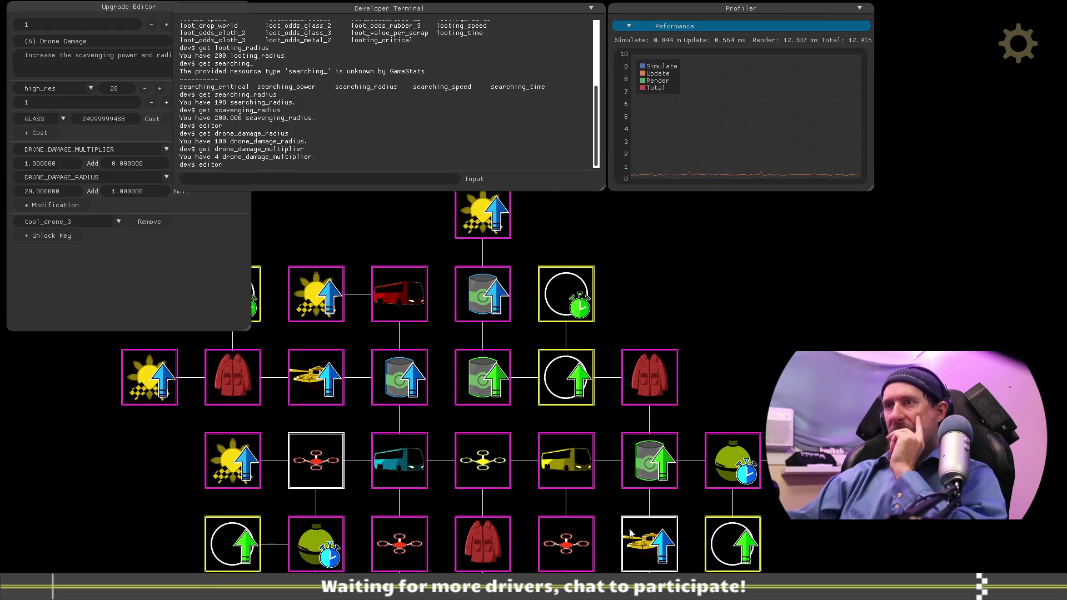
left_click_drag(878, 332, 929, 220)
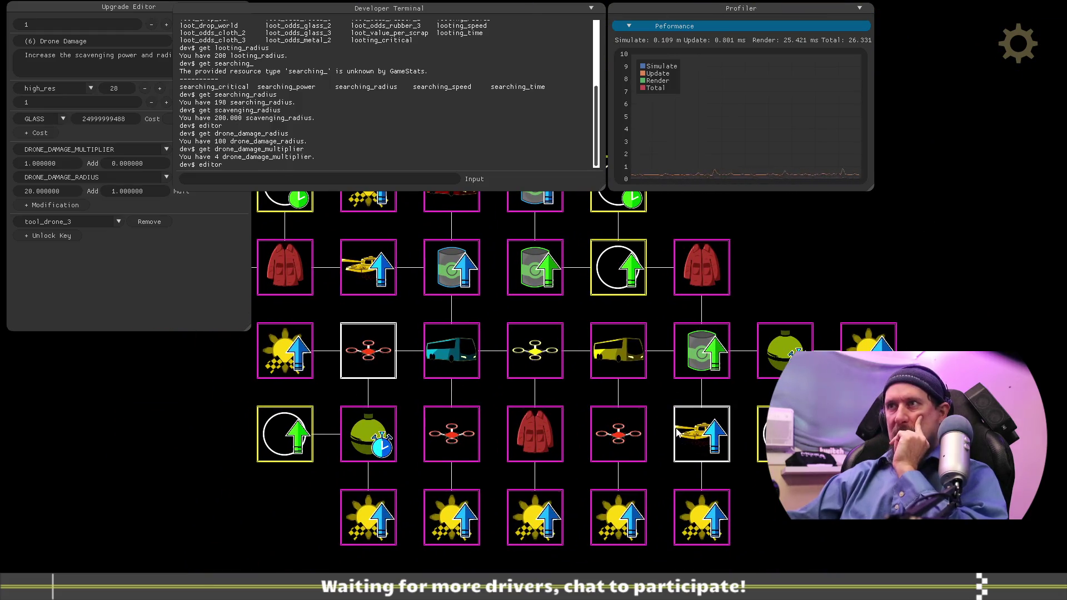
left_click(524, 349)
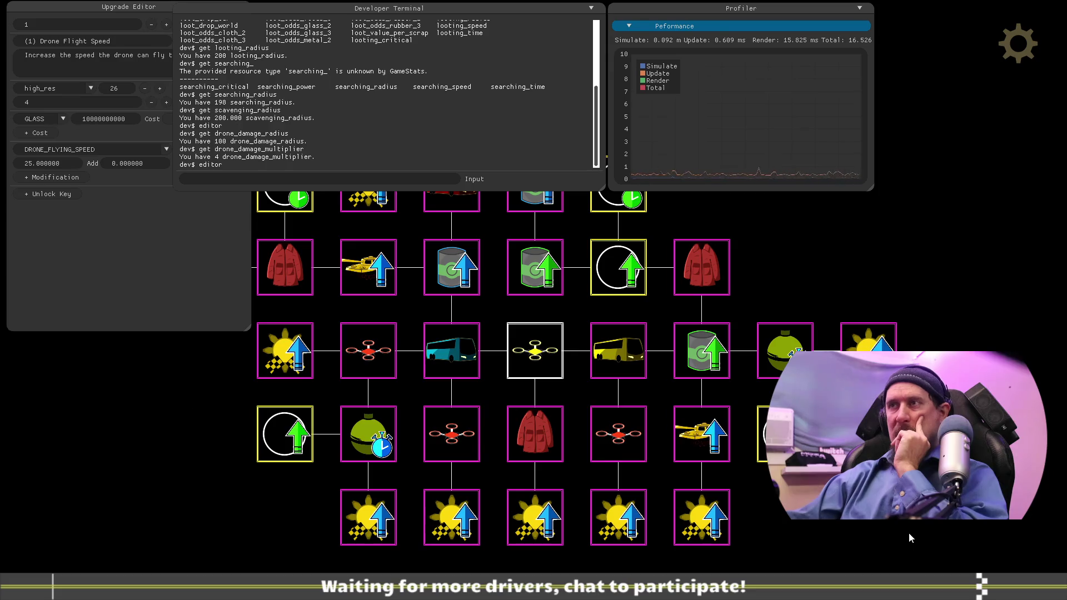
Step: Query drone_flying_speed in the terminal, which reports 500
left_click(443, 178)
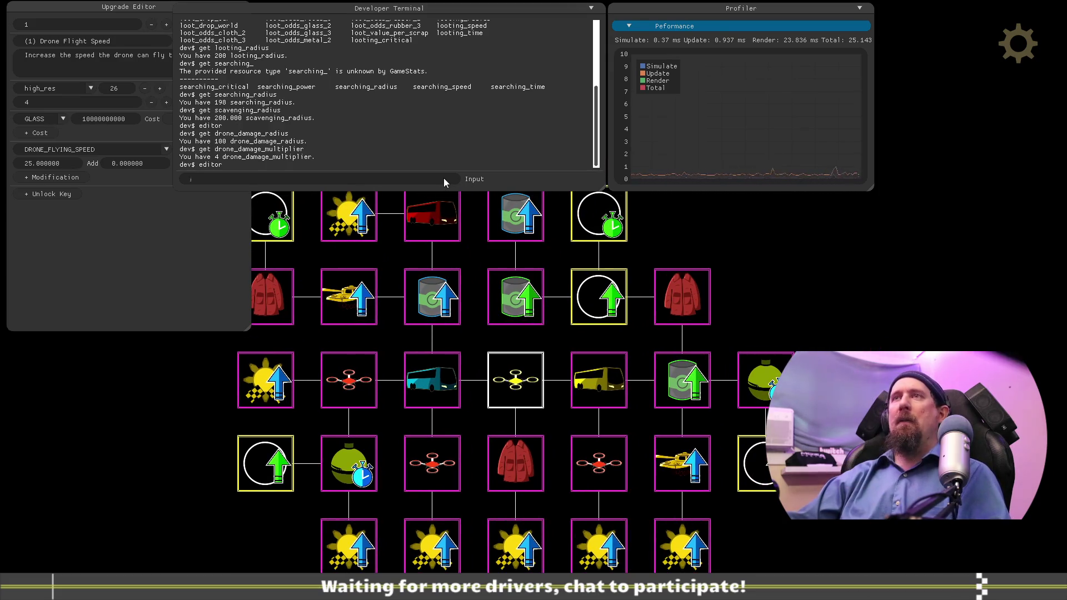
type("get drone_")
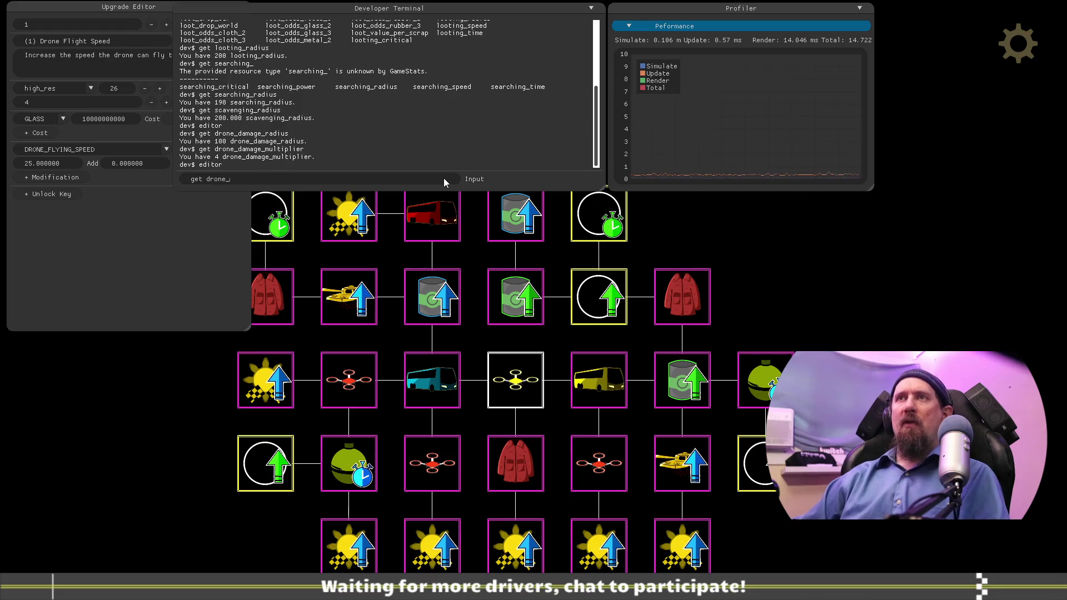
type("flying_speed")
key("Return")
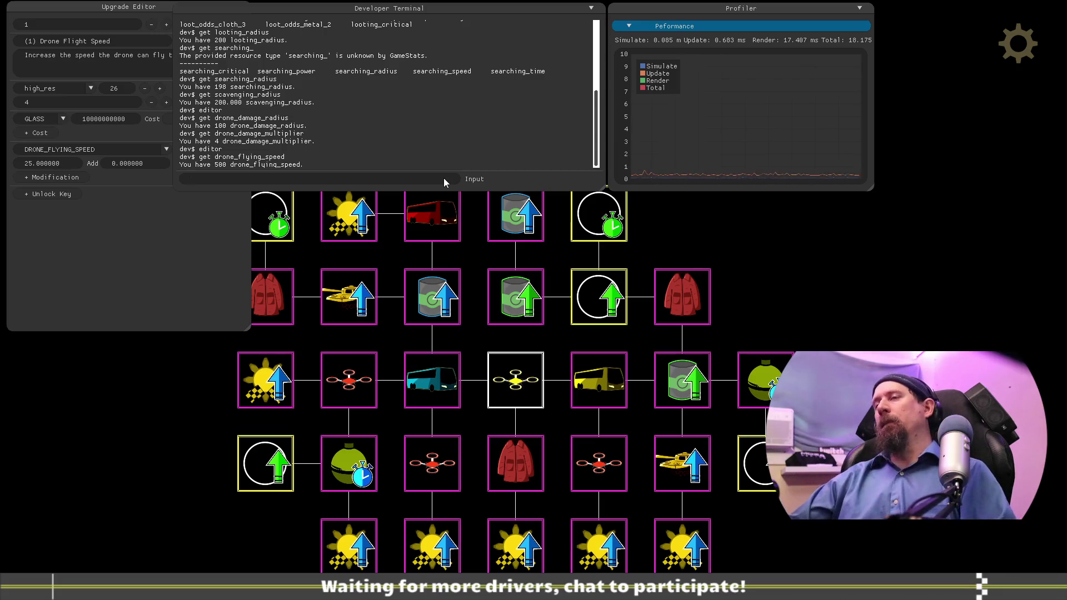
mouse_move(611, 469)
left_mouse_down()
mouse_move(615, 538)
mouse_move(859, 286)
left_mouse_up()
Step: Move the (4) Drone Damage node beneath the red jacket node and link it there
mouse_move(915, 321)
left_mouse_down()
mouse_move(847, 489)
mouse_move(869, 316)
left_mouse_up()
mouse_move(602, 488)
left_mouse_down()
mouse_move(895, 268)
mouse_move(723, 389)
left_mouse_up()
left_click_drag(596, 264, 511, 264)
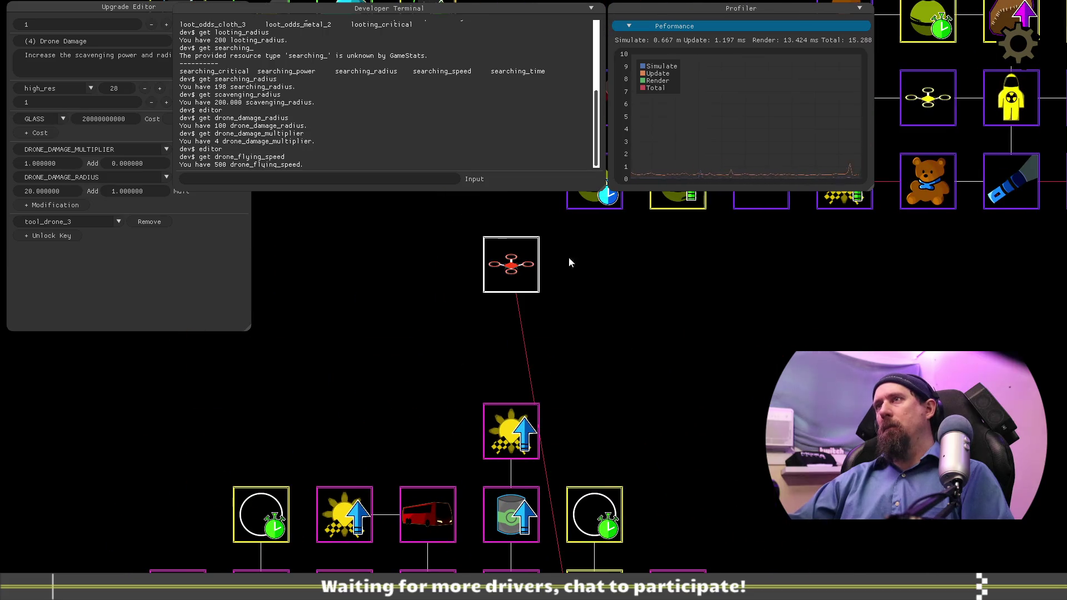
left_click_drag(864, 481, 998, 535)
left_click_drag(743, 486, 739, 404)
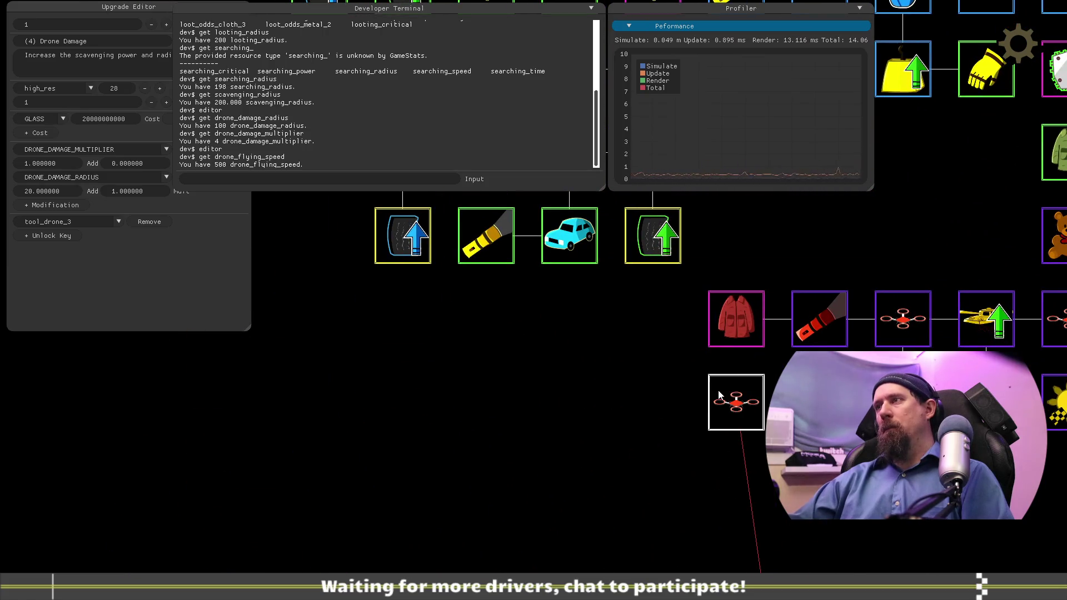
left_click(726, 349)
left_click(723, 342)
type("2.000000")
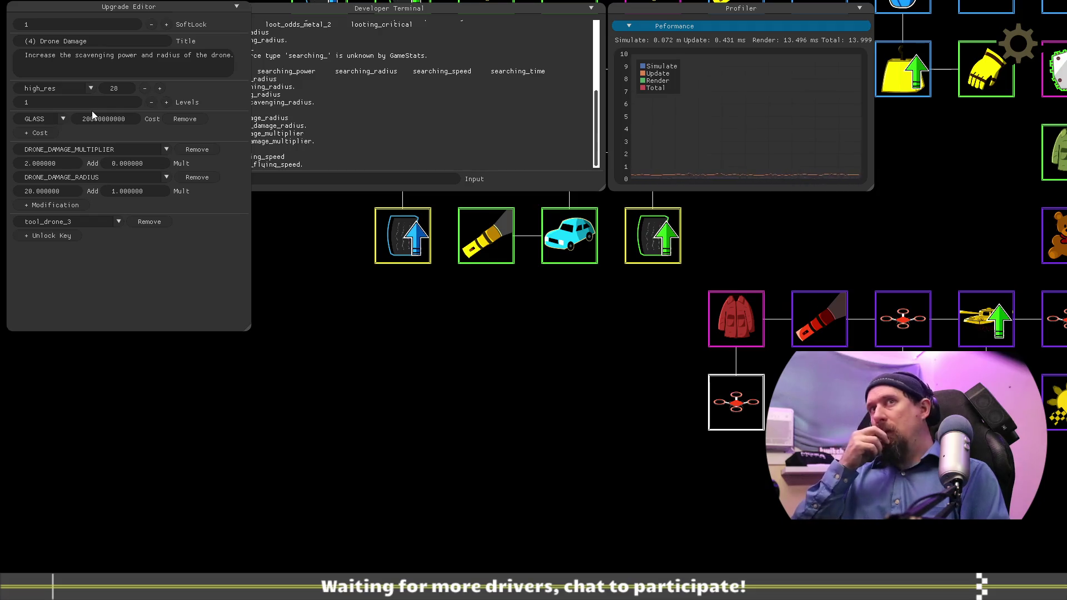
Step: Set its damage multiplier to 2 and DRONE_DAMAGE_RADIUS Add to 25
key("Tab")
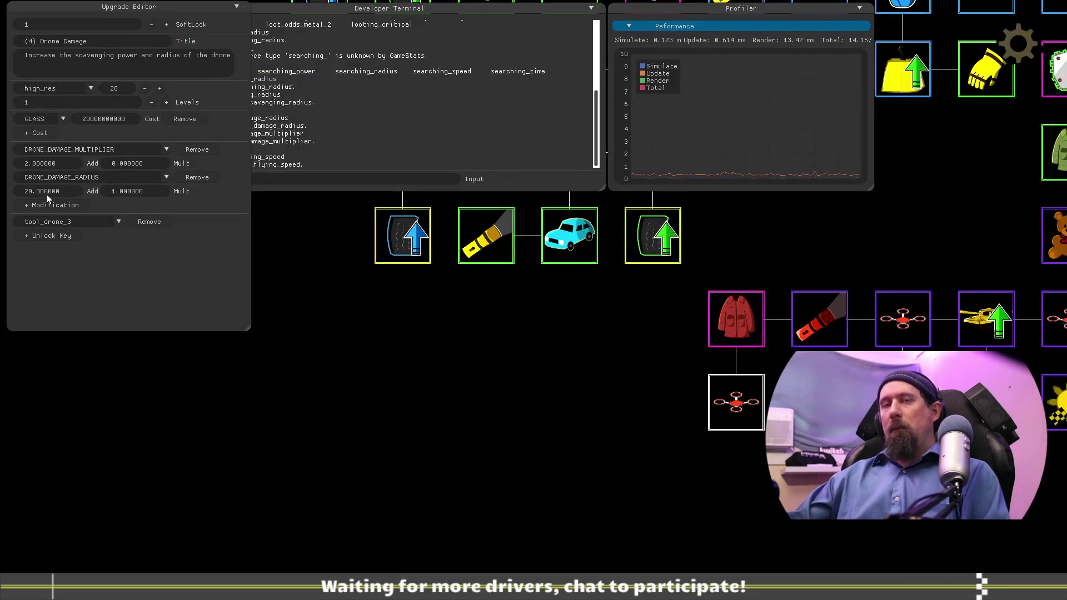
left_click_drag(45, 195, 47, 193)
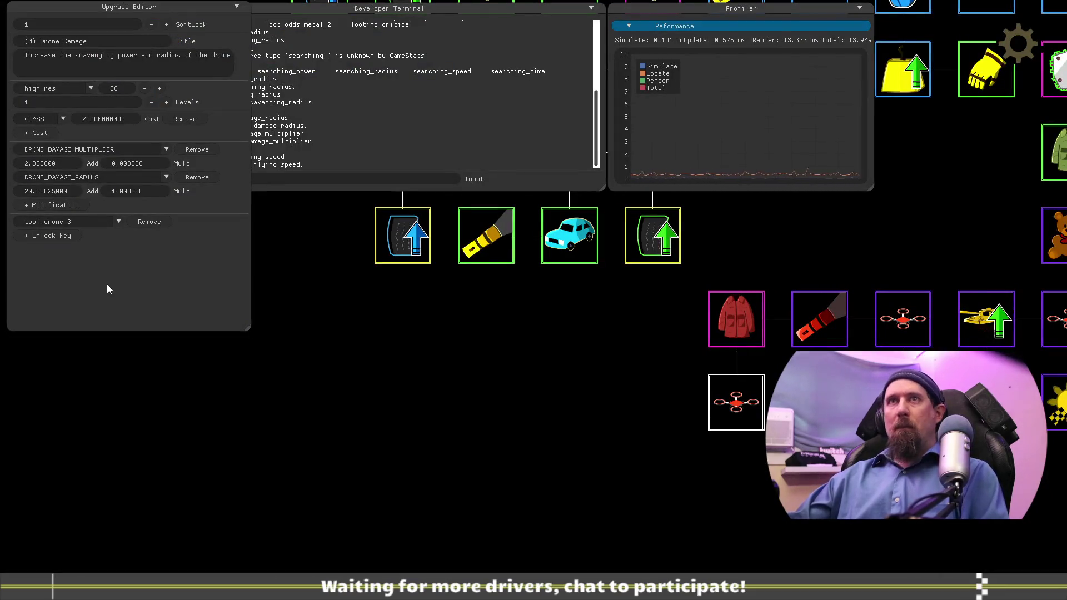
key("BackSpace")
key("BackSpace")
key("BackSpace")
key("BackSpace")
key("BackSpace")
type("5")
key("Return")
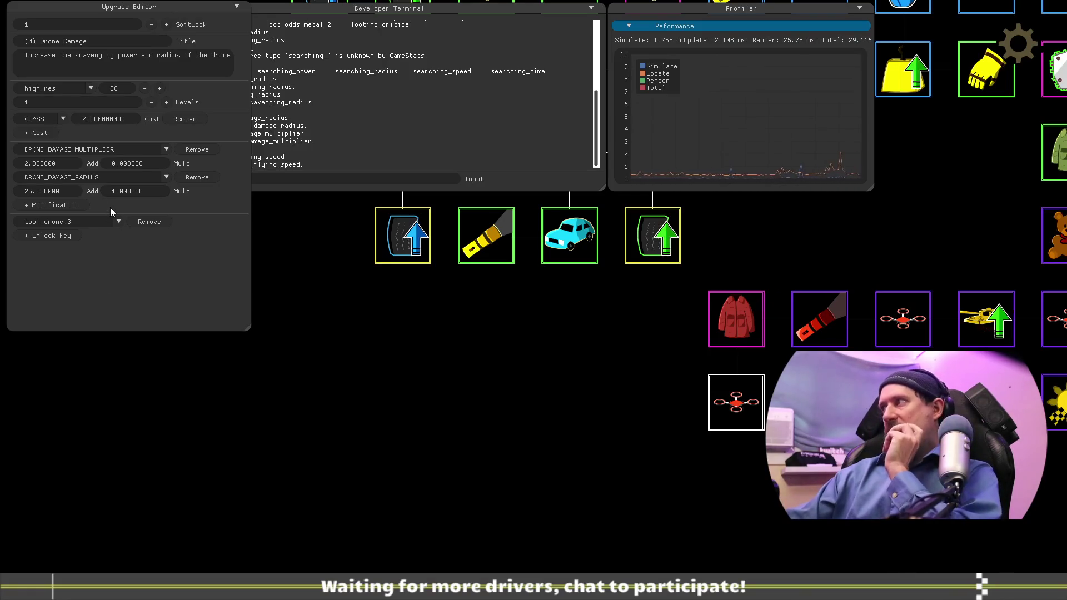
left_click(308, 152)
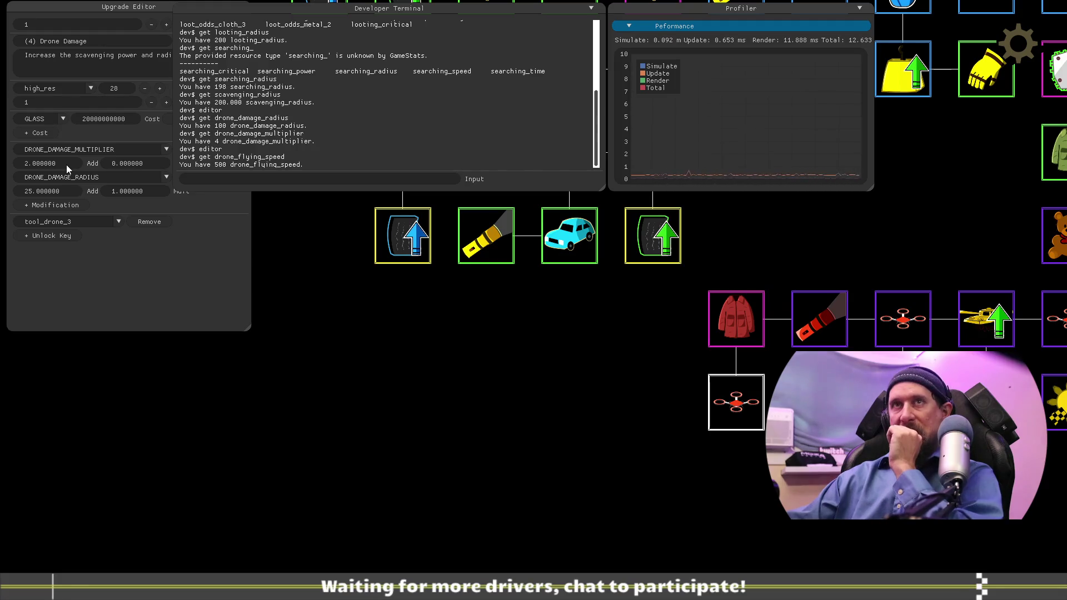
Step: Set the Drone Damage multiplier to 1 and its DRONE_DAMAGE_RADIUS Add to 20
left_click(66, 164)
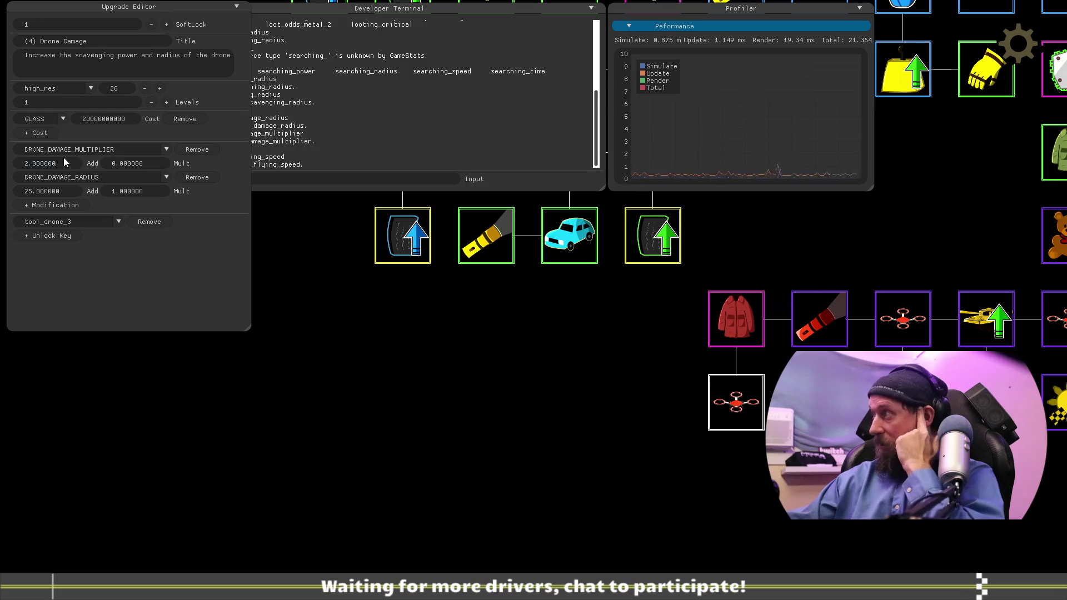
type("1")
left_click(69, 191)
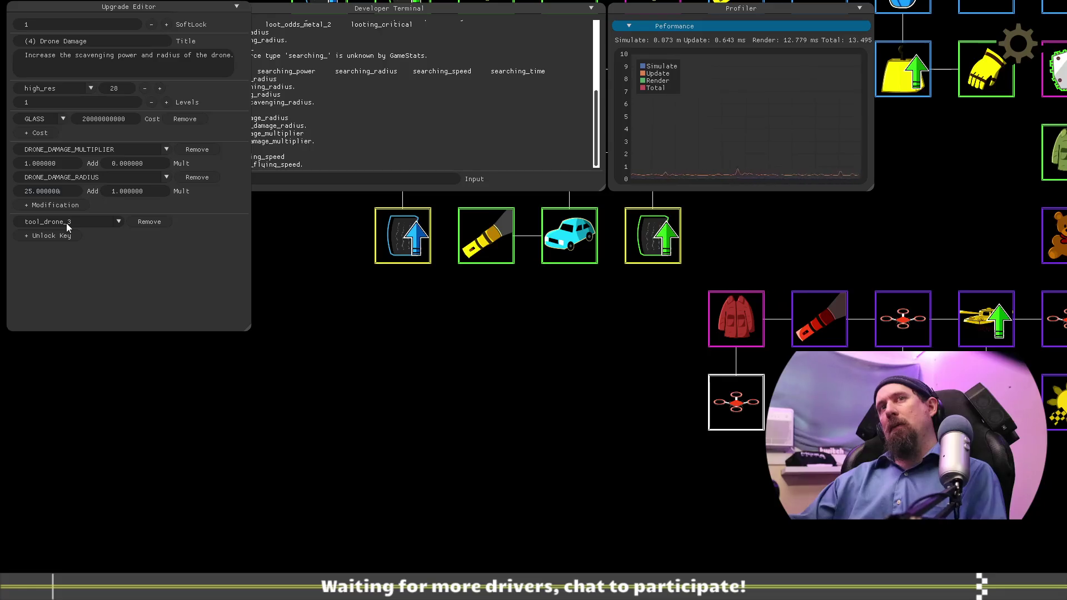
key("BackSpace")
key("BackSpace")
key("BackSpace")
type("28")
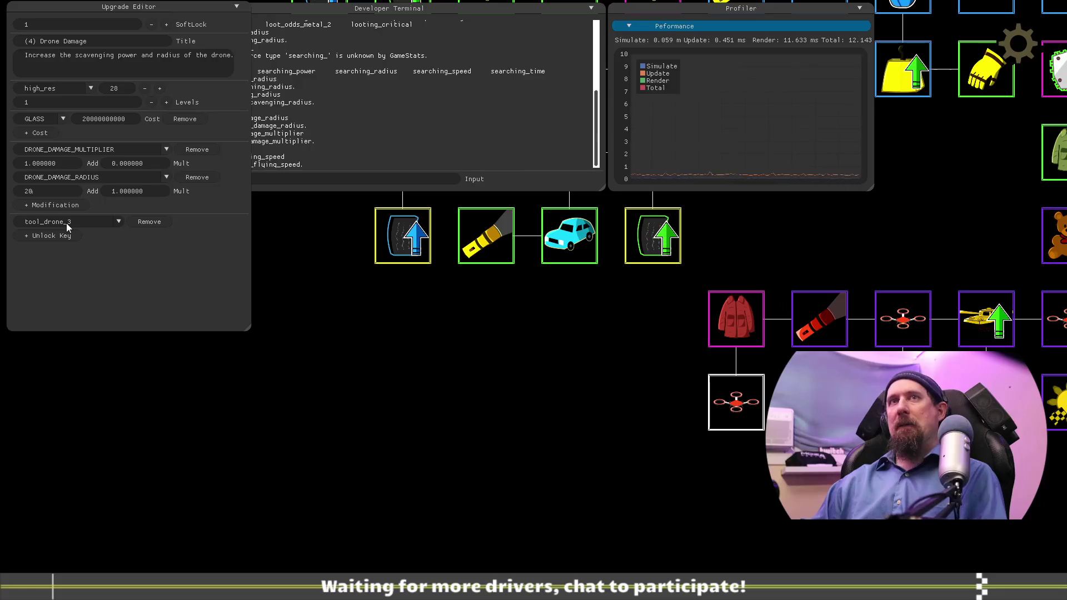
key("BackSpace")
key("BackSpace")
type("15")
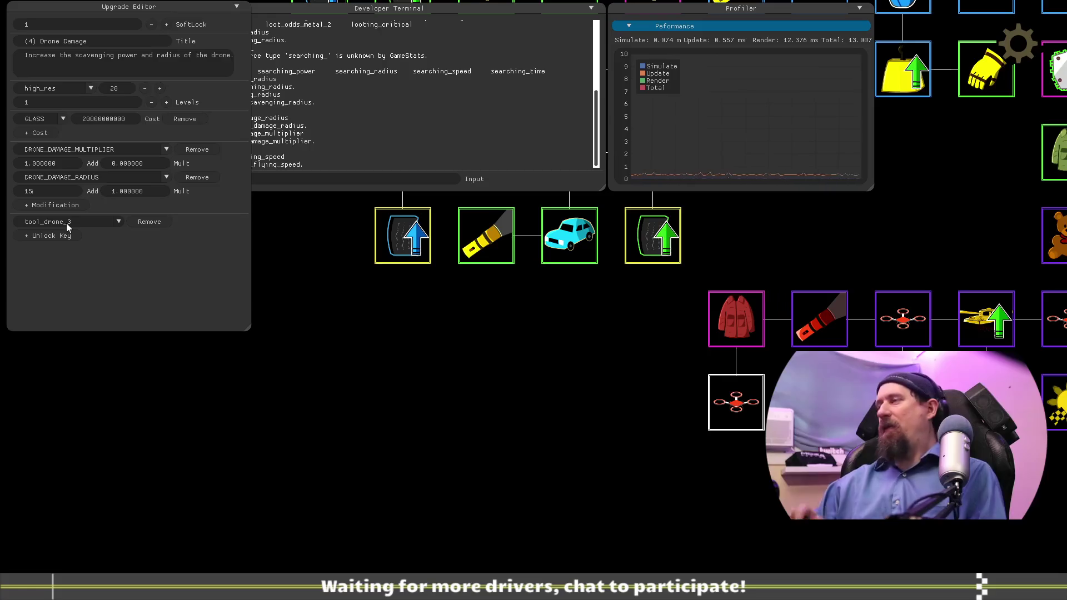
key("BackSpace")
key("BackSpace")
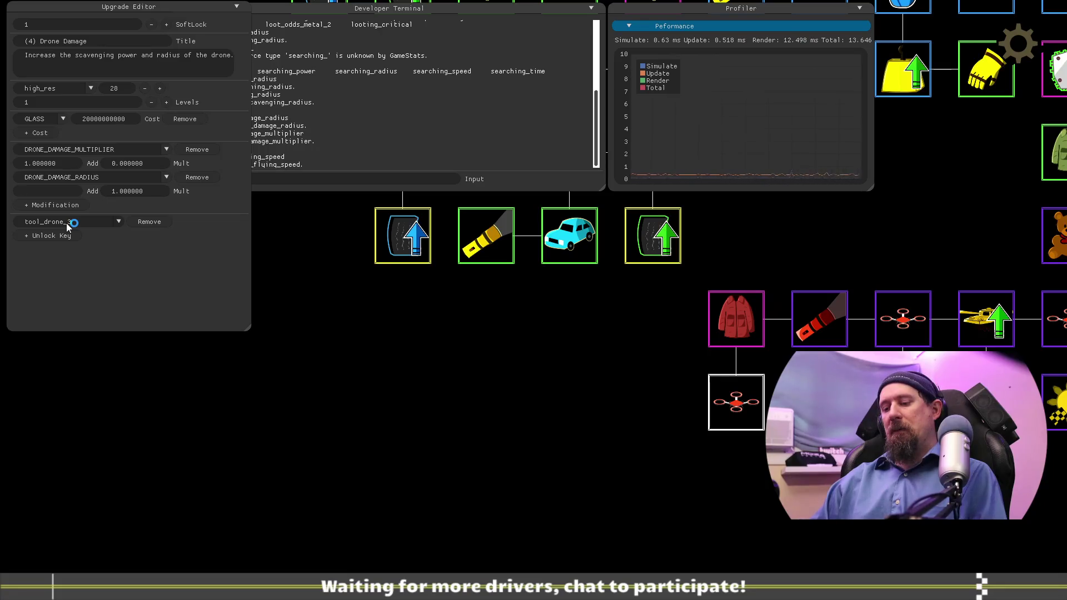
type("20")
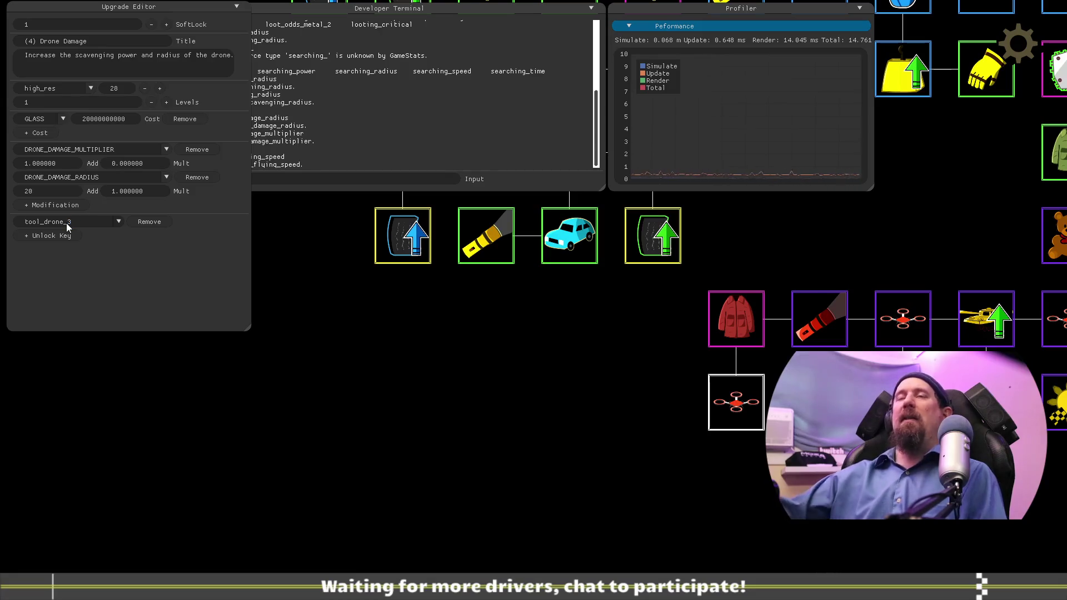
left_click(184, 292)
Step: Switch between the terminal and upgrade editor and pan the tree to review the change
left_click(294, 181)
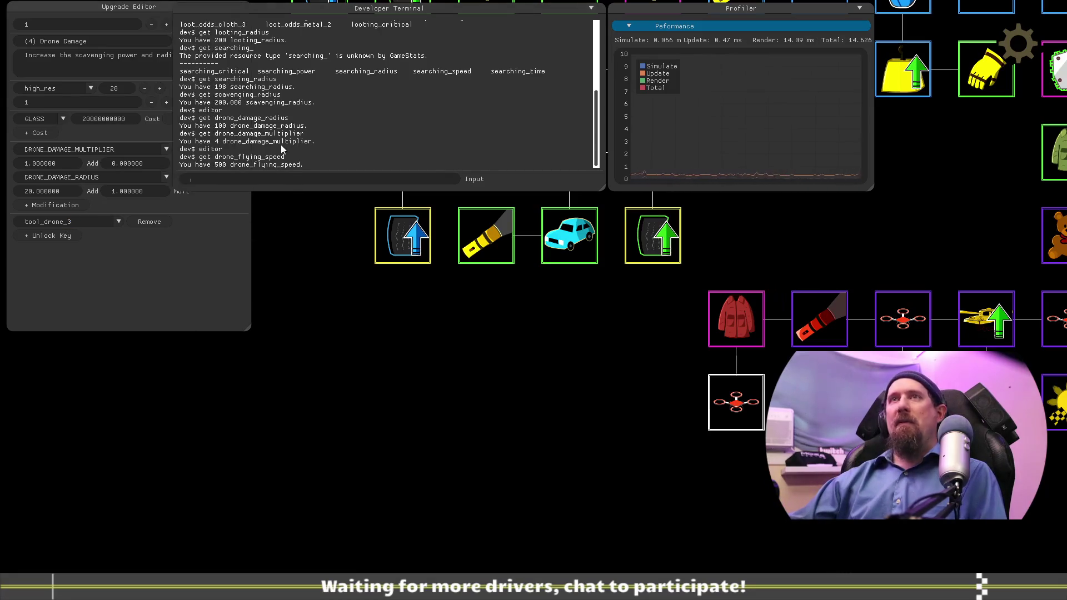
left_click(224, 310)
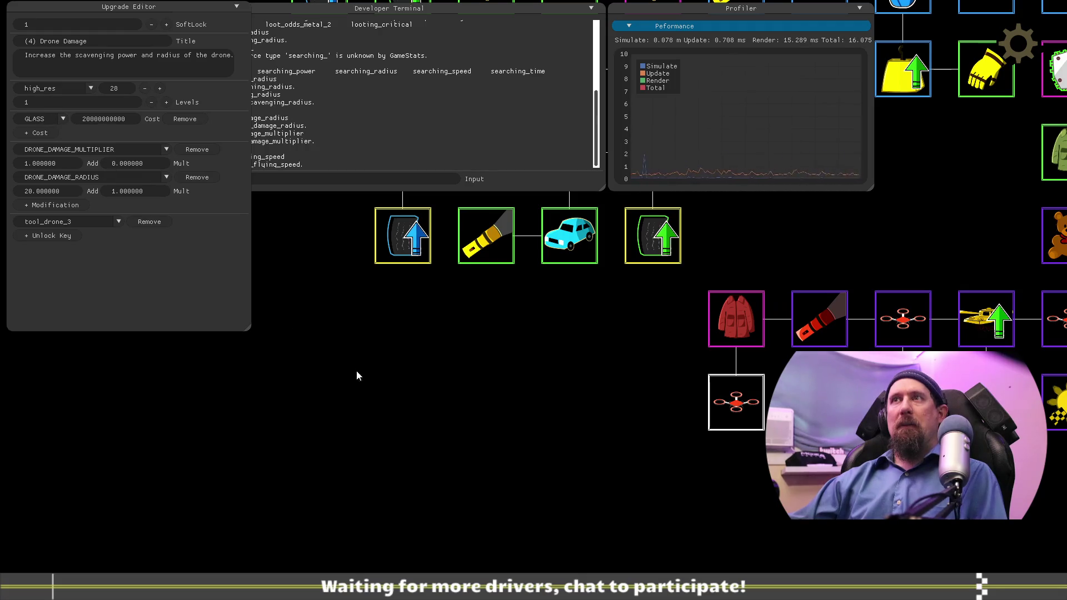
left_click_drag(356, 369, 446, 476)
left_click_drag(426, 426, 322, 292)
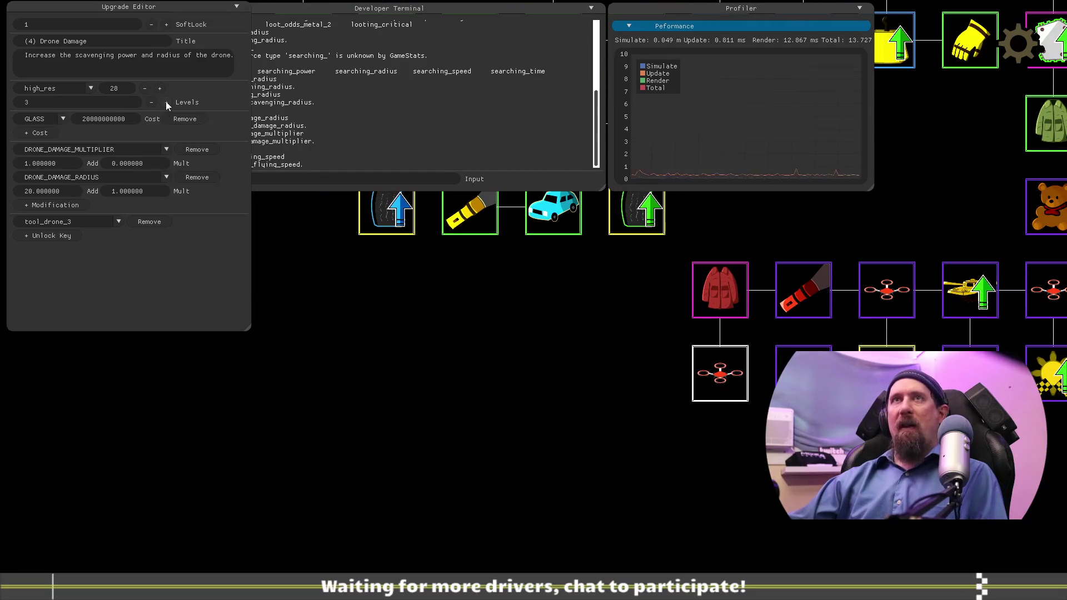
Step: Close the upgrade editor and mark the drone flying speed and loot_drop_car todo items
left_click(334, 364)
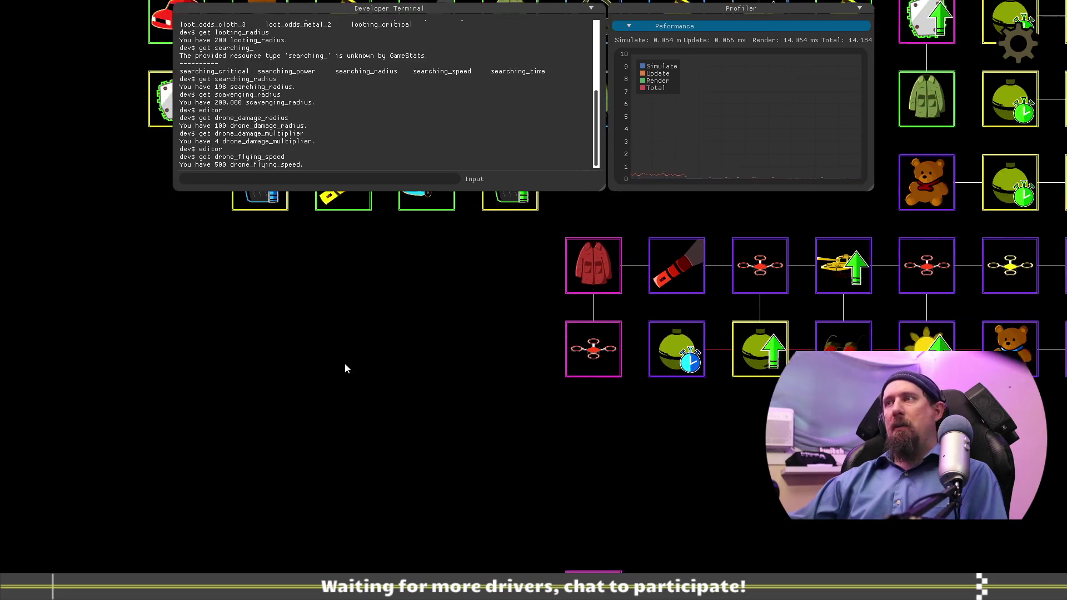
key("alt+Tab")
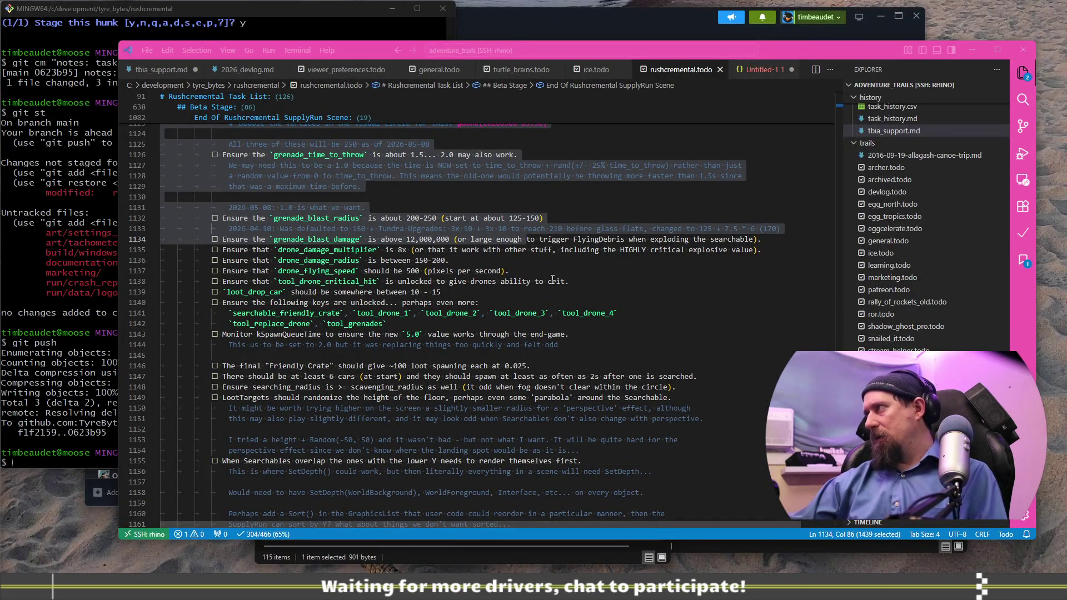
left_click_drag(576, 281, 208, 276)
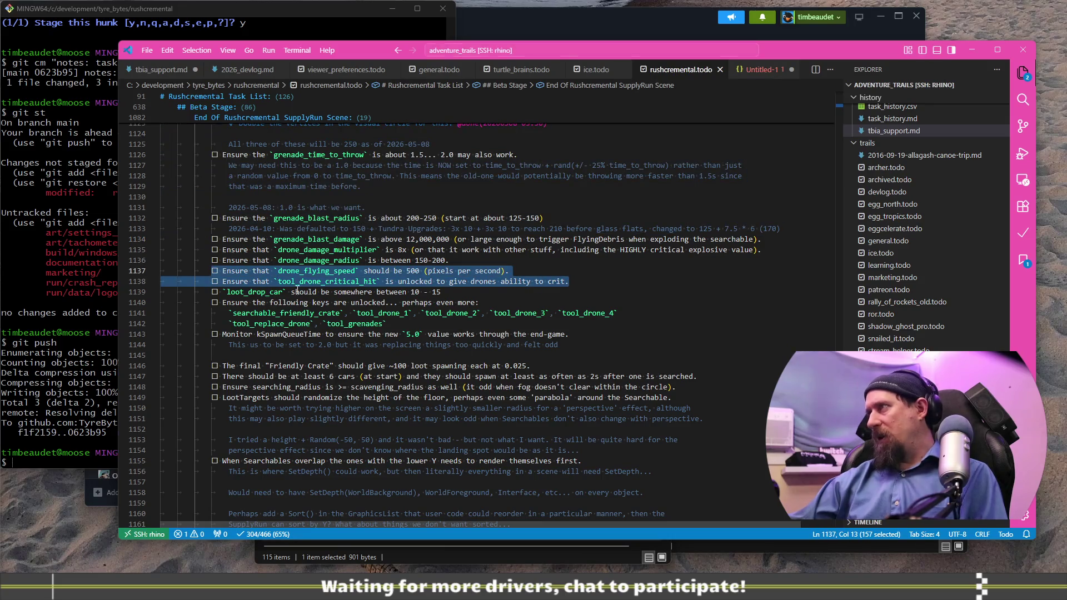
left_click_drag(291, 292, 427, 292)
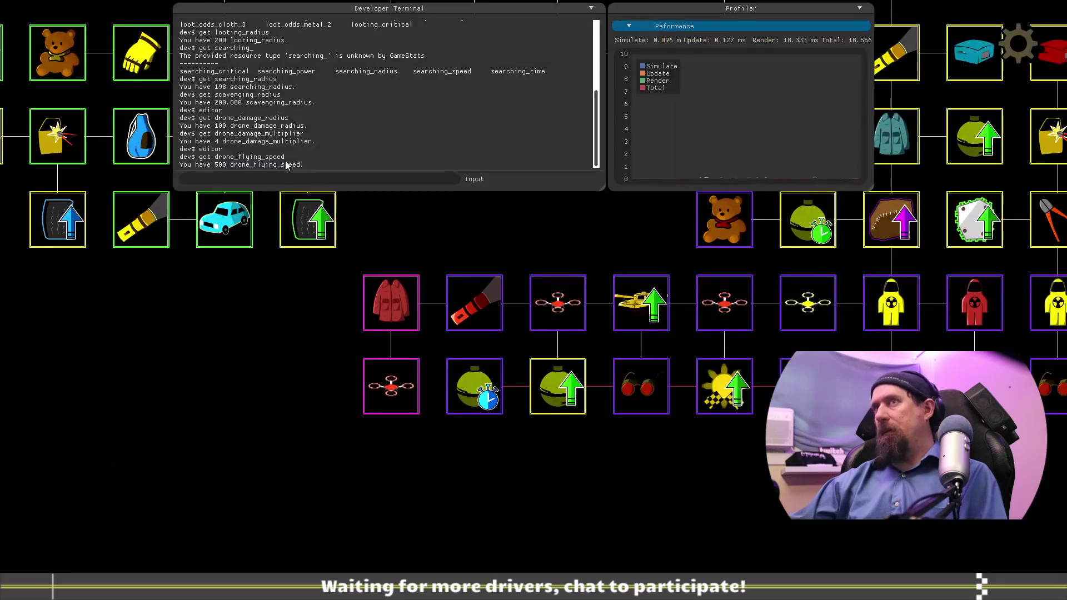
key("alt+Tab")
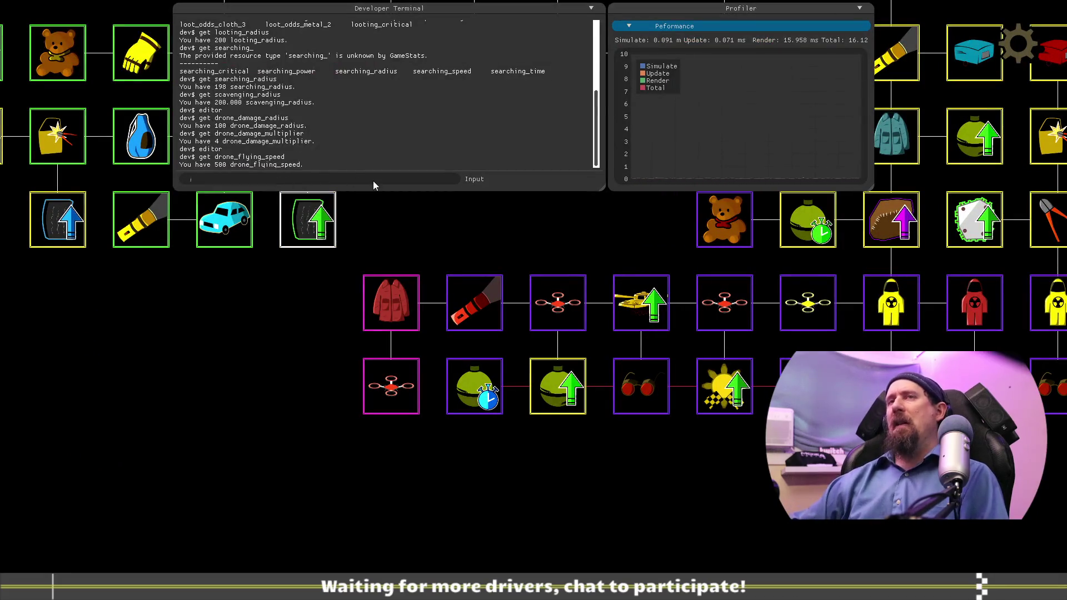
Step: Query loot_drop_car in the developer terminal, which reports 8.500
type("get loot_")
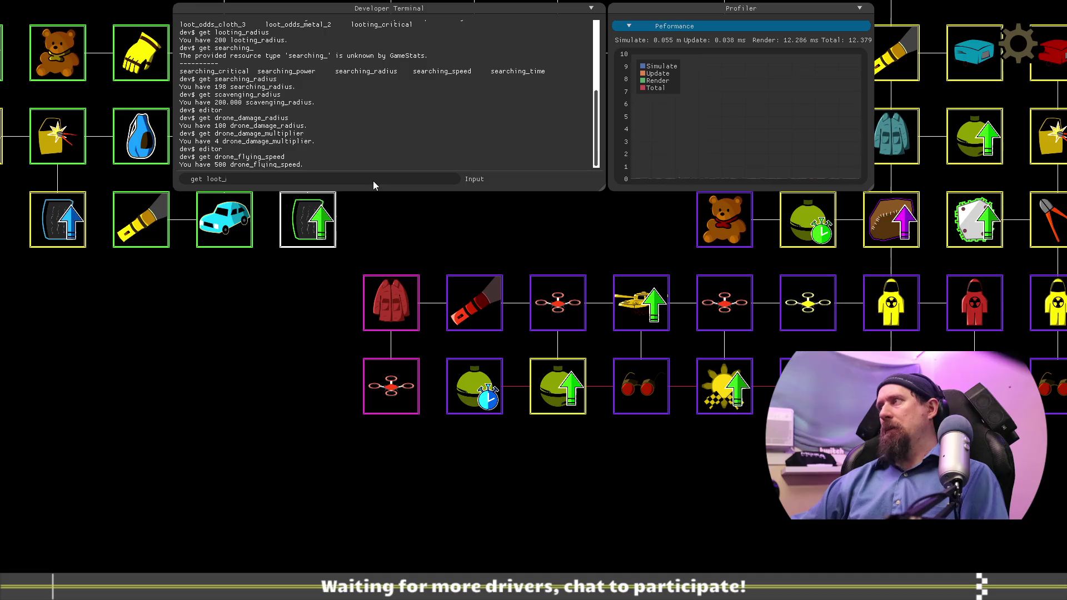
type("drop_car")
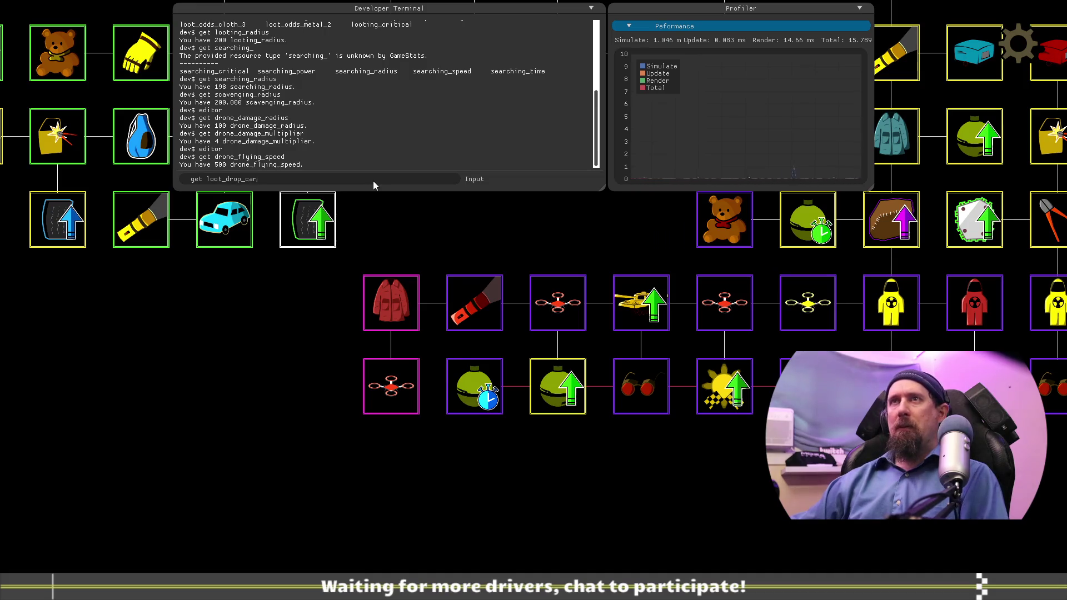
key("Return")
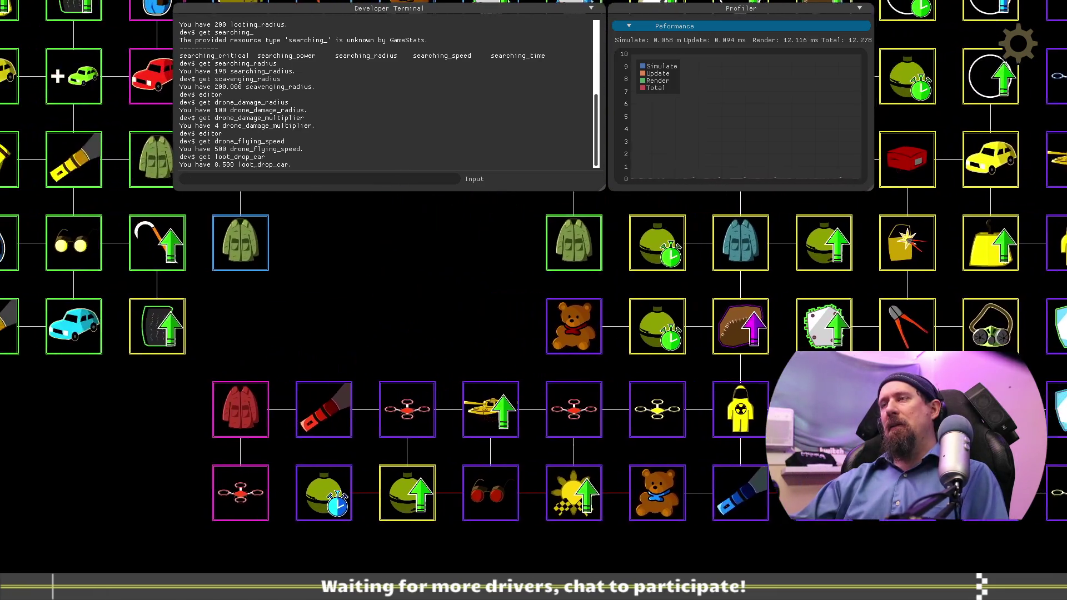
left_click_drag(349, 282, 424, 265)
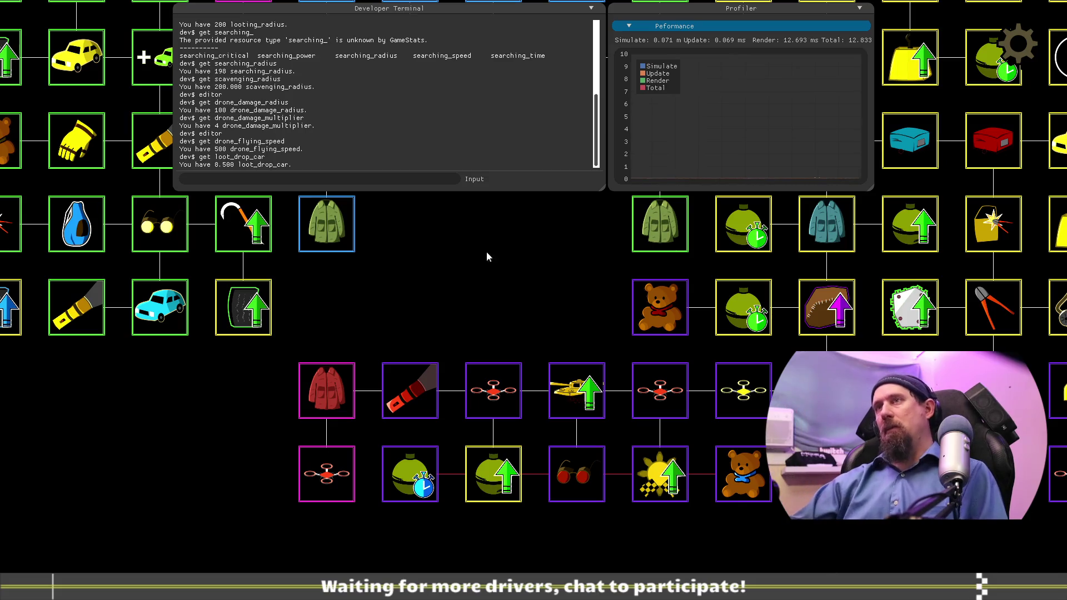
Step: Pan the upgrade tree to bring the car and loot clusters into view
left_click_drag(503, 240, 296, 200)
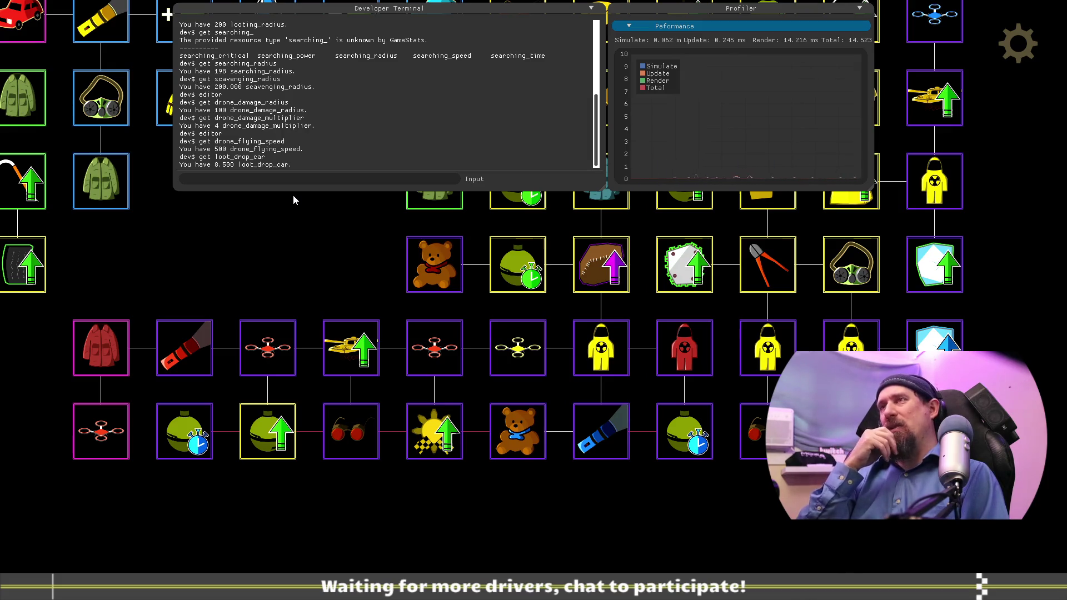
mouse_move(293, 195)
left_mouse_down()
mouse_move(298, 235)
mouse_move(551, 461)
mouse_move(587, 469)
mouse_move(618, 495)
mouse_move(469, 306)
mouse_move(476, 331)
left_mouse_up()
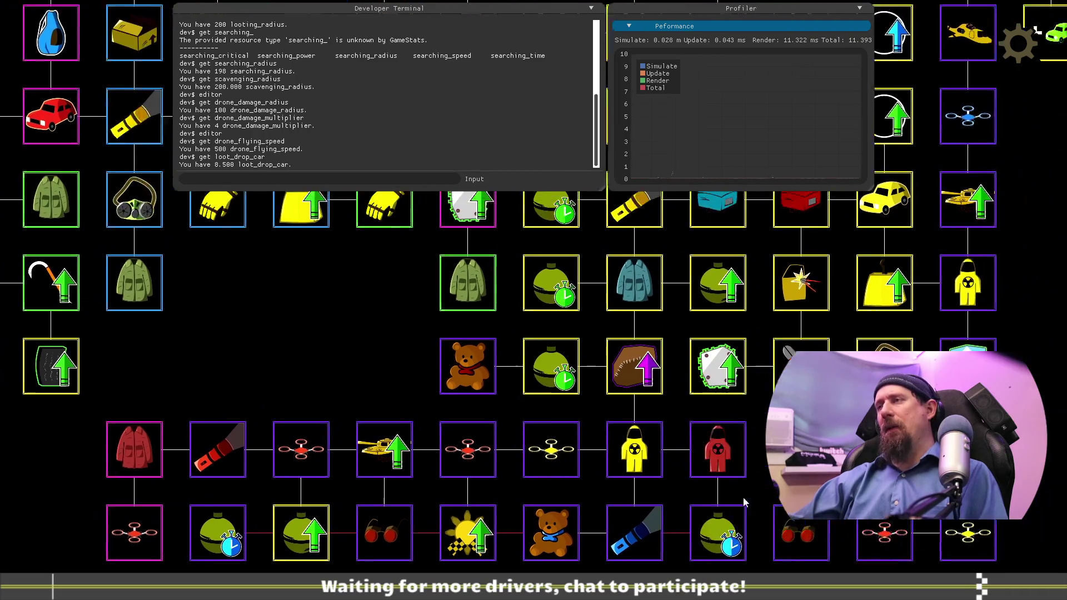
left_click_drag(254, 398, 532, 435)
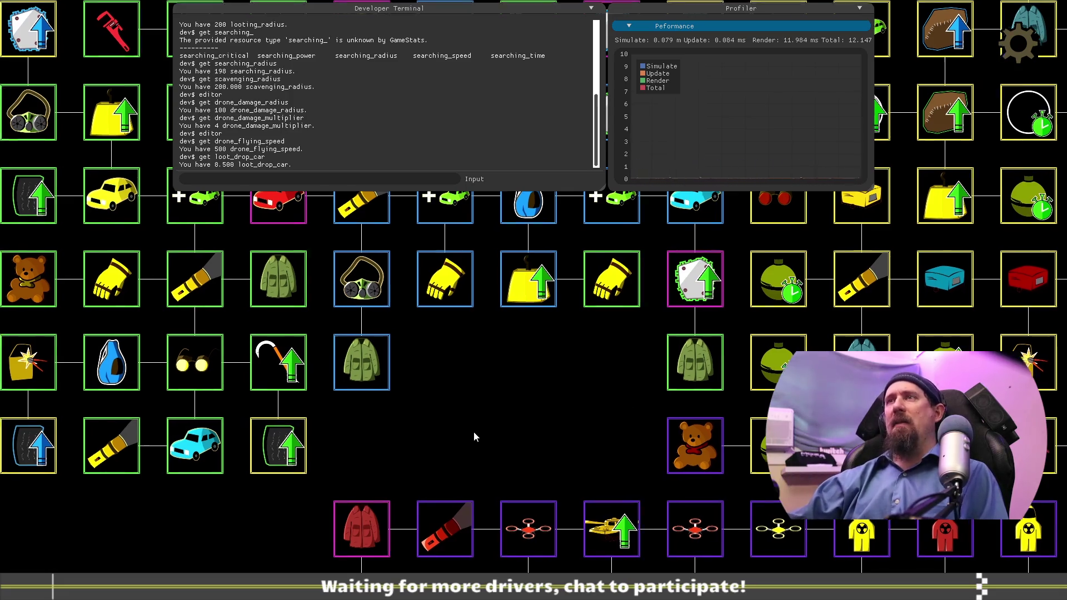
left_click_drag(470, 429, 665, 556)
mouse_move(678, 515)
left_mouse_down()
mouse_move(684, 599)
mouse_move(693, 573)
left_mouse_up()
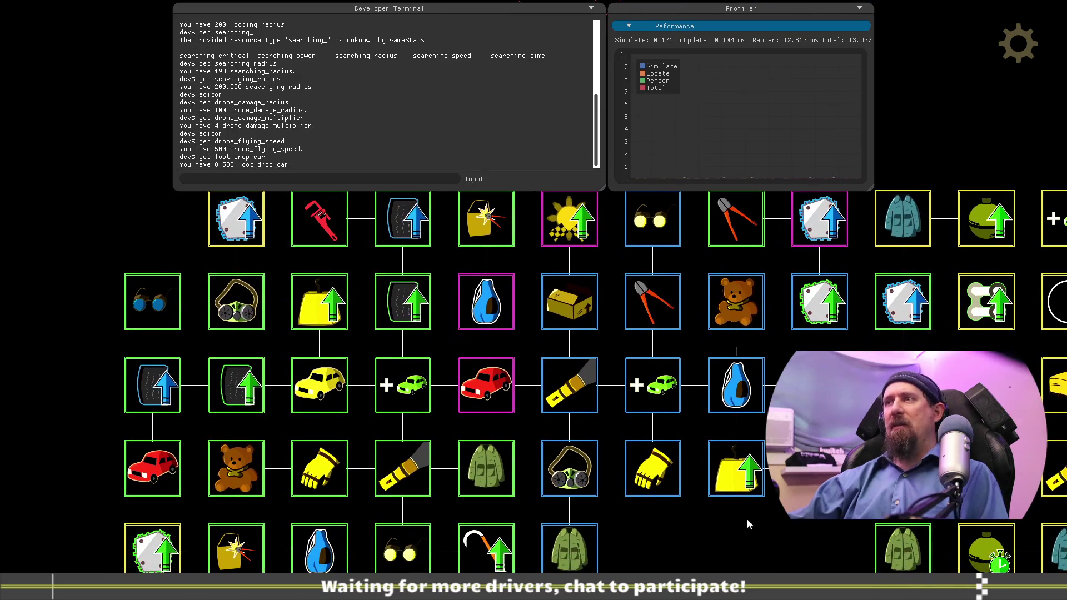
Step: Inspect each Bag upgrade in turn: the 1200-metal one, the first Bag node and the 8000-rubber one
left_click(719, 390)
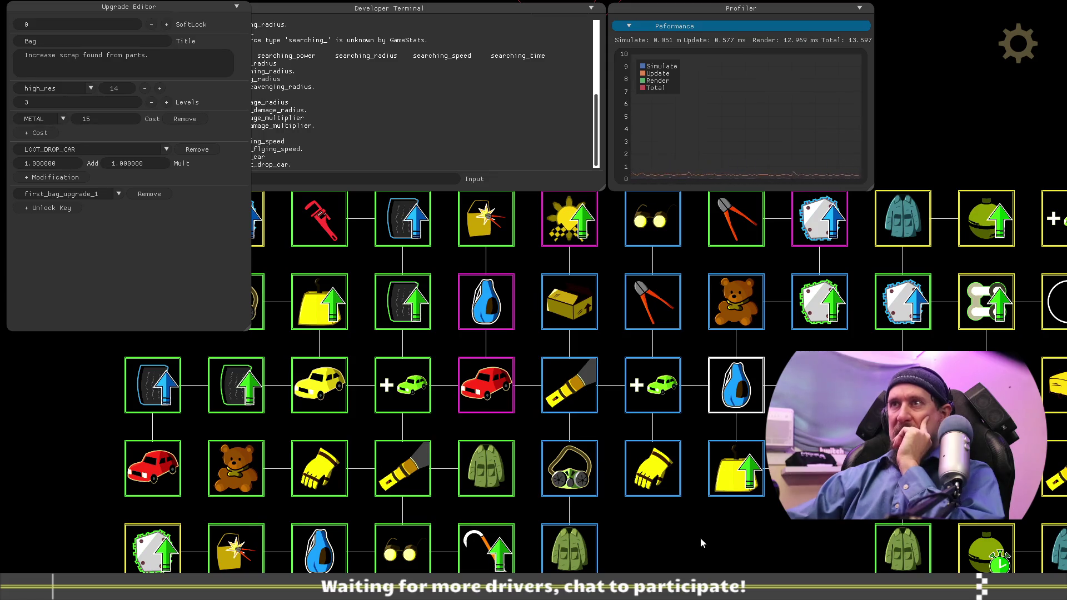
left_click(542, 312)
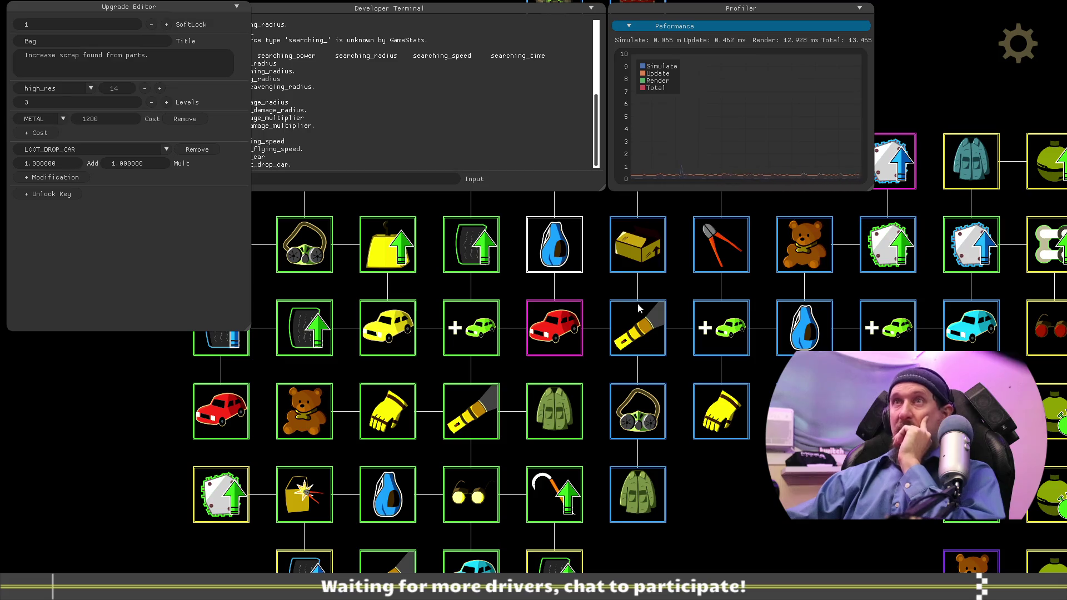
left_click(811, 342)
left_click(398, 512)
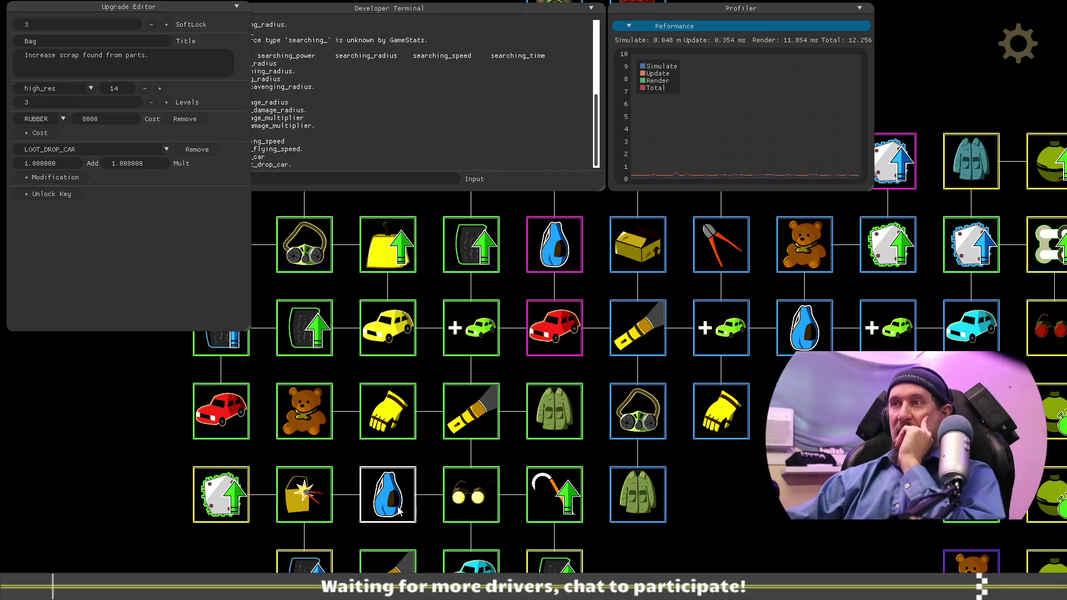
Step: Pan the grid and reopen the first Bag upgrade: 15 METAL, unlock key first_bag_upgrade_1
mouse_move(732, 545)
left_mouse_down()
mouse_move(821, 479)
mouse_move(892, 475)
left_mouse_up()
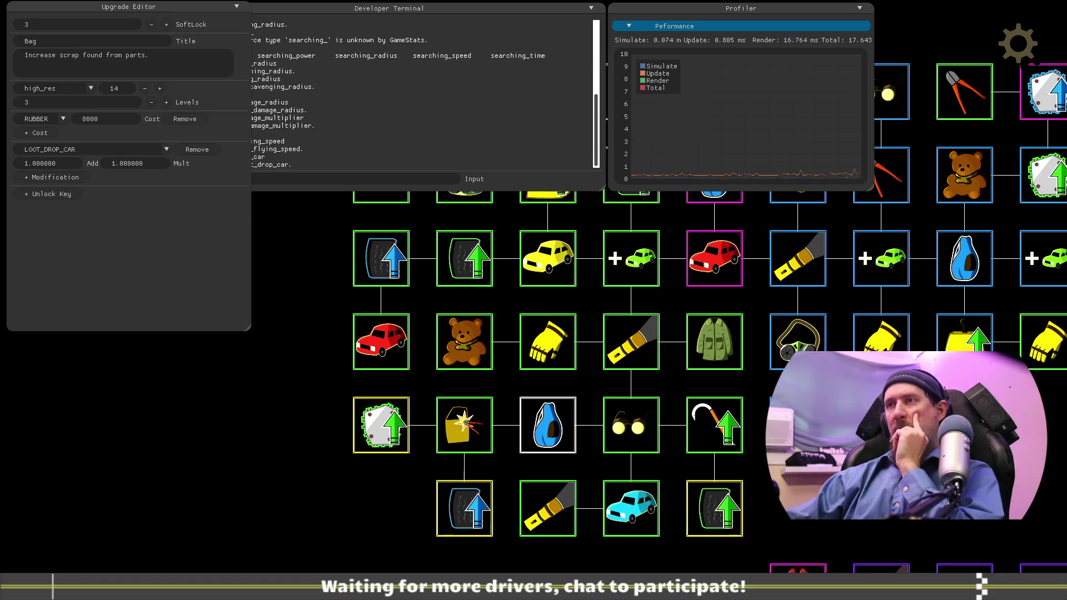
key("Up")
key("Right")
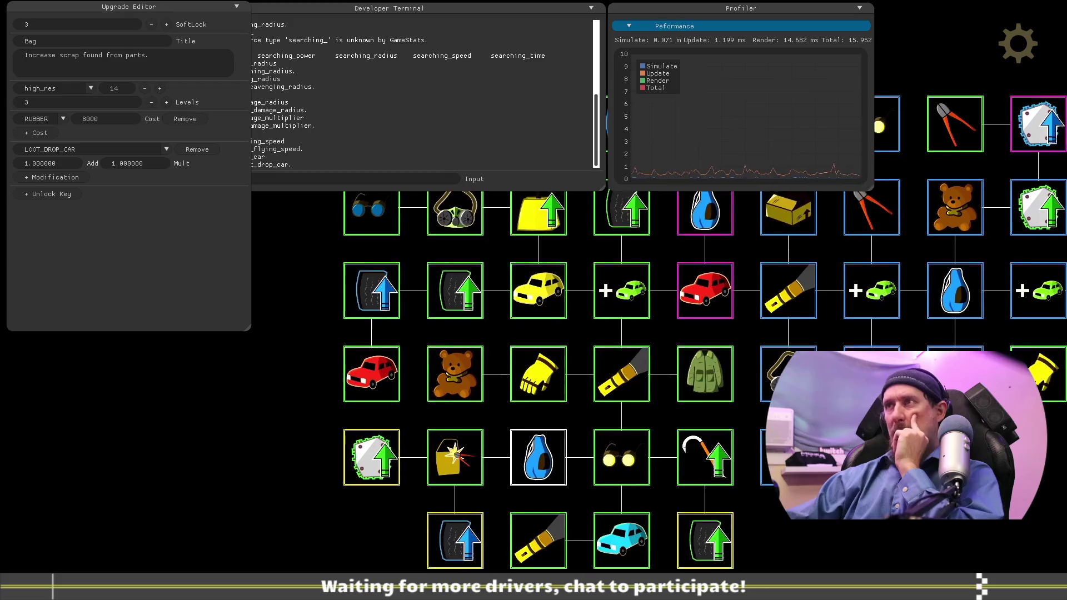
left_click(678, 389)
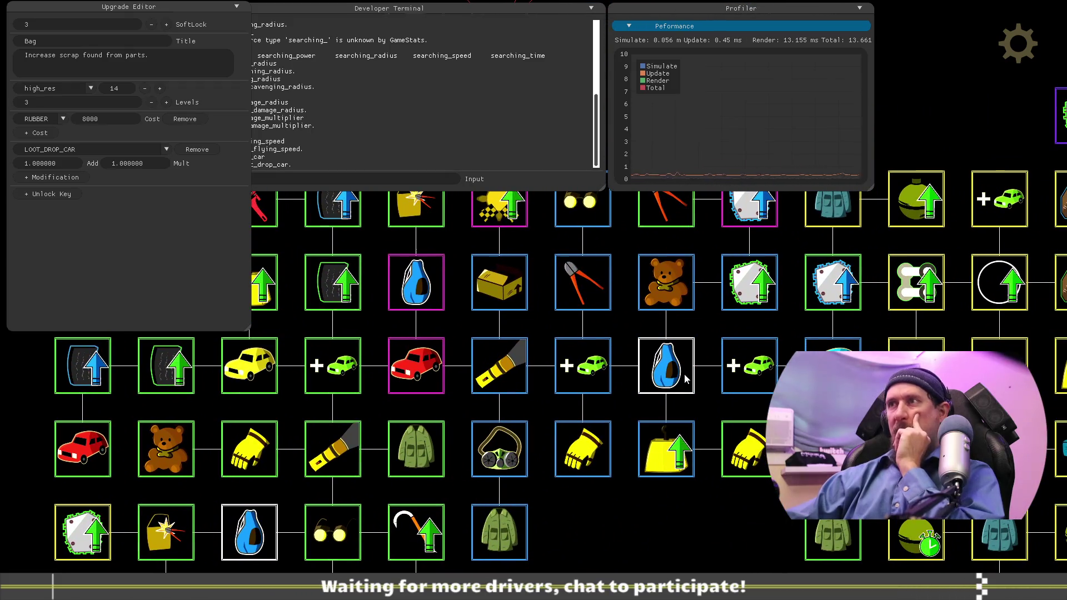
mouse_move(637, 534)
left_mouse_down()
mouse_move(745, 505)
mouse_move(762, 572)
mouse_move(815, 529)
mouse_move(873, 586)
mouse_move(874, 599)
mouse_move(855, 578)
mouse_move(667, 578)
mouse_move(565, 450)
mouse_move(645, 465)
mouse_move(701, 543)
left_mouse_up()
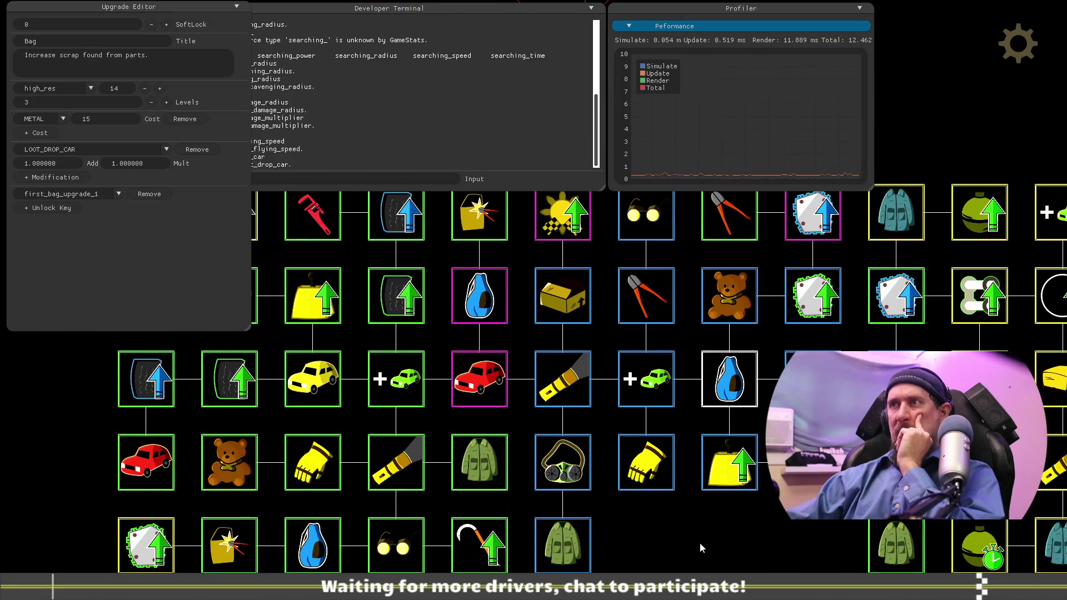
mouse_move(699, 562)
left_mouse_down()
mouse_move(842, 592)
mouse_move(782, 532)
mouse_move(834, 561)
mouse_move(817, 581)
mouse_move(785, 555)
mouse_move(586, 553)
mouse_move(499, 533)
mouse_move(585, 525)
mouse_move(690, 571)
left_mouse_up()
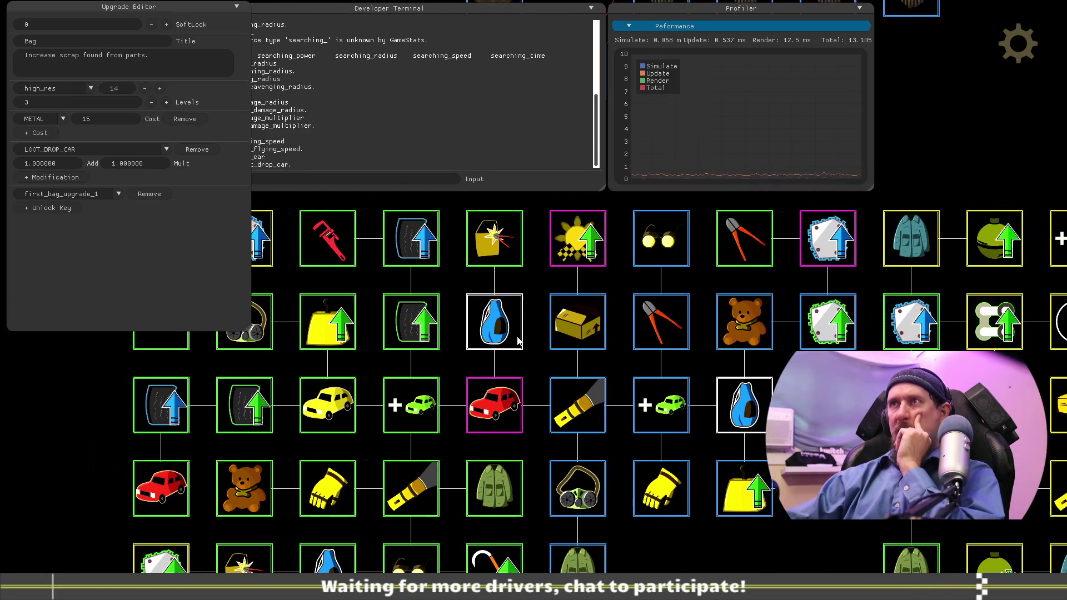
Step: Inspect the Tear Off upgrade's settings, then go back to the Bag upgrade
left_click(483, 231)
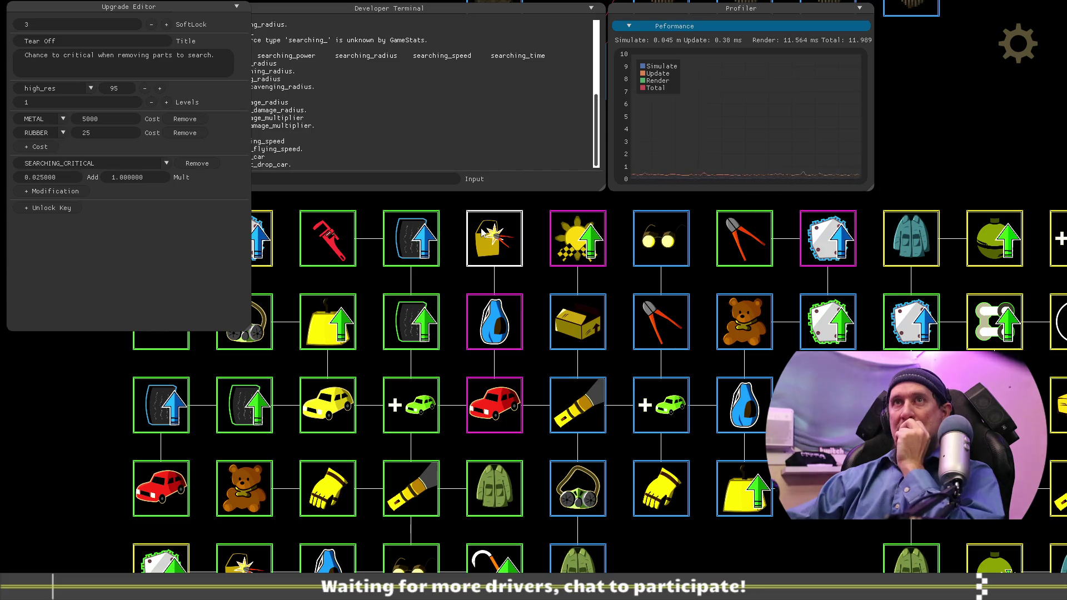
left_click(499, 340)
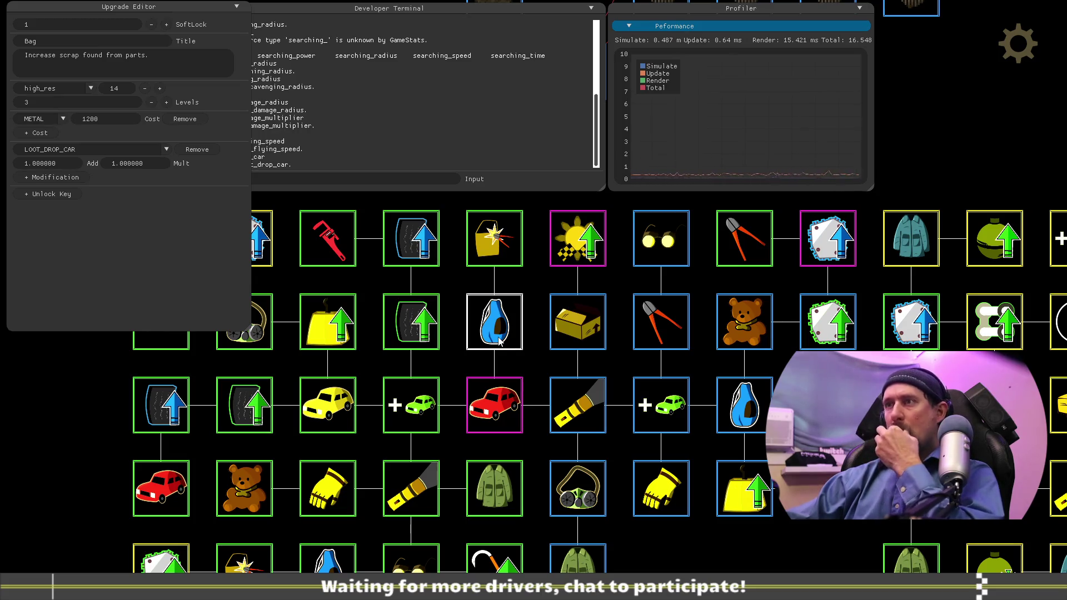
left_click_drag(490, 411, 537, 364)
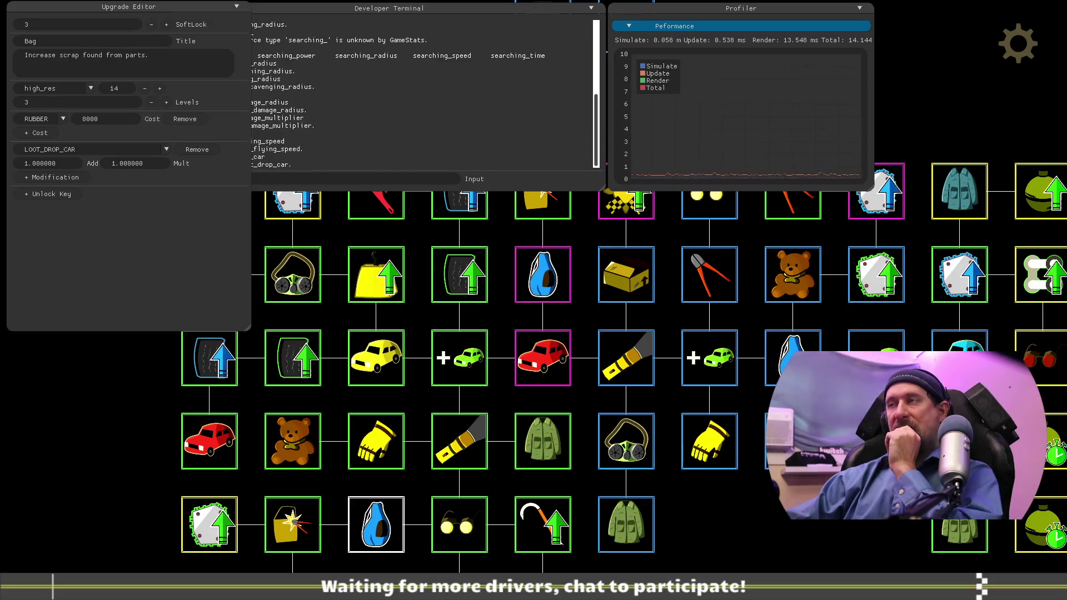
Step: Pan around the upgrade tree, then switch to the task list at the loot_drop_car note
mouse_move(802, 531)
left_mouse_down()
mouse_move(648, 454)
mouse_move(749, 489)
mouse_move(824, 500)
left_mouse_up()
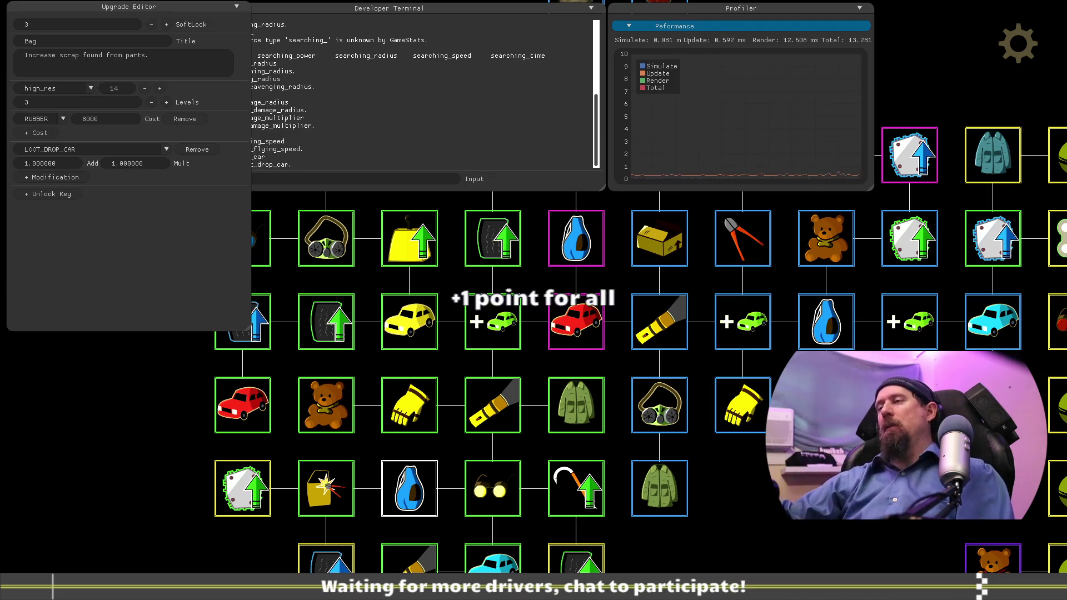
mouse_move(816, 550)
left_mouse_down()
mouse_move(800, 460)
mouse_move(530, 346)
left_mouse_up()
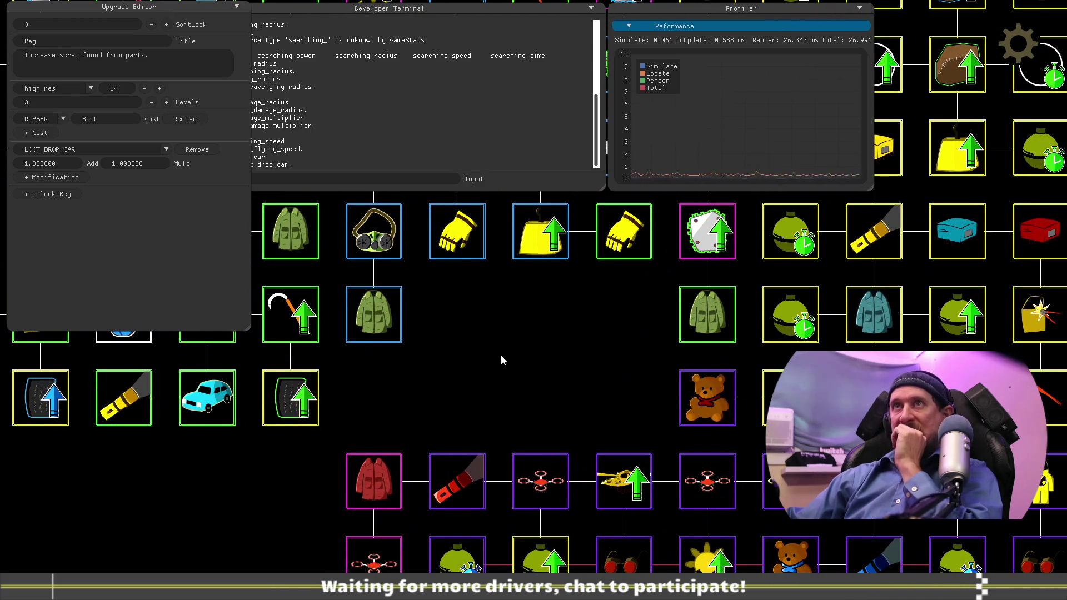
left_click_drag(496, 360, 753, 432)
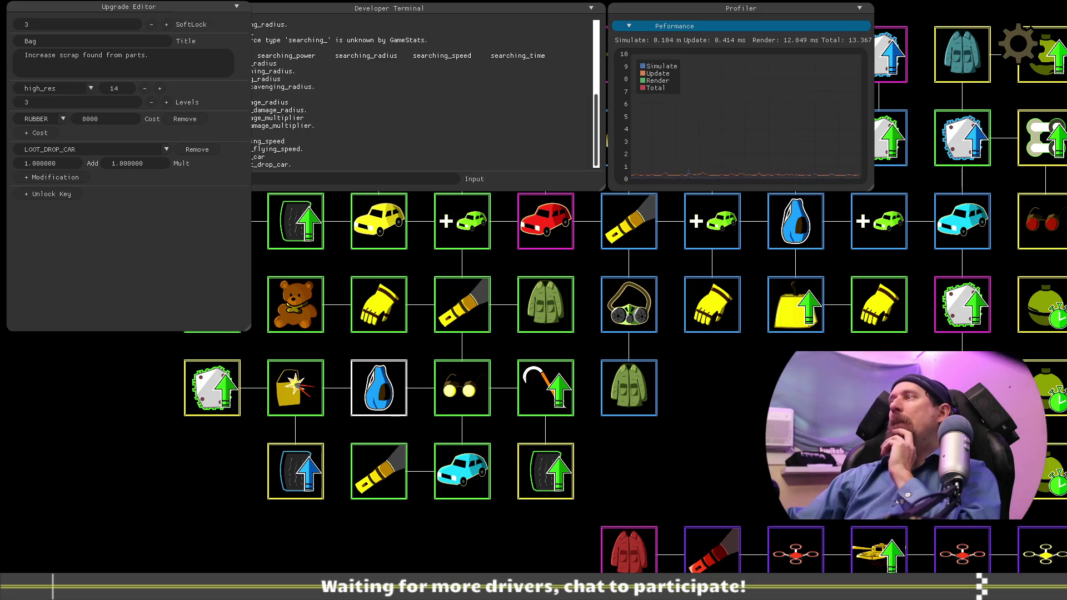
key("alt+Tab")
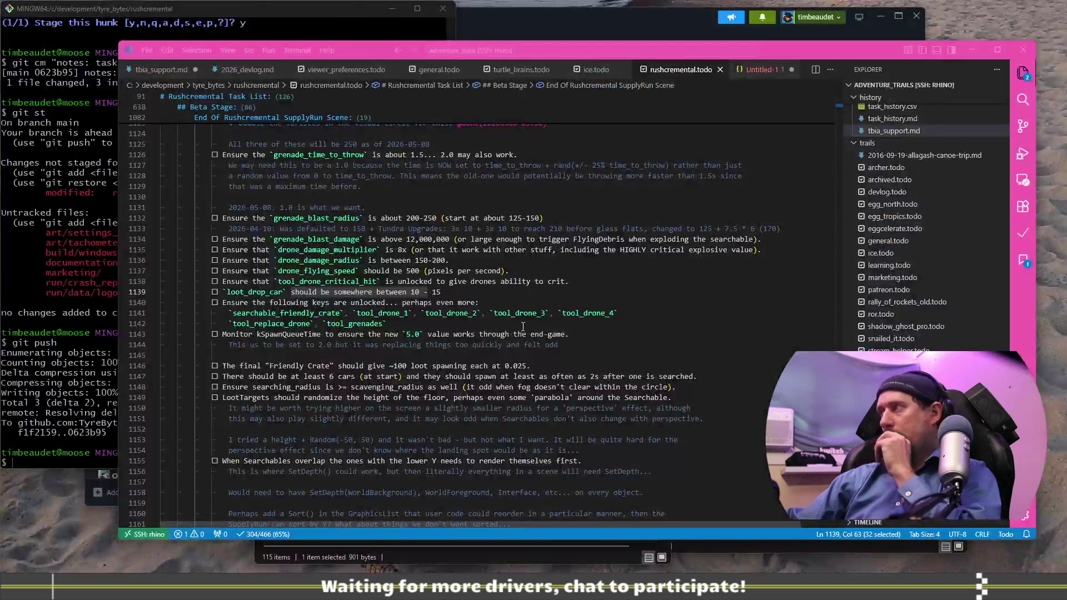
Step: Focus the todo editor, then return to the game showing the 8000 RUBBER Bag upgrade
left_click(555, 292)
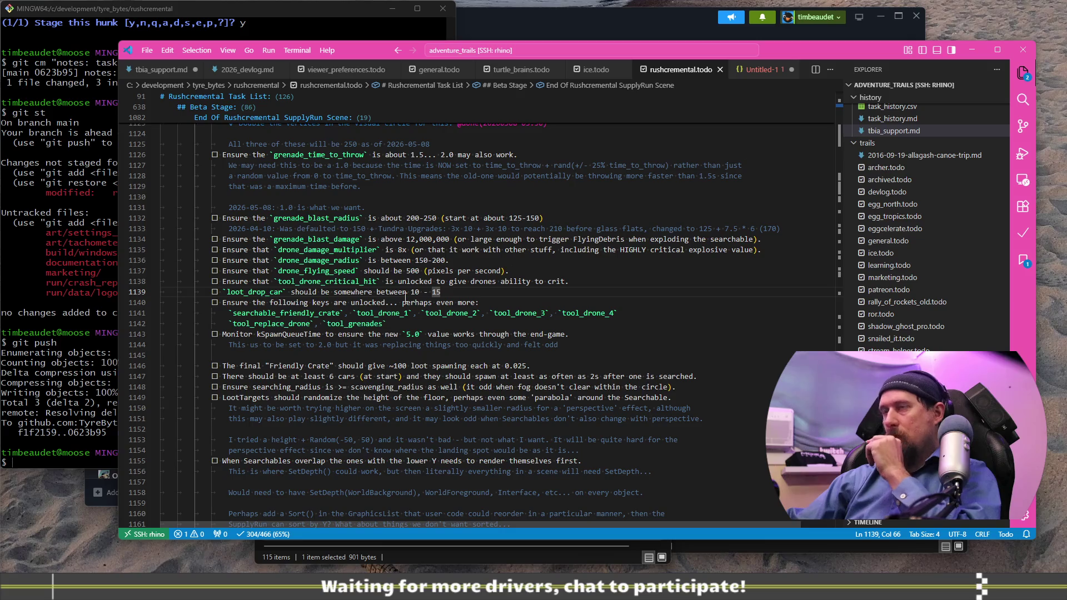
key("alt+Tab")
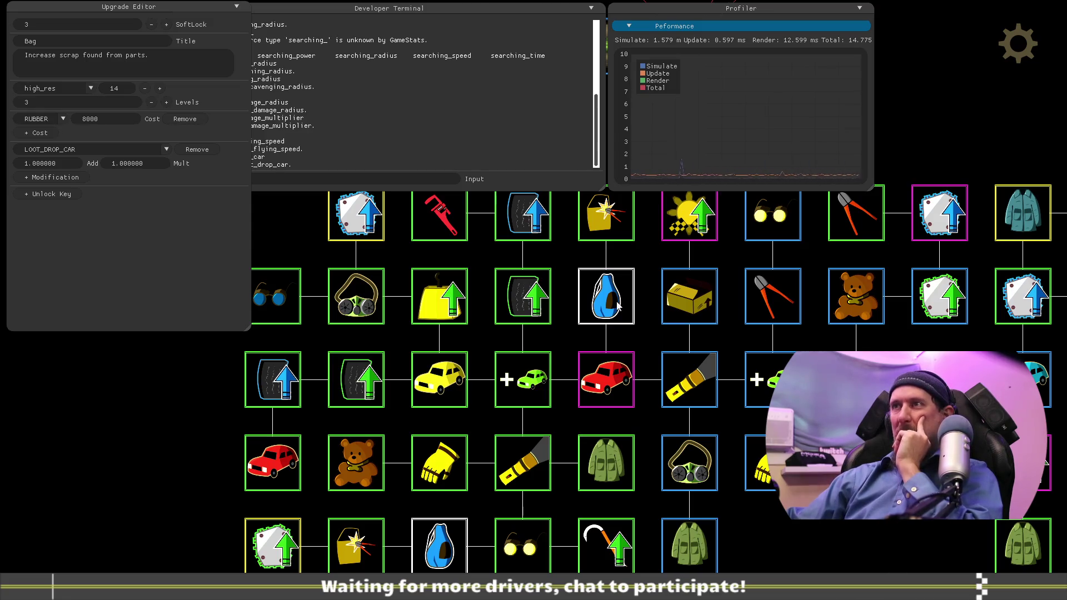
Step: Pan toward the drone cluster and raise the developer terminal showing loot_drop_car at 8.500
mouse_move(841, 572)
left_mouse_down()
mouse_move(833, 550)
mouse_move(724, 432)
left_mouse_up()
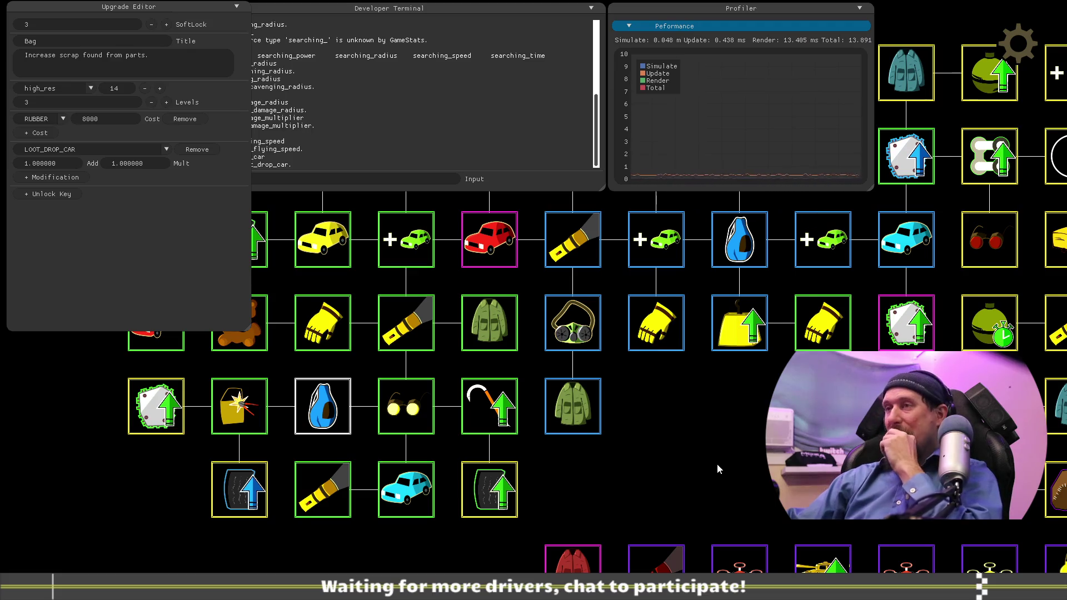
left_click_drag(717, 463, 688, 361)
left_click_drag(337, 549, 335, 502)
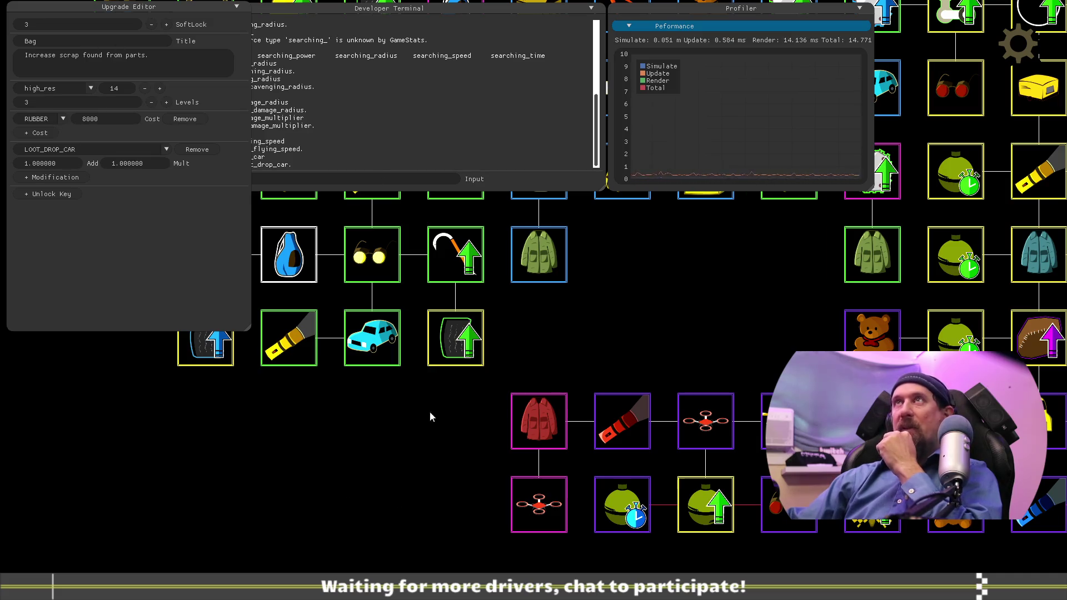
left_click_drag(397, 446, 403, 412)
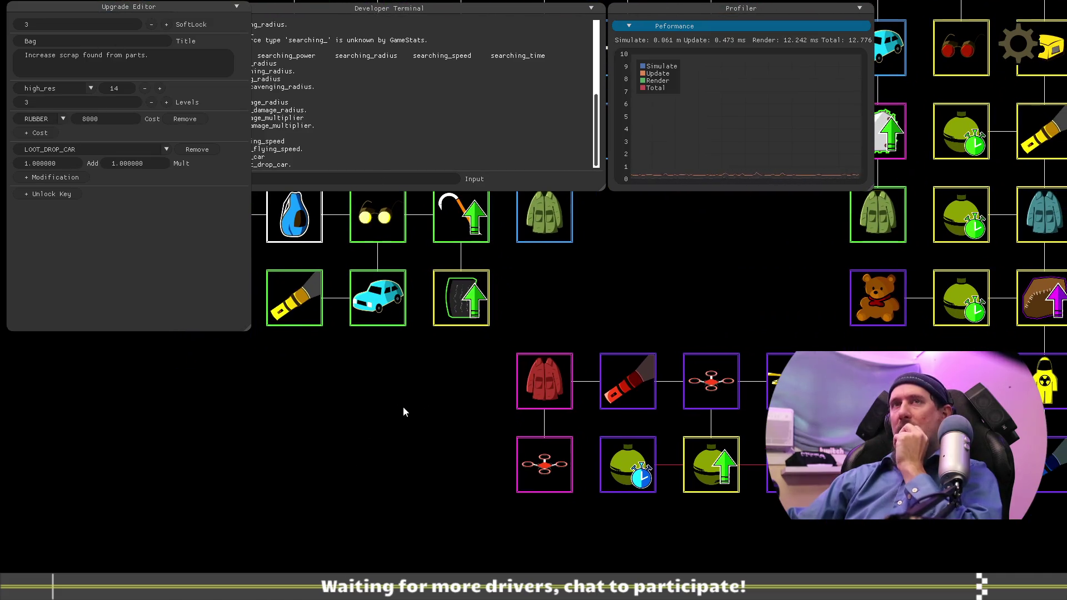
left_click(376, 148)
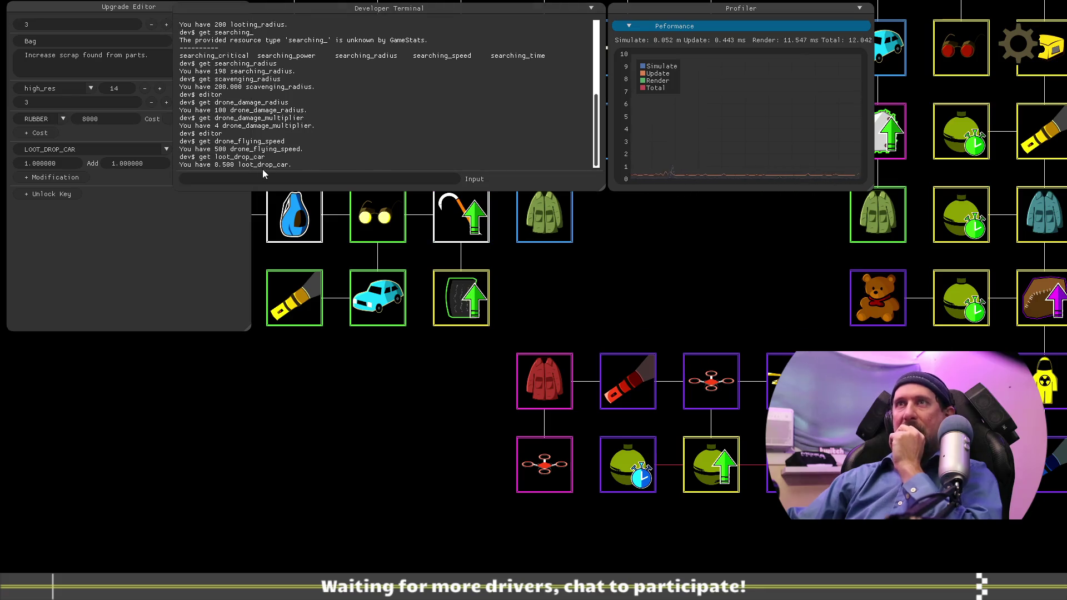
Step: Compare values in the task list, then drag a new Bag upgrade into an empty slot
key("alt+Tab")
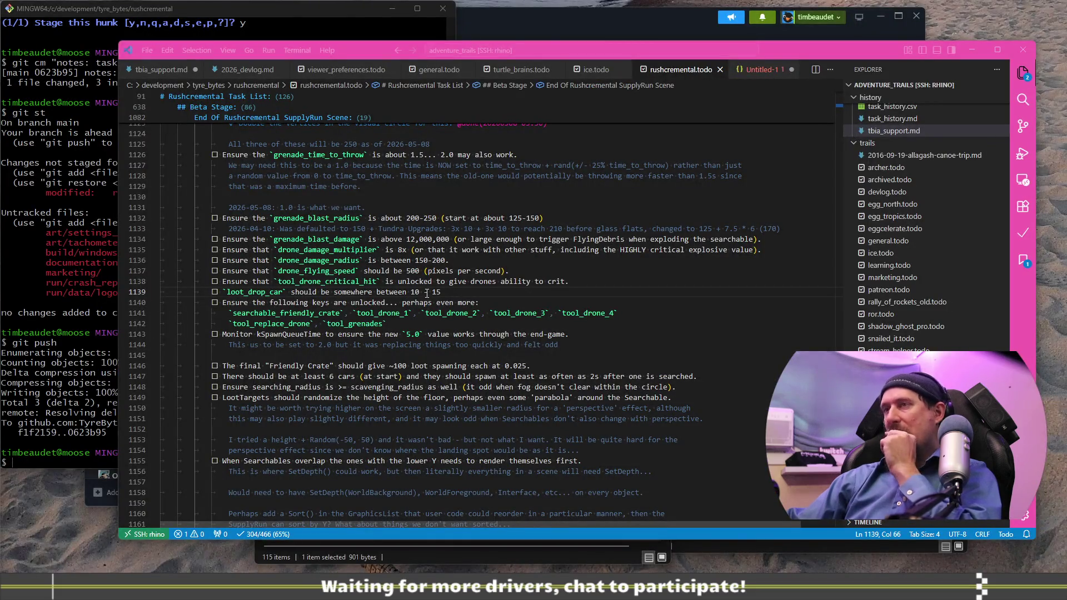
key("alt+Tab")
mouse_move(772, 281)
left_mouse_down()
mouse_move(542, 381)
mouse_move(543, 464)
mouse_move(555, 429)
mouse_move(250, 329)
mouse_move(302, 341)
mouse_move(576, 505)
mouse_move(647, 465)
left_mouse_up()
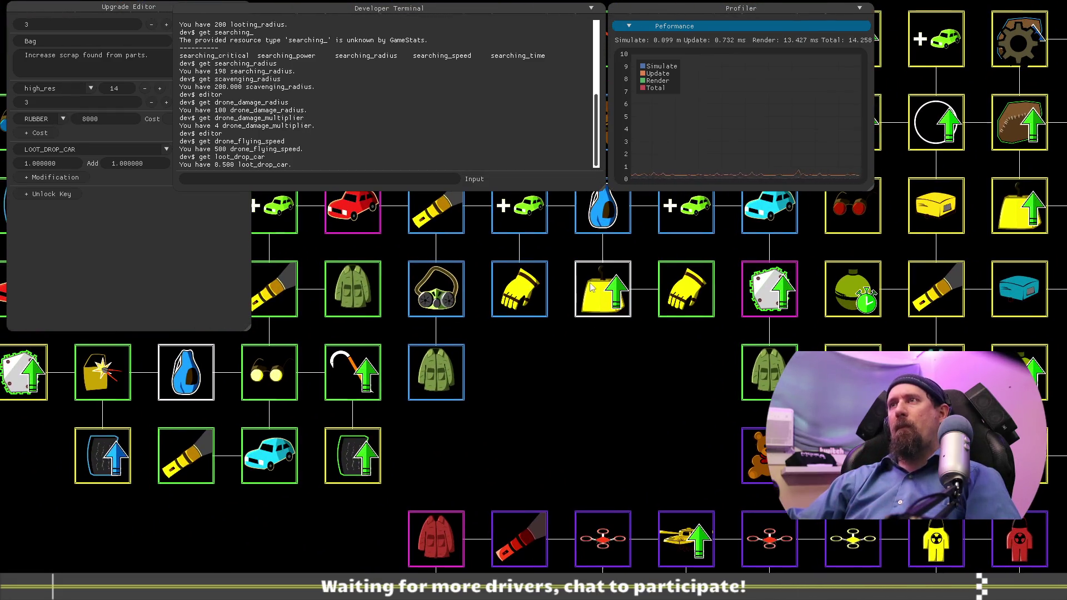
left_click_drag(594, 222, 353, 539)
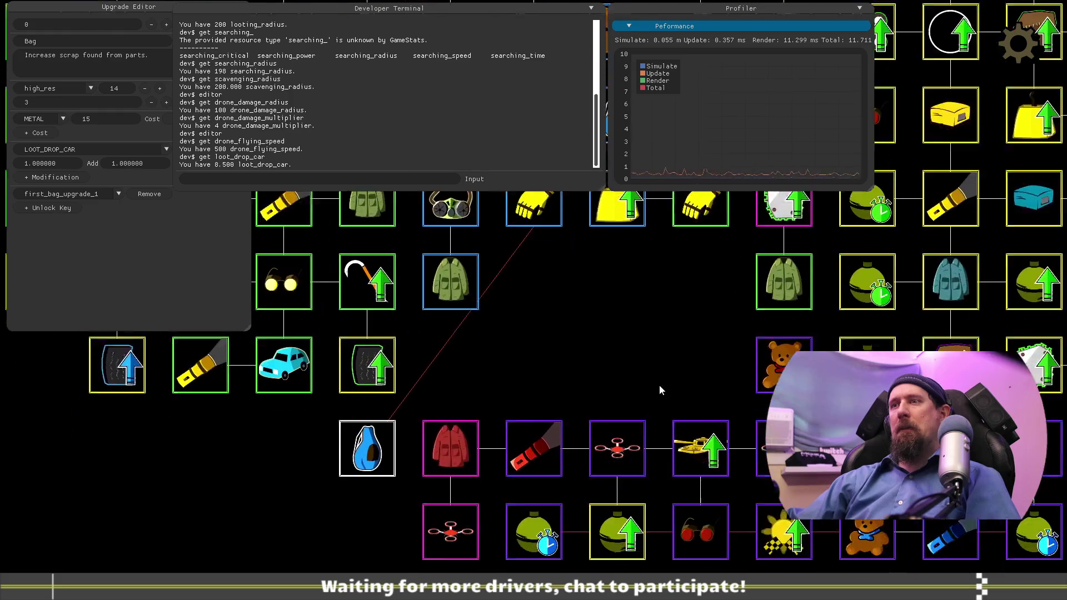
Step: Move the new Bag node down beside the drone and bring the Upgrade Editor forward
left_click_drag(432, 372, 412, 476)
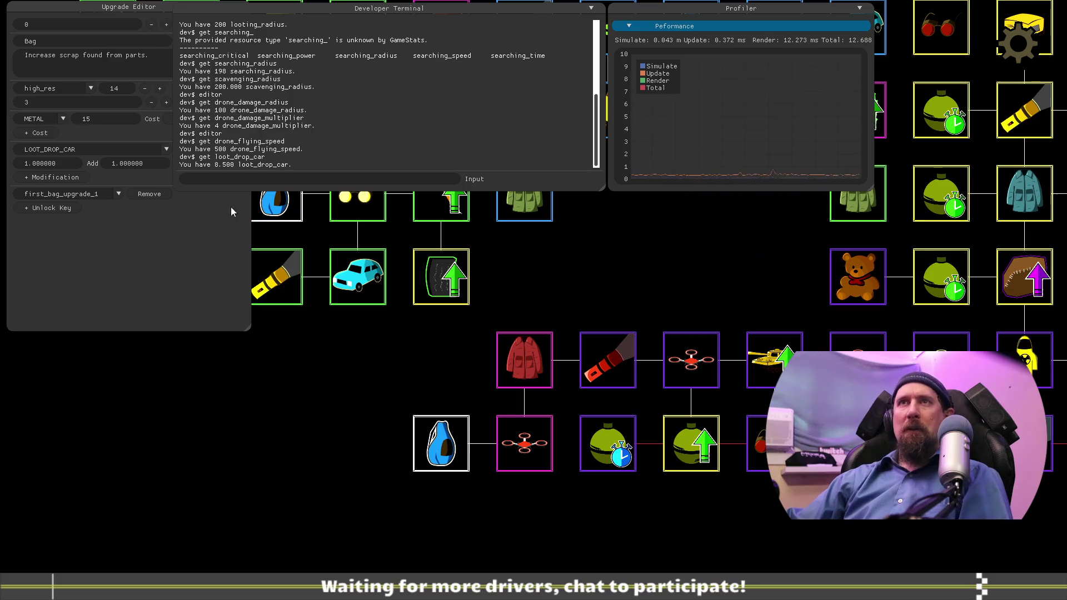
mouse_move(221, 397)
left_mouse_down()
mouse_move(262, 505)
mouse_move(250, 469)
left_mouse_up()
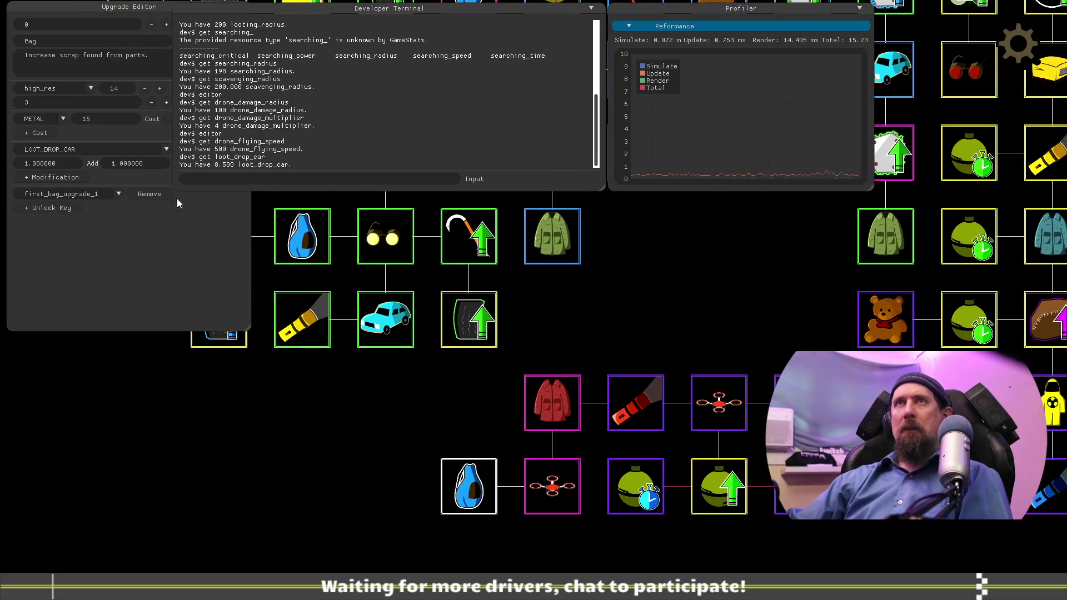
left_click(143, 326)
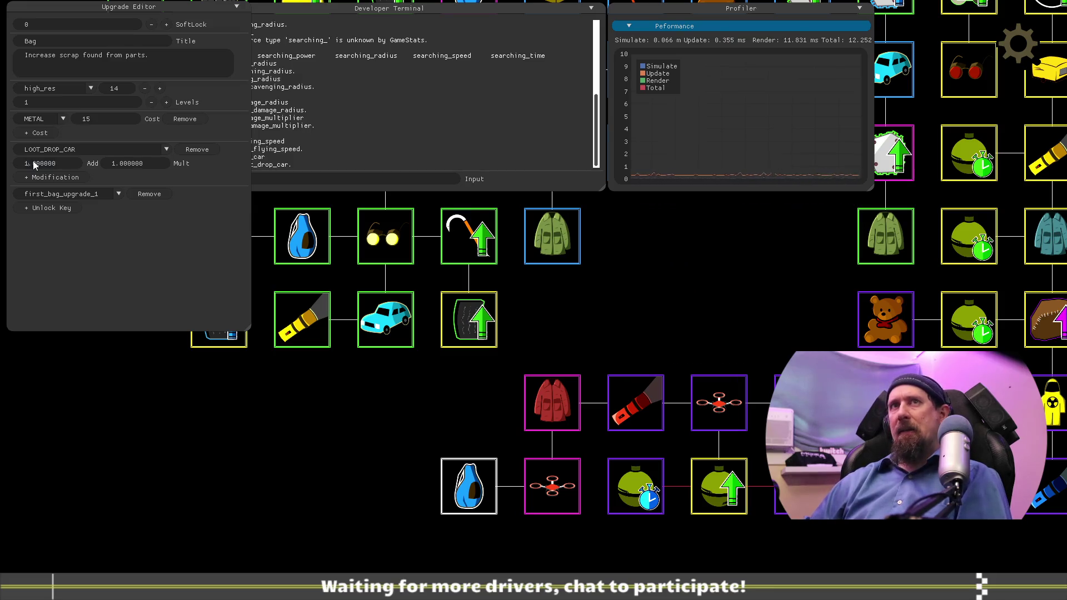
Step: Set the new Bag upgrade's LOOT_DROP_CAR Add amount to 2 and close the editor
type("4")
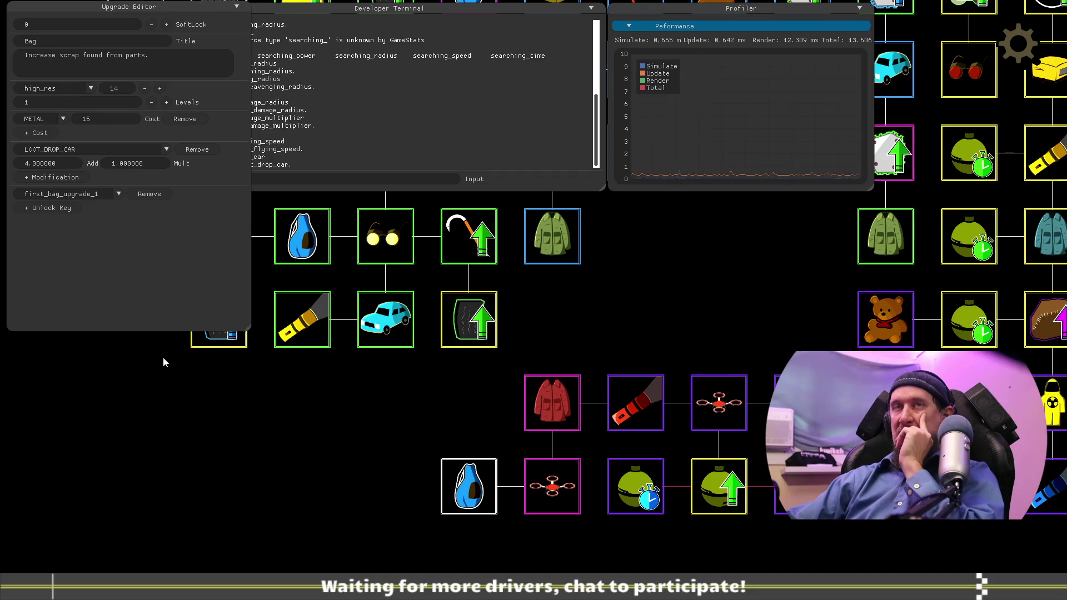
double_click(40, 164)
type("2")
key("Return")
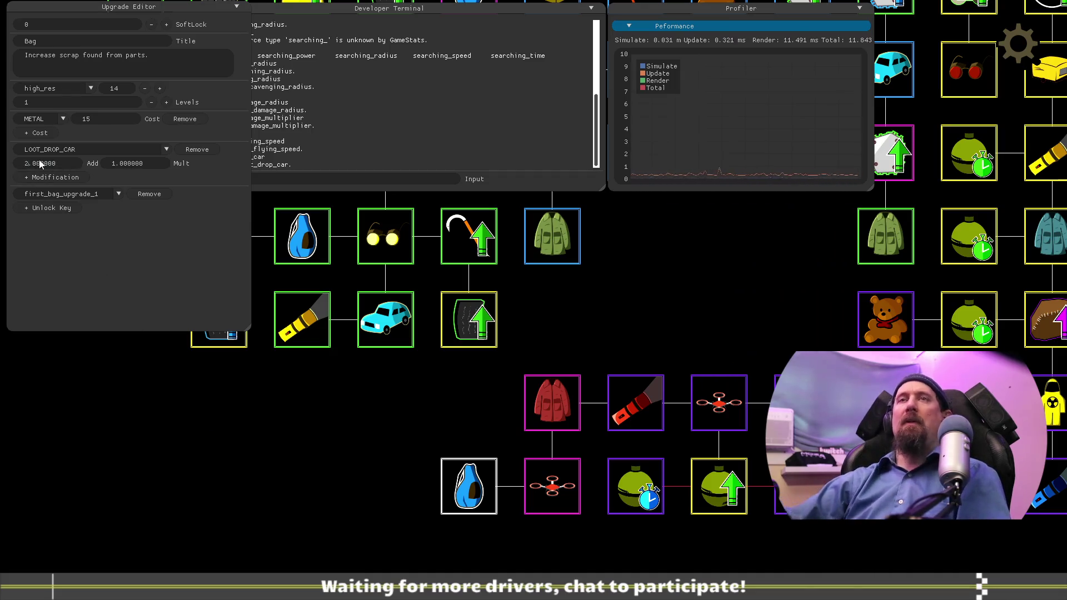
left_click(162, 455)
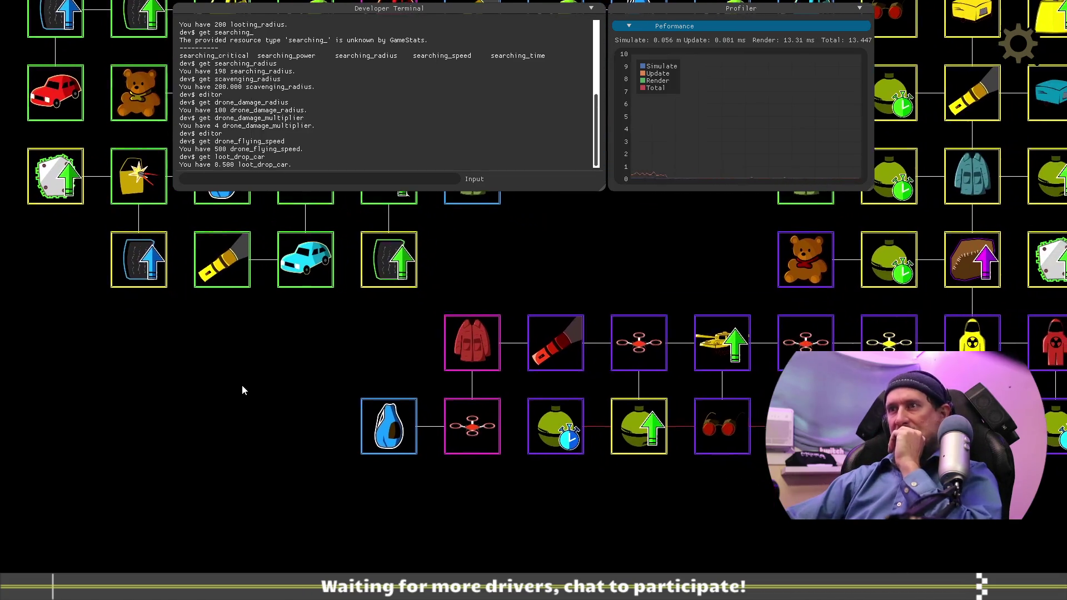
key("alt+Tab")
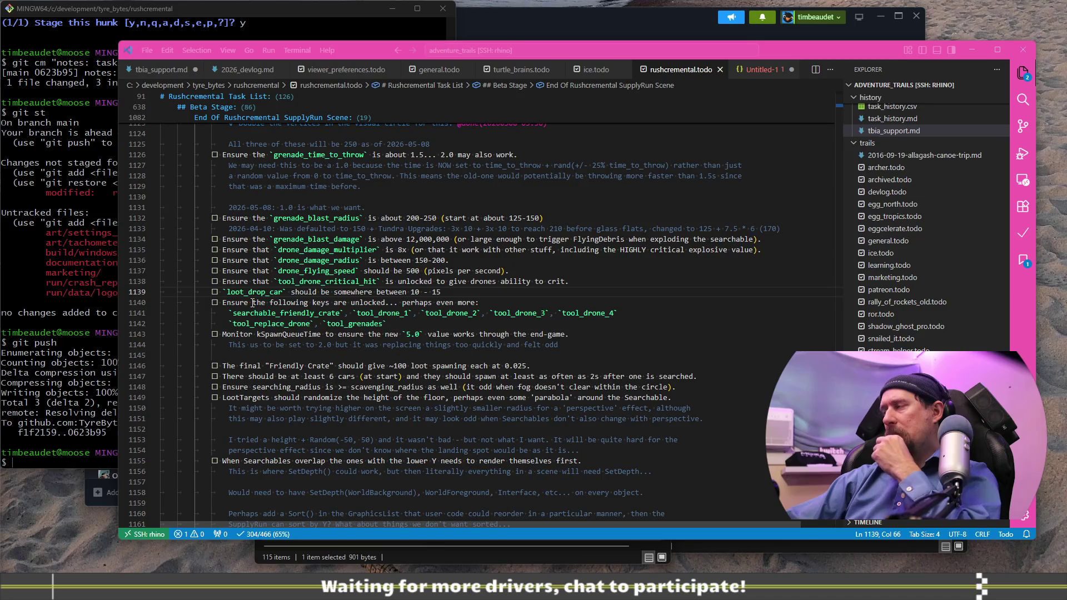
left_click_drag(240, 333, 498, 332)
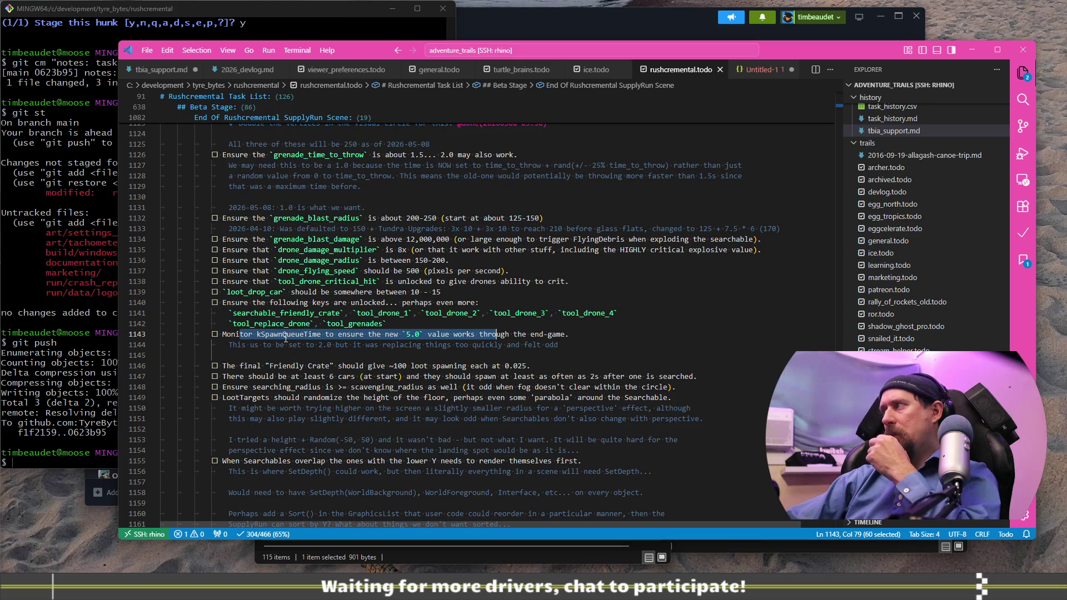
double_click(286, 335)
key("ctrl+c")
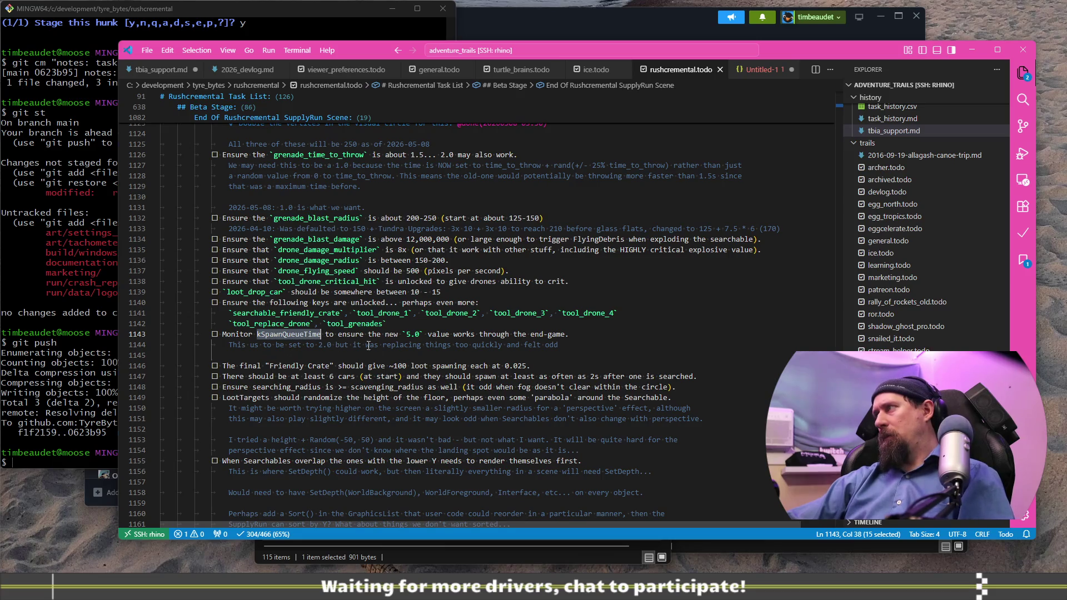
key("alt+Tab")
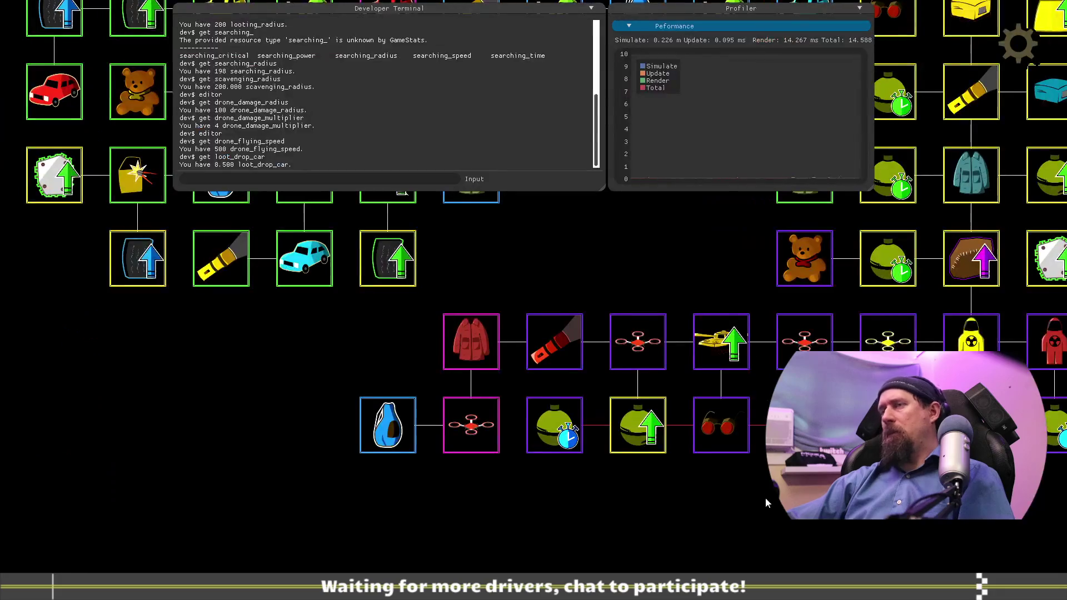
Step: Return the game to its main menu and search the Visual Studio solution for kSpawnQueueTime
key("Escape")
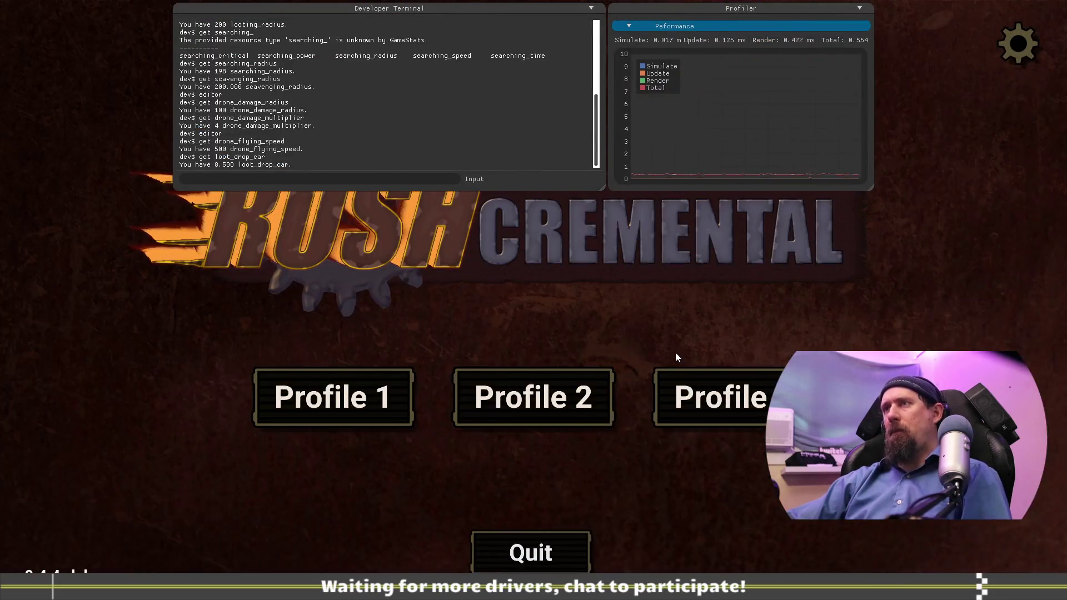
key("alt+Tab")
key("alt+Tab")
key("alt+Tab")
key("ctrl+shift+f")
key("ctrl+v")
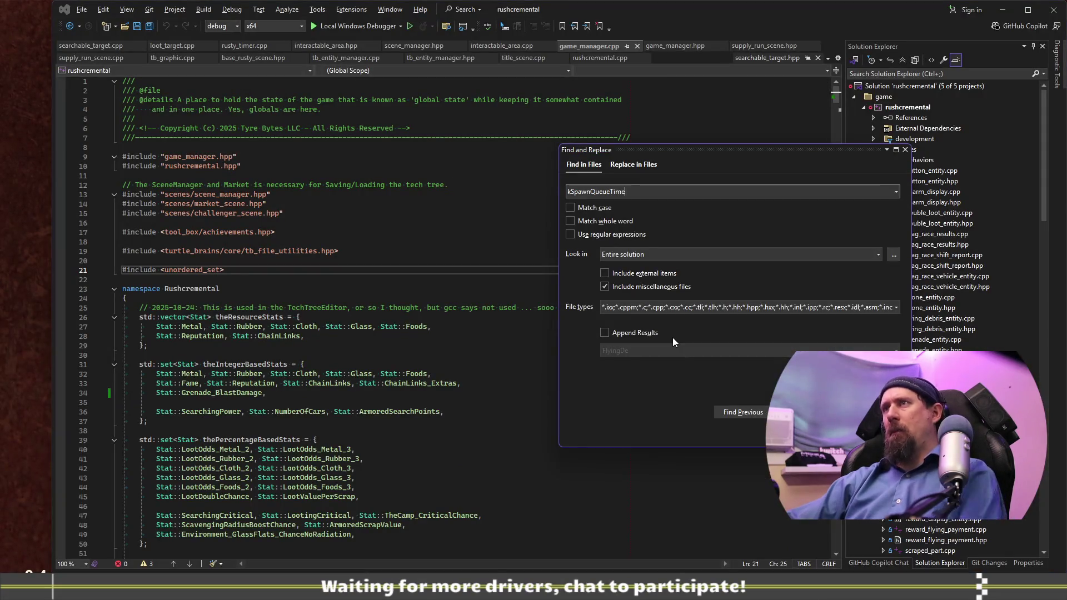
key("Return")
Step: Open kSpawnQueueTime (5.0f) in supply_run_scene.cpp, then mark the Friendly Crate note on line 1146
double_click(224, 427)
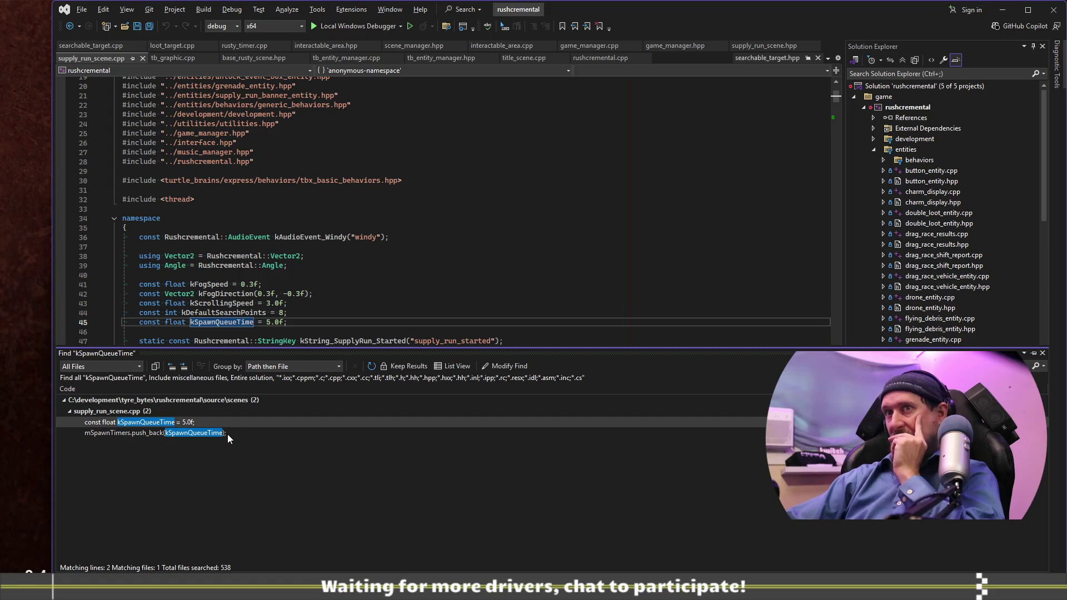
key("alt+Tab")
mouse_move(231, 366)
left_mouse_down()
mouse_move(526, 367)
mouse_move(527, 380)
left_mouse_up()
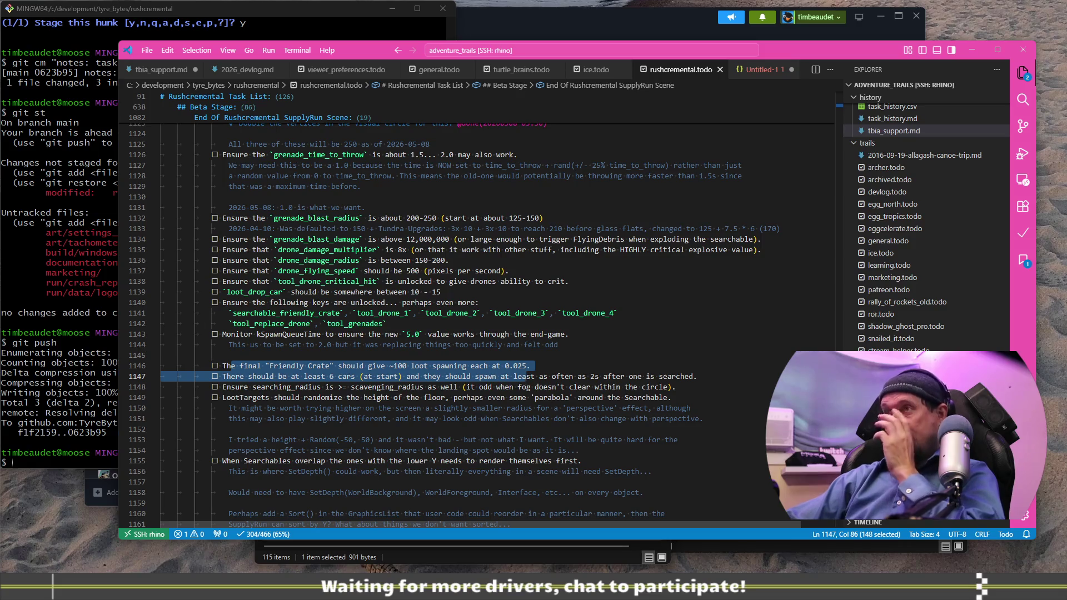
Step: Look over the friendly crate and foods reward brief keys in challengers.jsonc
key("alt+Tab")
key("alt+Tab")
scroll(510, 224, "down", 5)
double_click(579, 254)
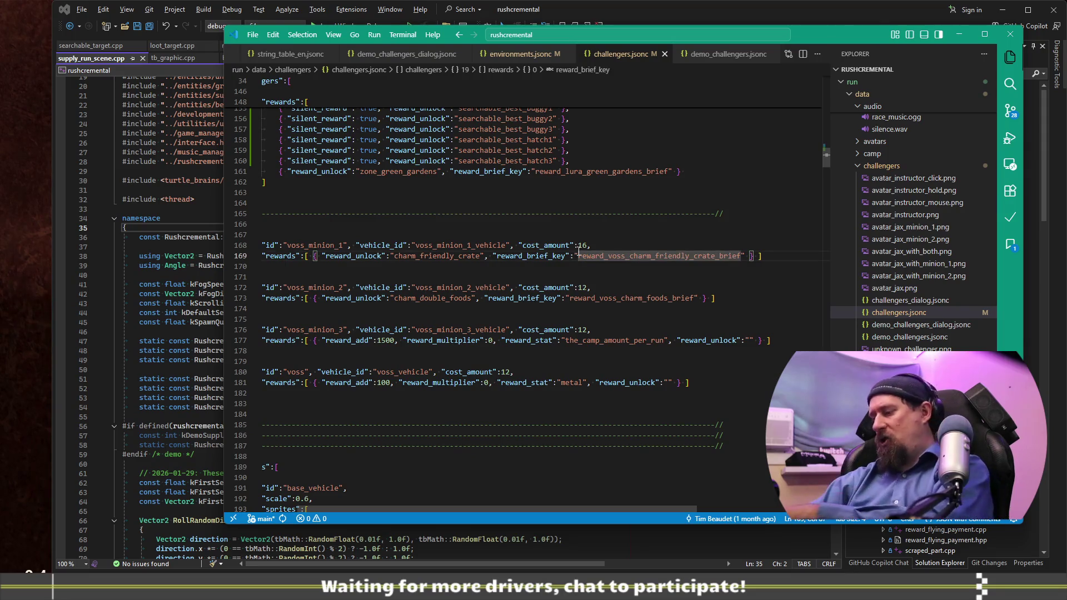
double_click(571, 298)
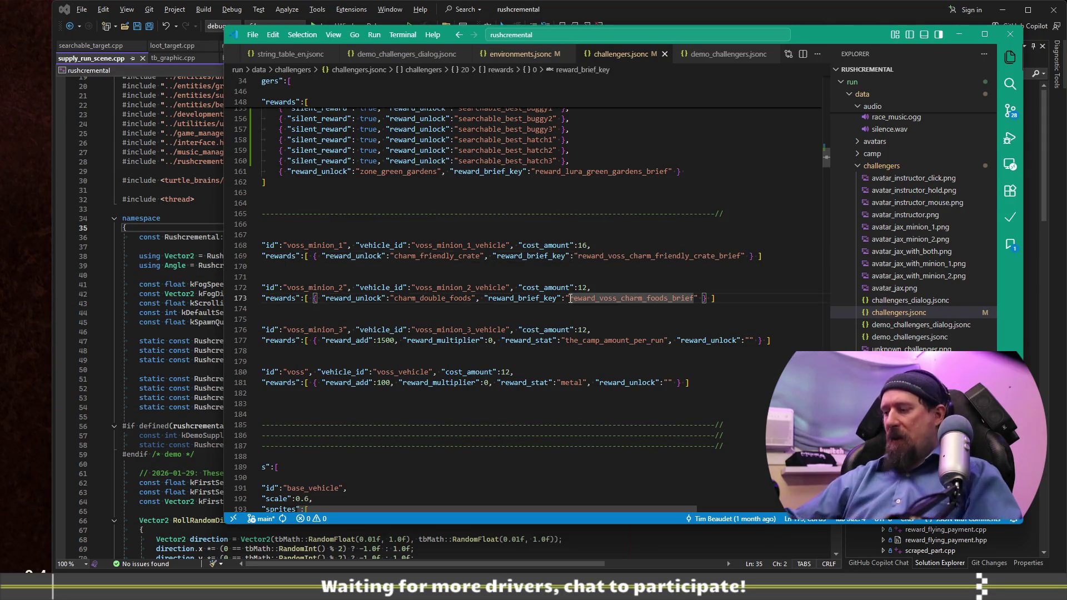
key("Home")
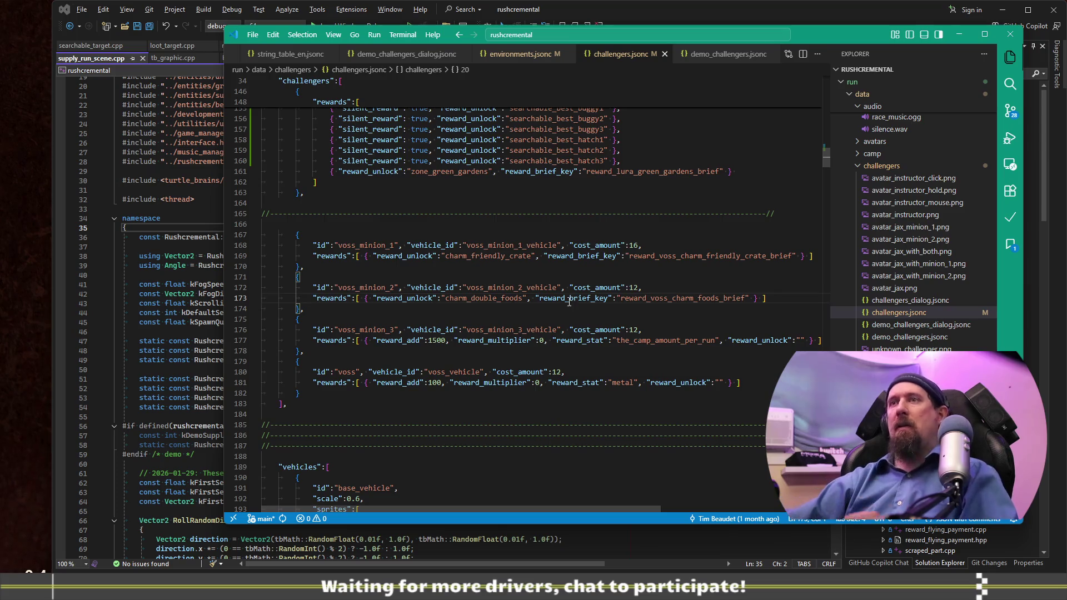
scroll(484, 281, "up", 15)
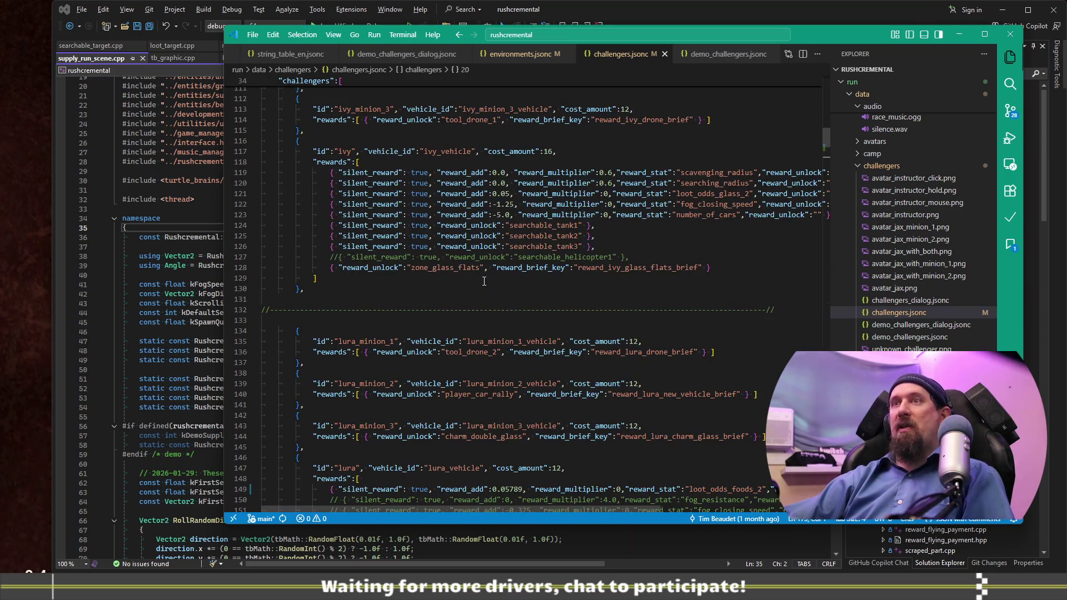
Step: In environments.jsonc, change friendly_crate's search_points from 500 to 100 and save
left_click(517, 53)
key("ctrl+f")
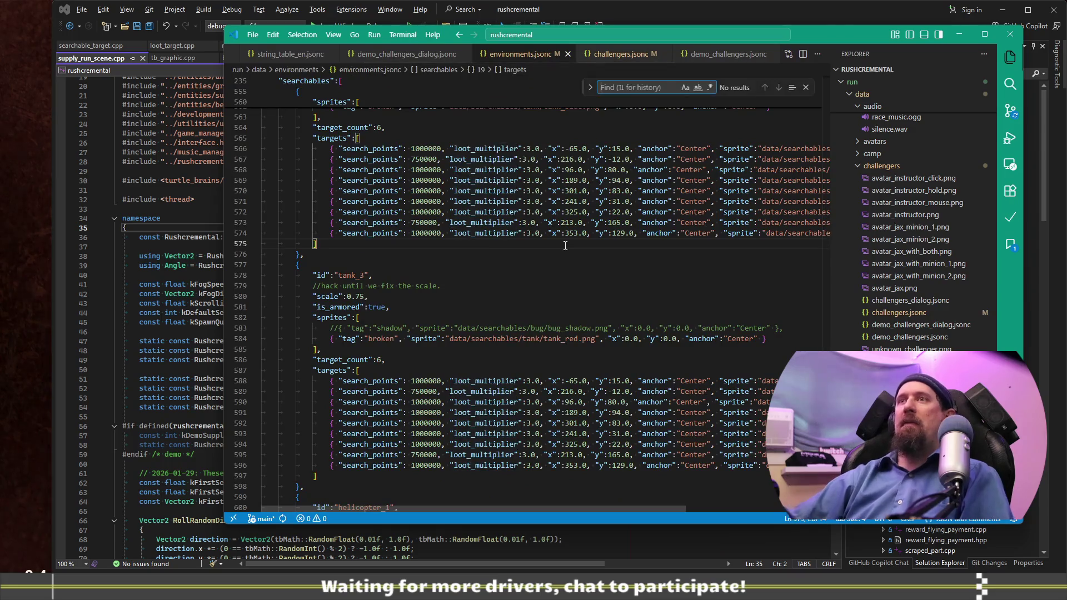
type("friend")
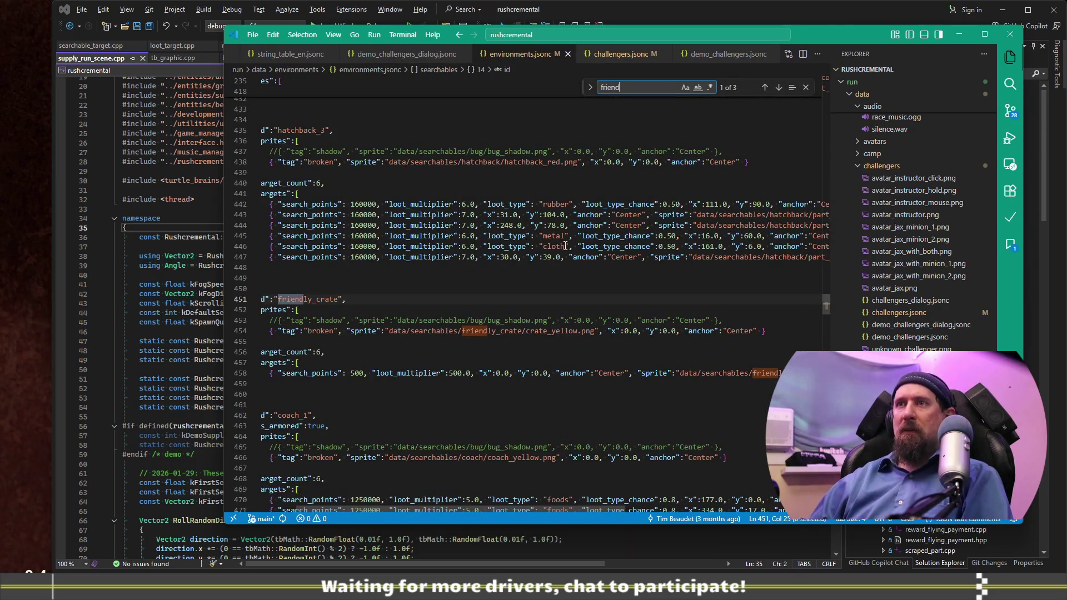
left_click(350, 371)
type("1")
key("Delete")
key("ctrl+s")
key("Home")
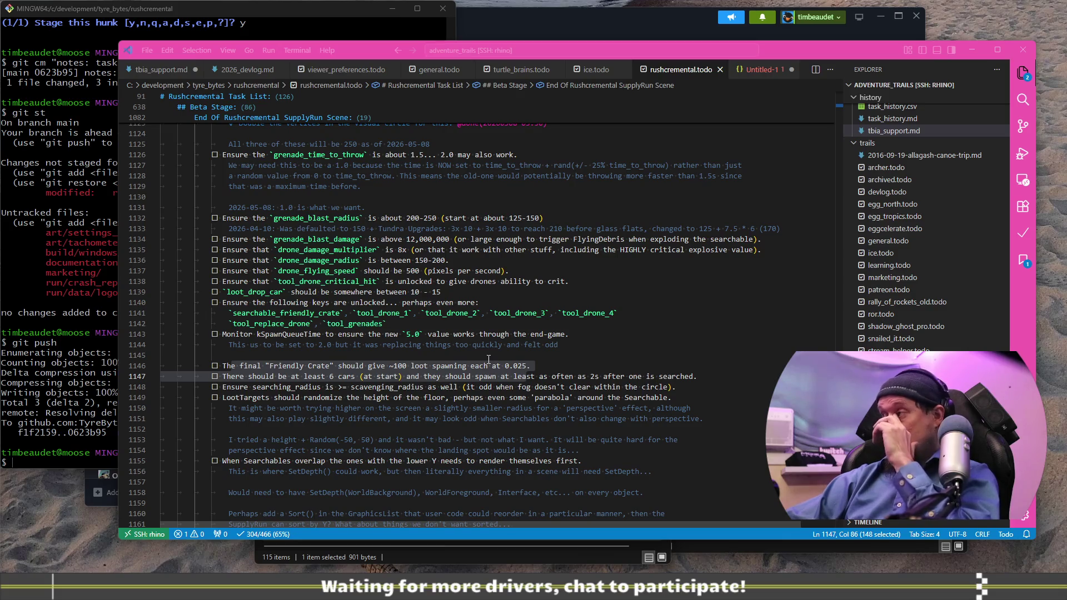
Step: Mark the searching_radius task on line 1148 as done with Alt+D and save the todo file
key("alt+Tab")
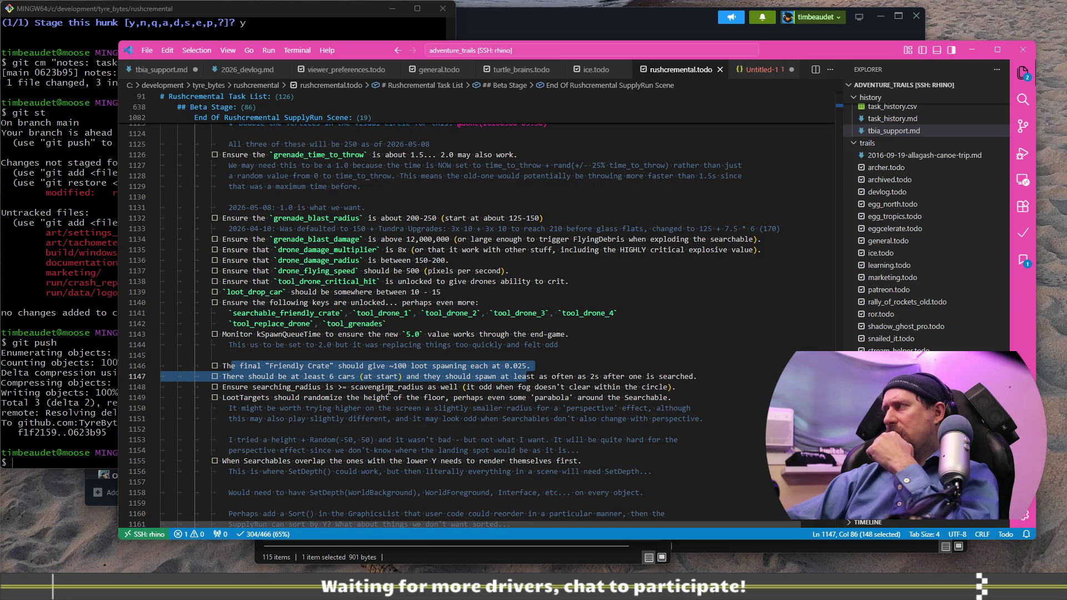
left_click(372, 397)
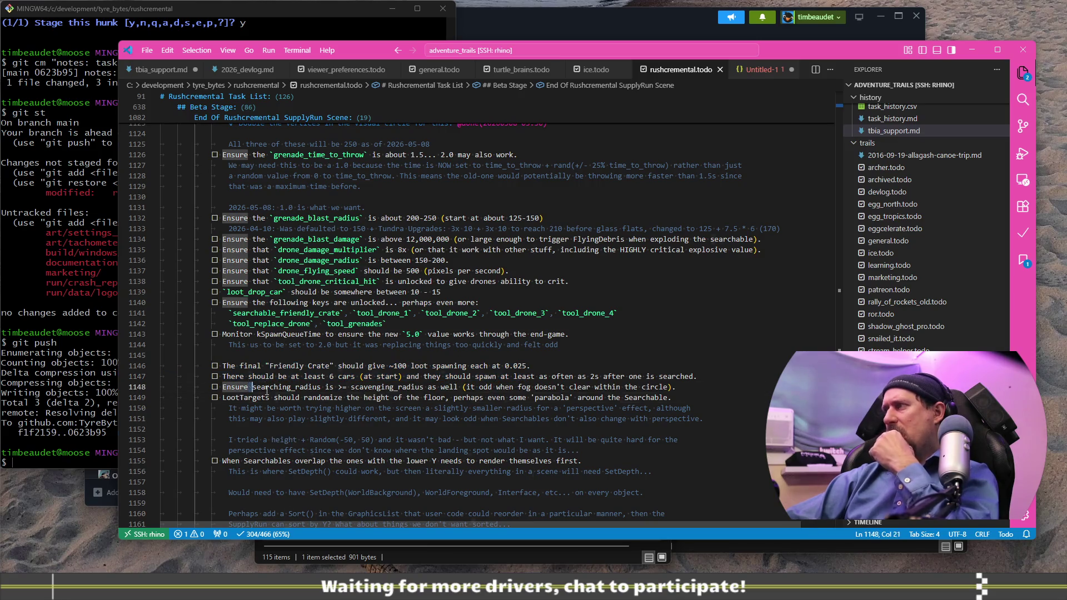
left_click_drag(251, 387, 387, 388)
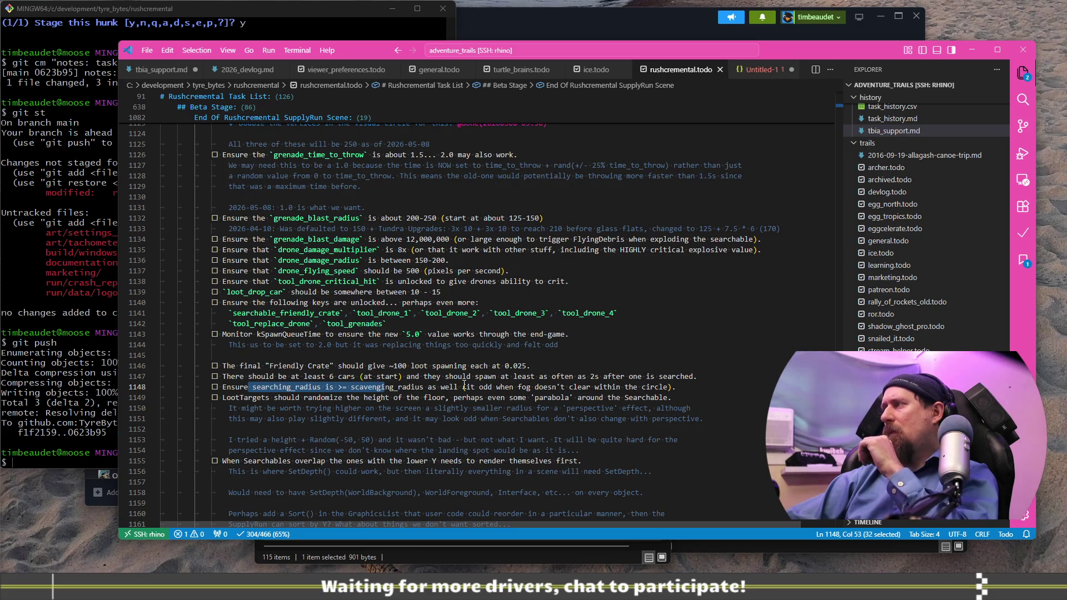
left_click(422, 389)
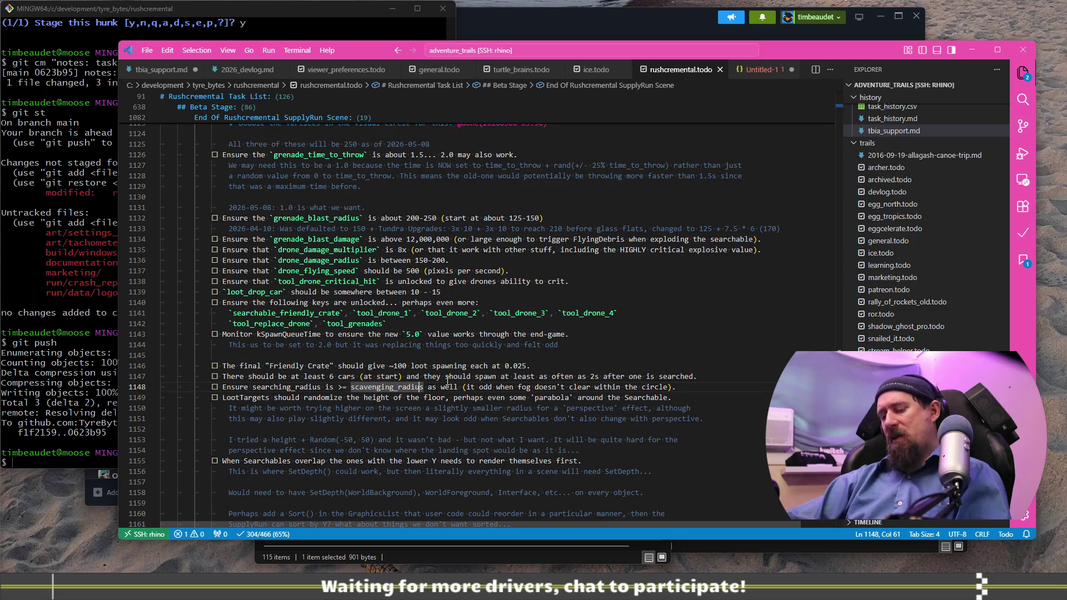
key("alt+d")
key("ctrl+s")
Step: Review nearby tasks: 'randomize' on line 1149 and the Searchables overlap task on line 1155
double_click(322, 397)
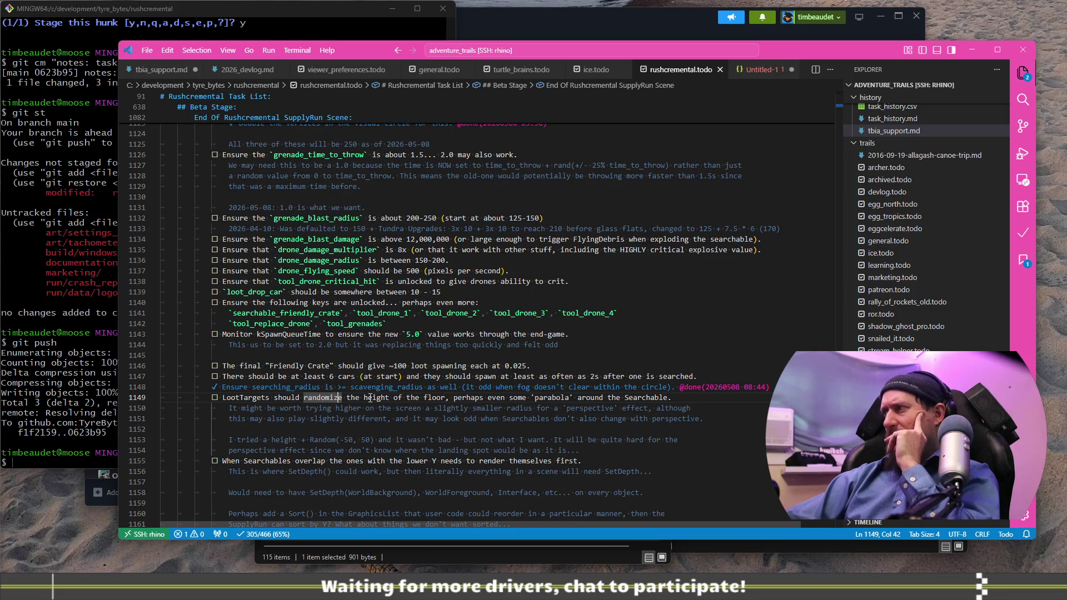
scroll(371, 399, "up", 2)
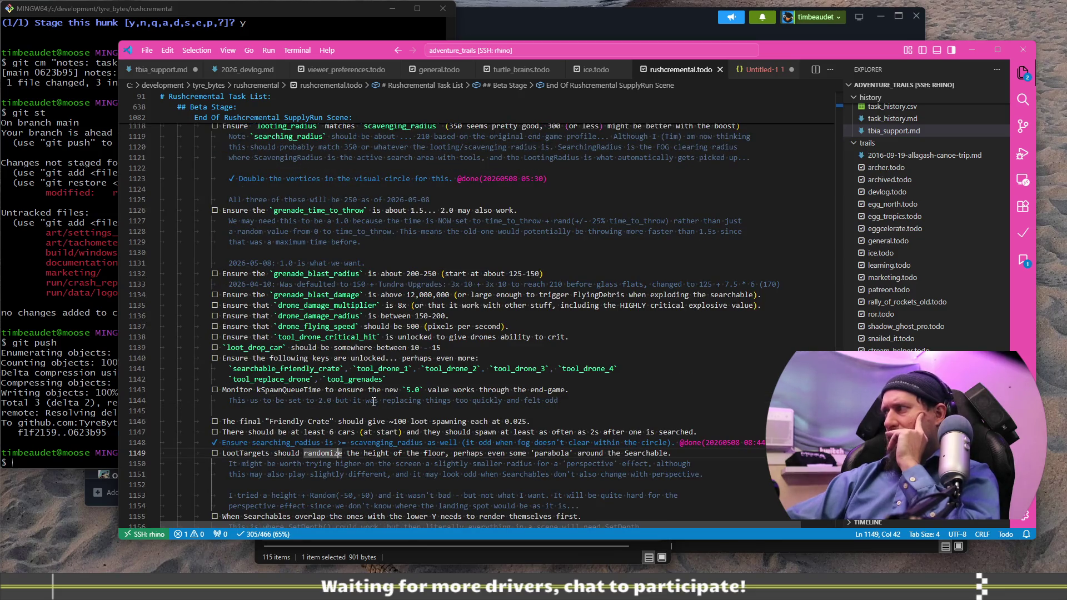
scroll(374, 401, "down", 6)
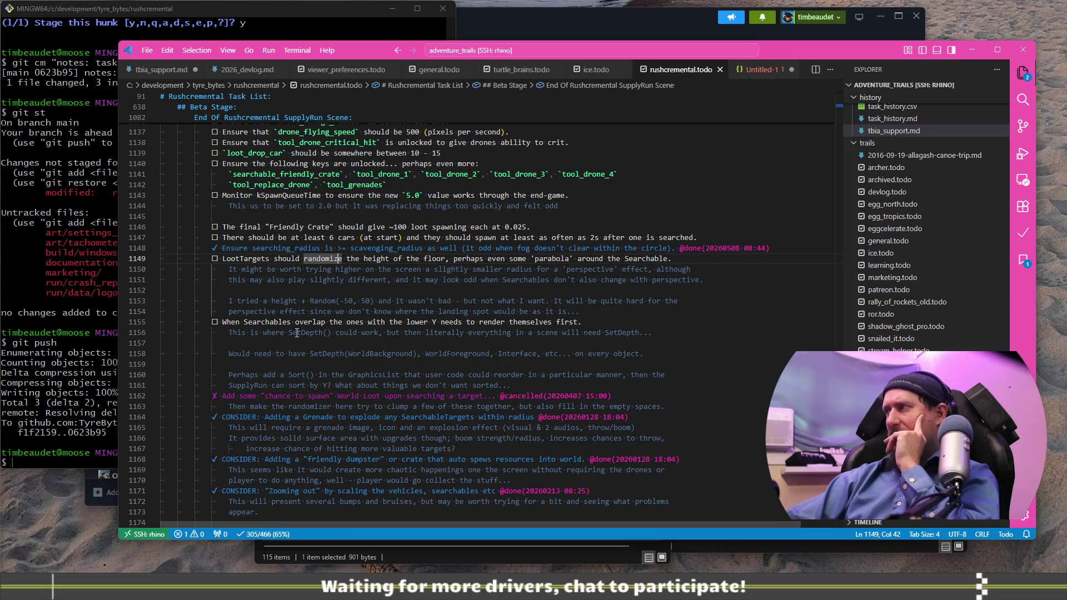
left_click_drag(244, 321, 507, 322)
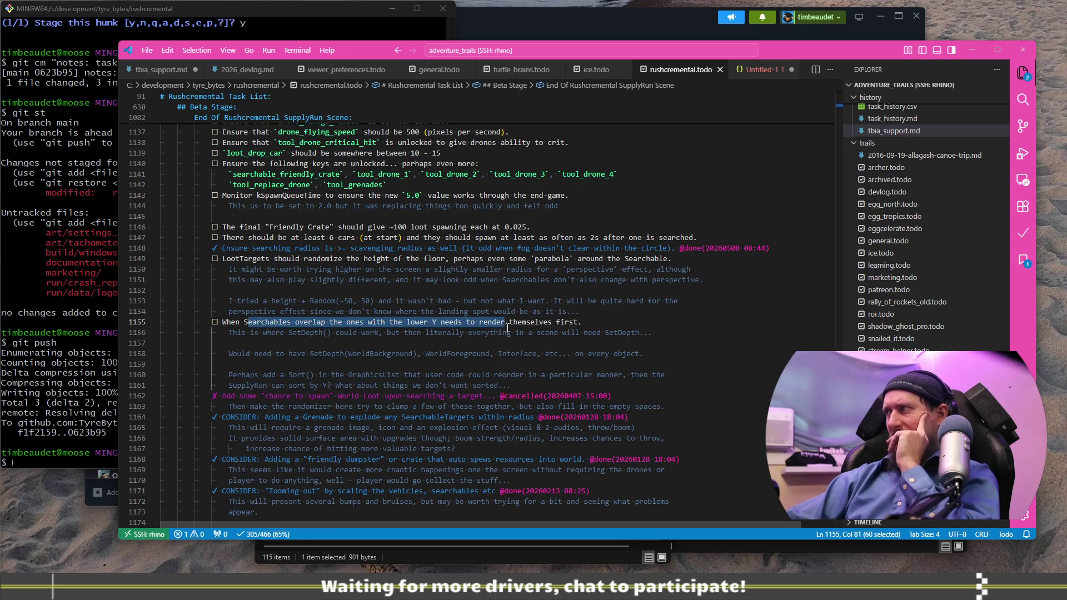
scroll(500, 345, "down", 11)
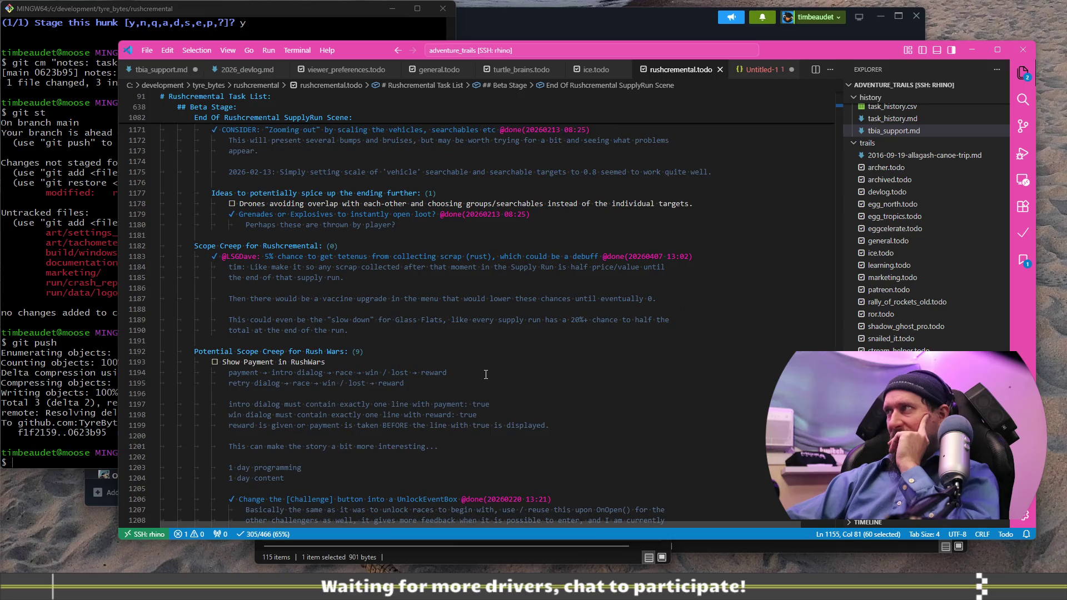
scroll(482, 368, "up", 20)
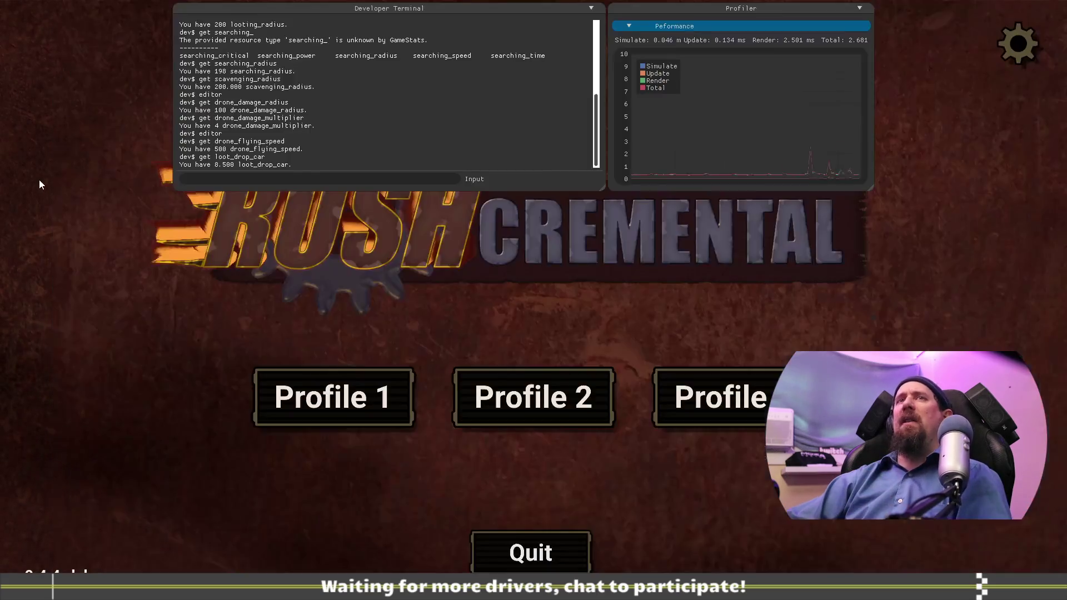
Step: Run the 'editor' command in the developer terminal to open the upgrade tree editor
key("grave")
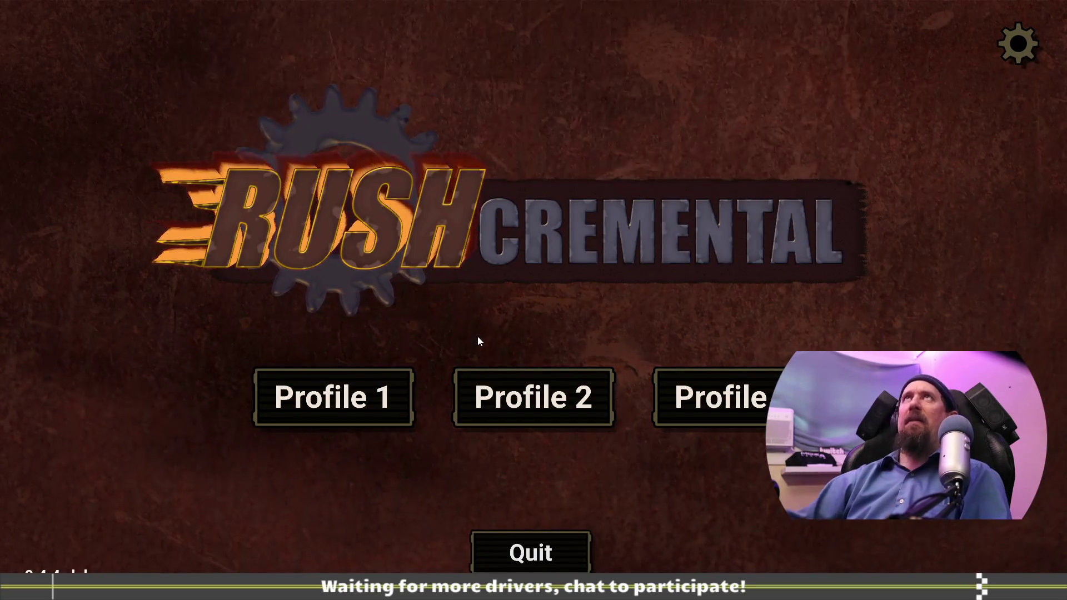
key("grave")
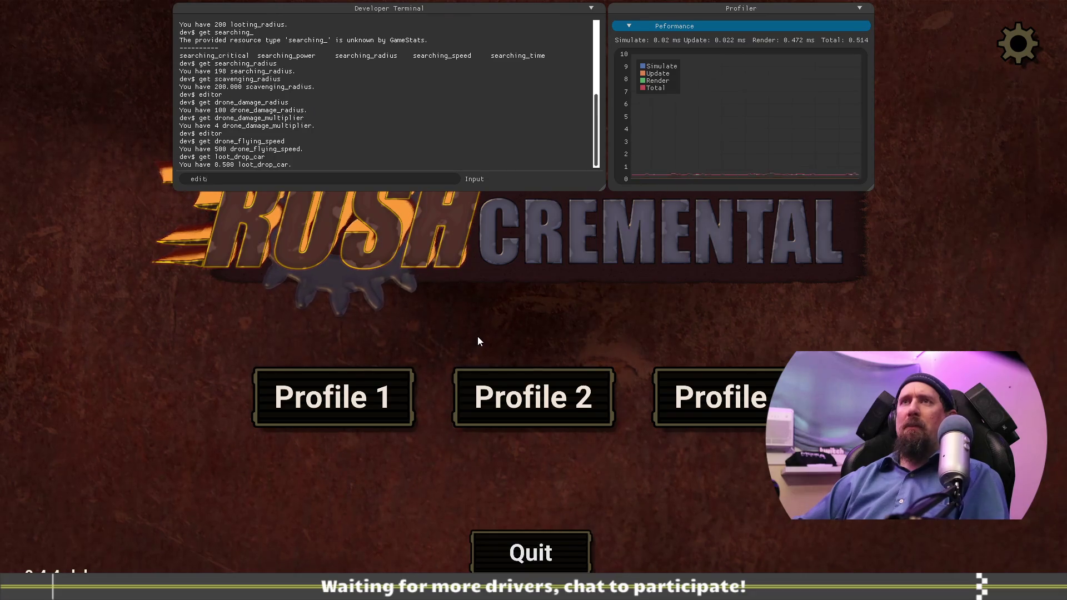
type("editor")
key("Return")
key("grave")
scroll(715, 303, "down", 5)
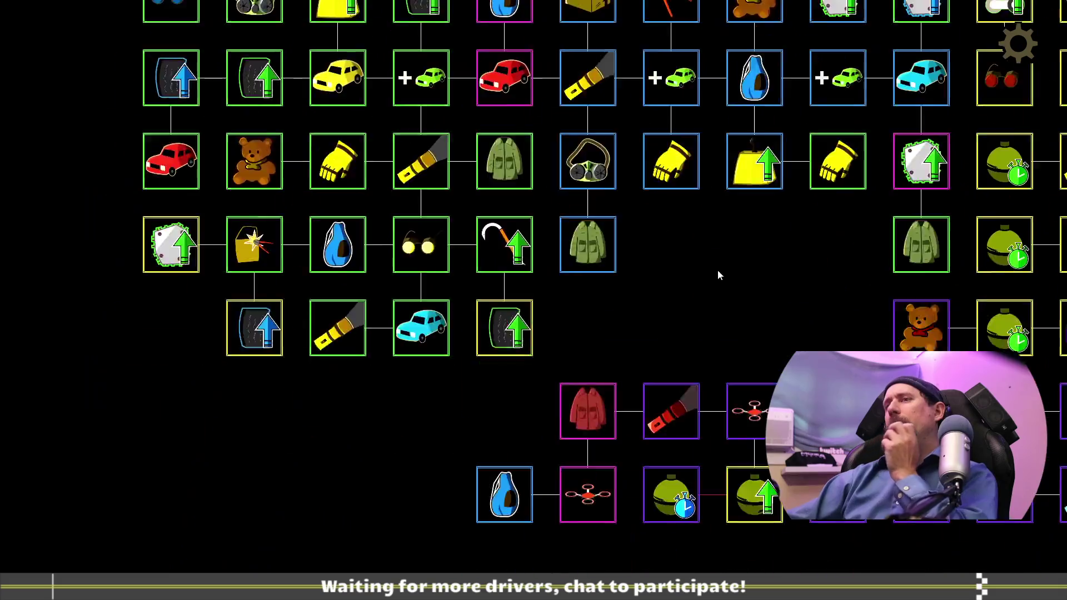
Step: Pan to the pink cluster, place the yellow coach above it and the teal coach on top
mouse_move(495, 425)
left_mouse_down()
mouse_move(590, 284)
mouse_move(624, 329)
mouse_move(728, 133)
left_mouse_up()
left_click_drag(877, 157, 769, 43)
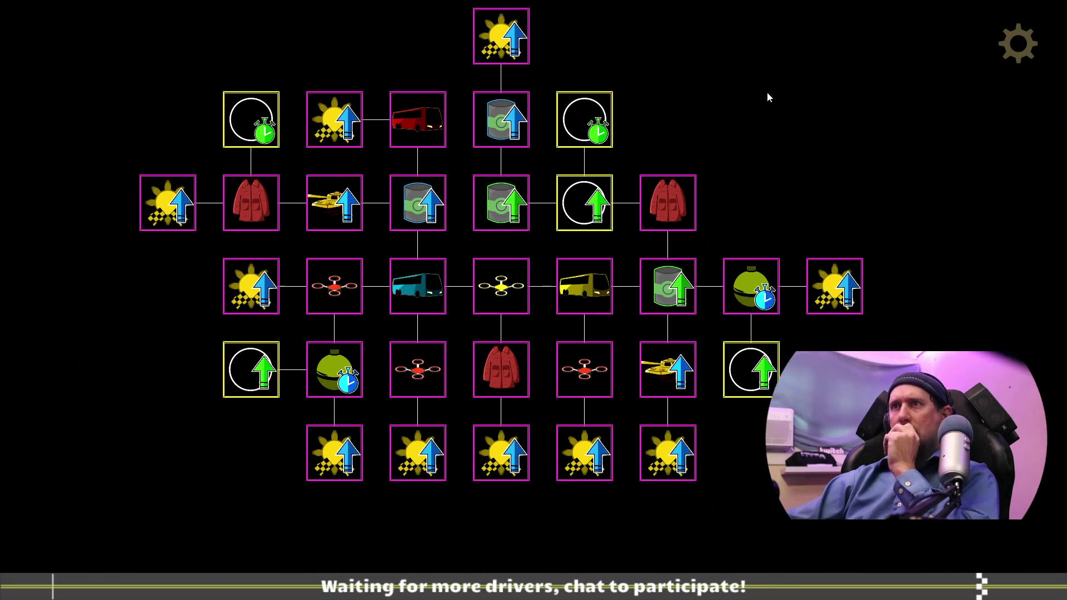
left_click_drag(784, 83, 754, 155)
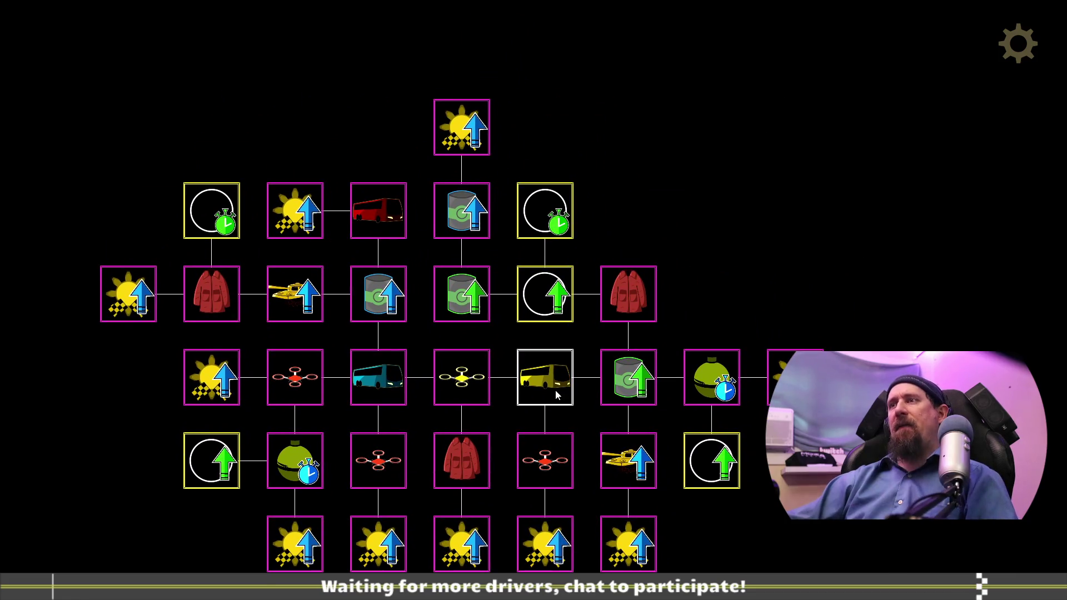
left_click_drag(545, 377, 711, 44)
mouse_move(718, 201)
left_mouse_down()
mouse_move(788, 269)
mouse_move(619, 436)
left_mouse_up()
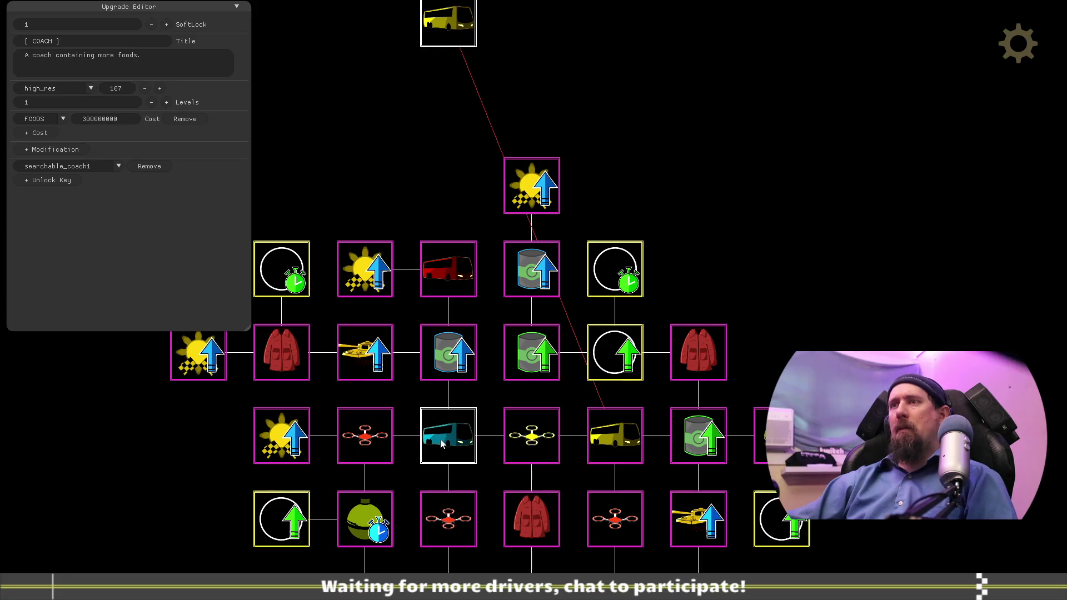
left_click_drag(447, 450, 367, 25)
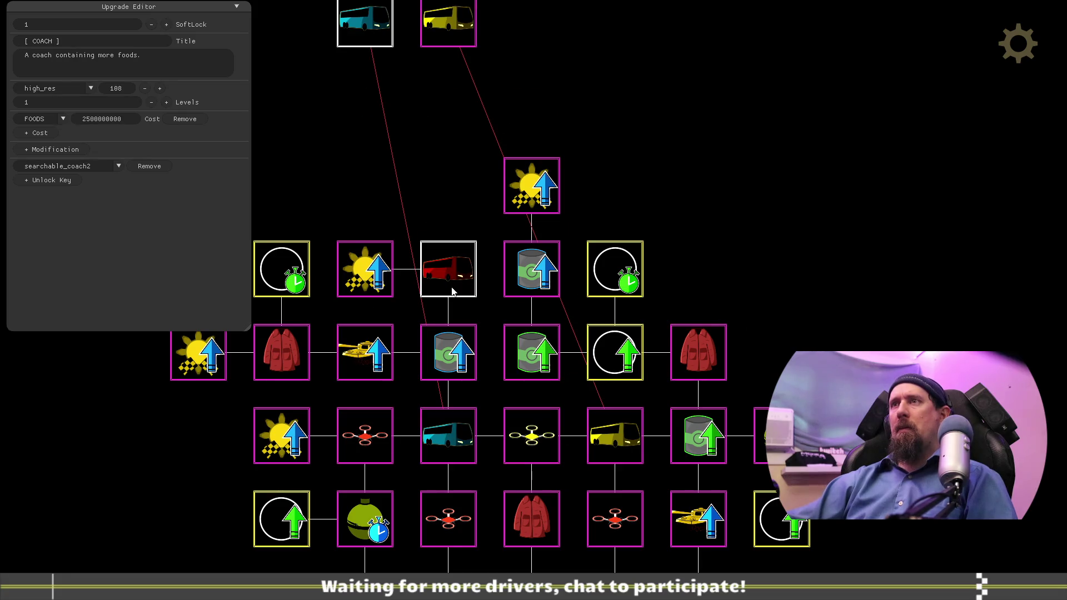
Step: Rearrange the red, yellow and teal coach nodes into new cells along the top row
left_click_drag(448, 269, 298, 53)
left_click_drag(412, 177, 525, 417)
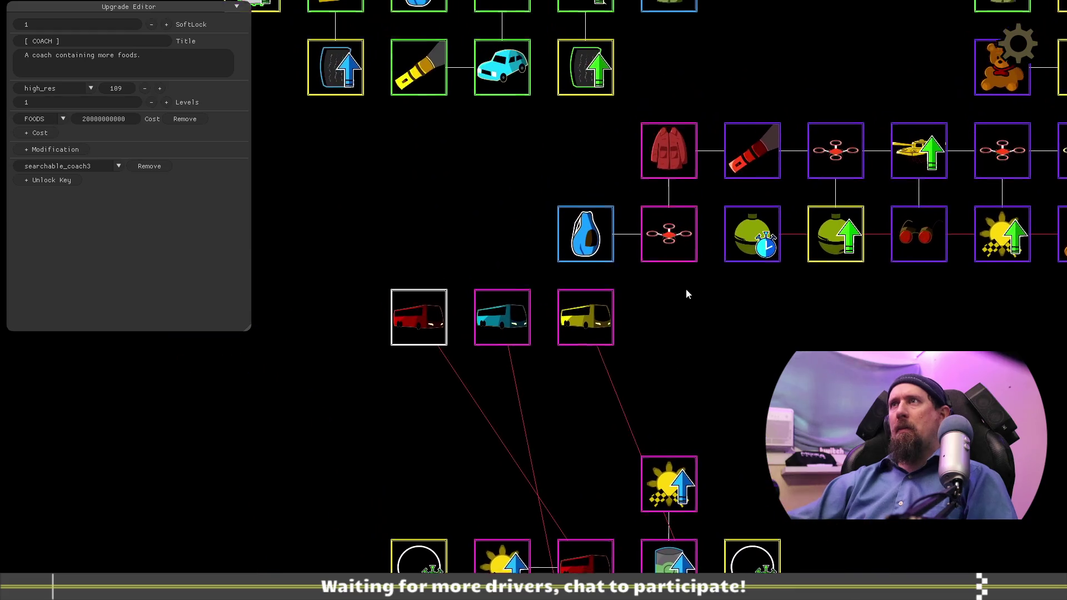
left_click_drag(600, 351, 561, 205)
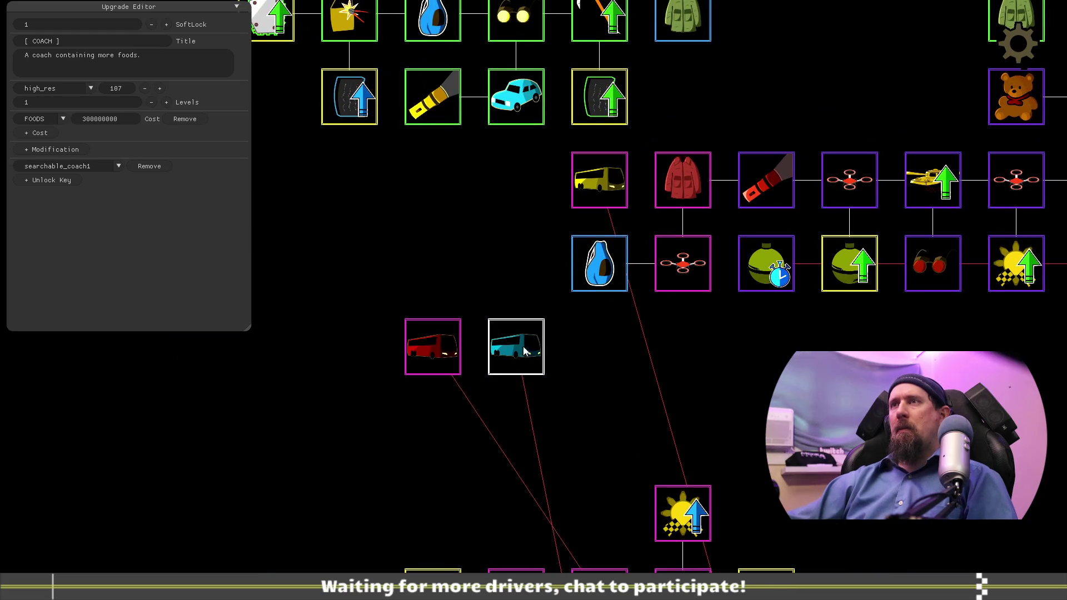
left_click_drag(528, 351, 461, 258)
mouse_move(439, 346)
left_mouse_down()
mouse_move(388, 173)
mouse_move(434, 183)
left_mouse_up()
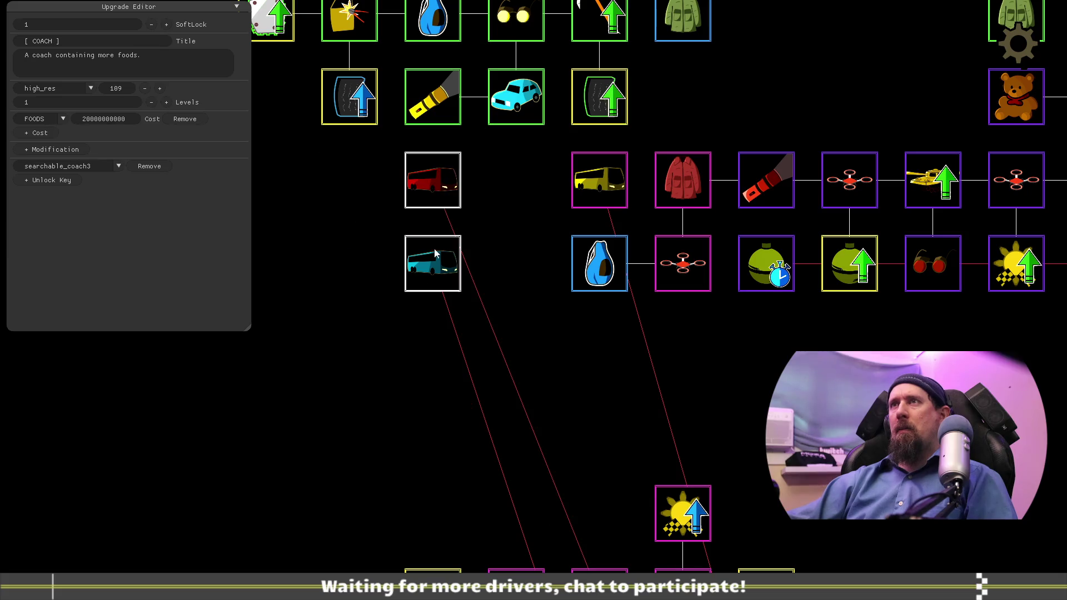
left_click_drag(438, 266, 490, 267)
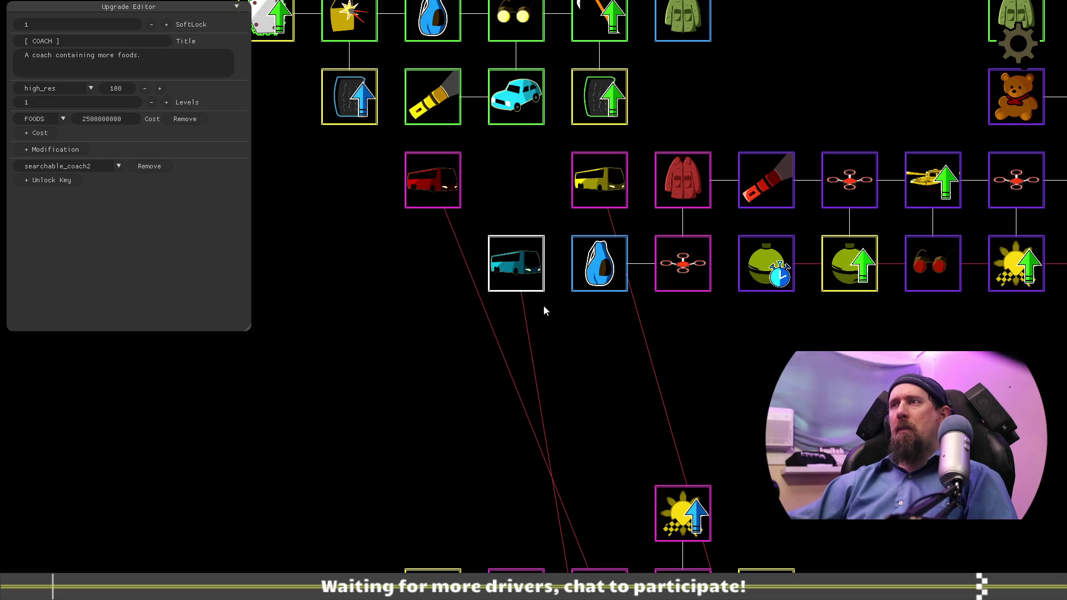
Step: Link the teal and yellow coaches to the blue drop upgrade and unlink the red coach
left_click(583, 181)
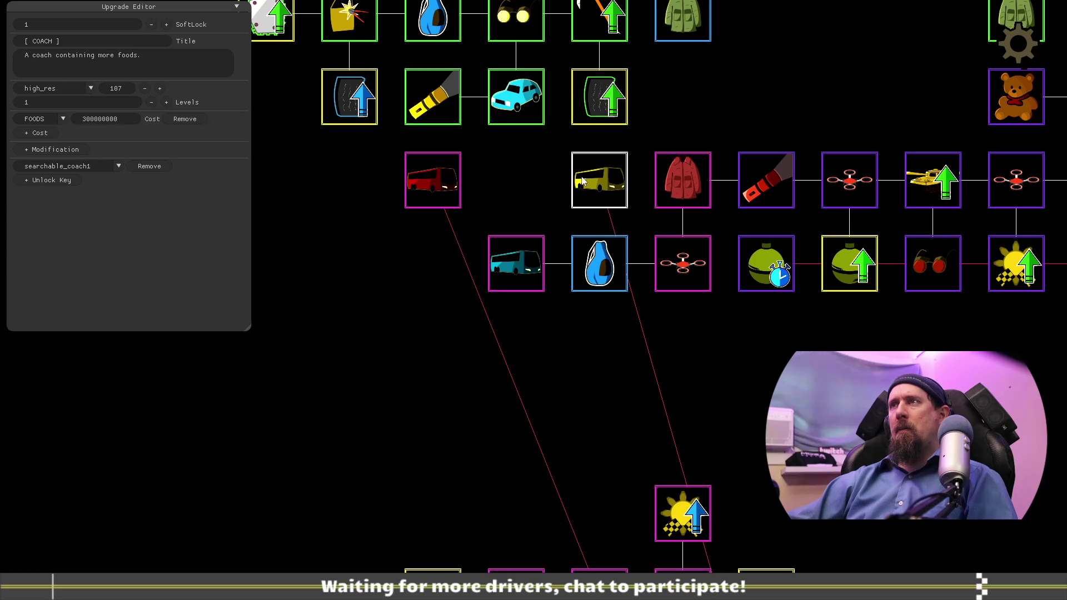
left_click(583, 240)
left_click(443, 193)
left_click_drag(592, 192, 542, 200)
left_click(439, 182)
left_click(490, 180)
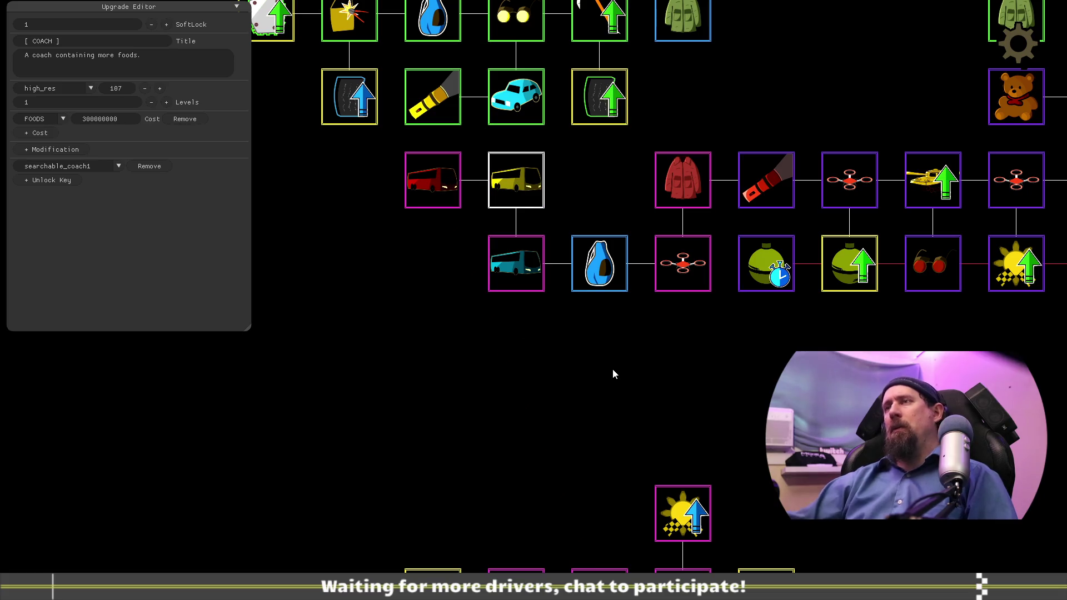
Step: Move the teal coach into the empty top-row slot beside the red coach
left_click_drag(673, 372, 547, 271)
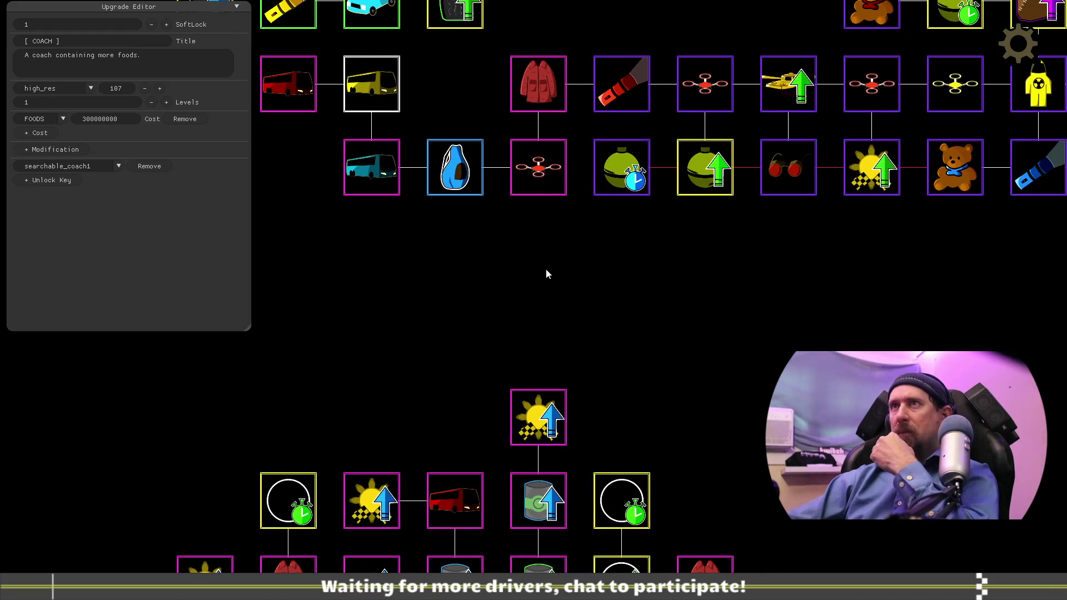
mouse_move(374, 172)
left_mouse_down()
mouse_move(407, 109)
mouse_move(399, 160)
left_mouse_up()
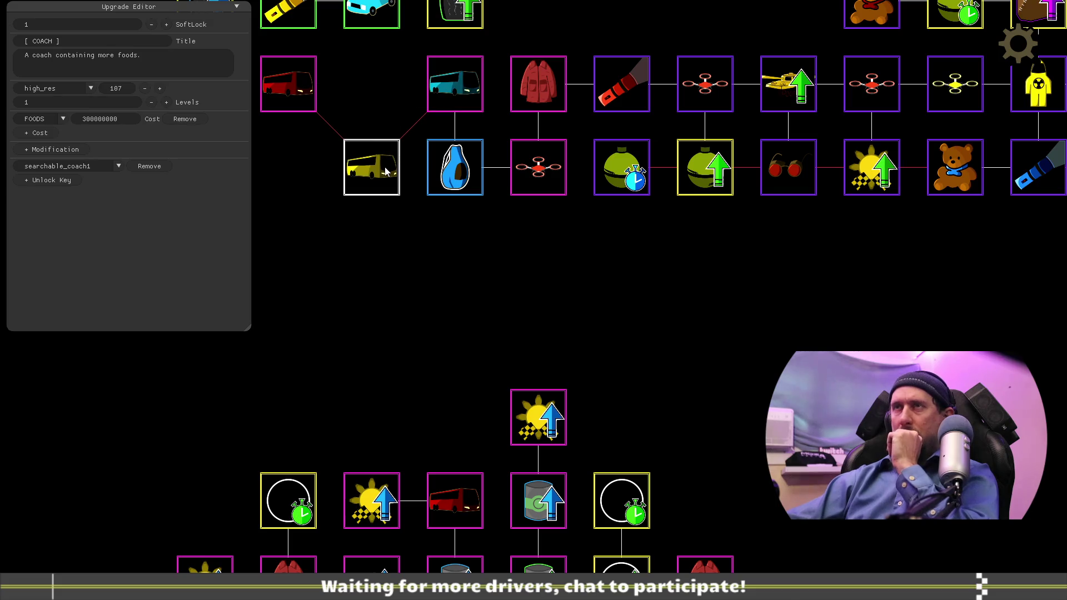
left_click_drag(427, 109, 383, 108)
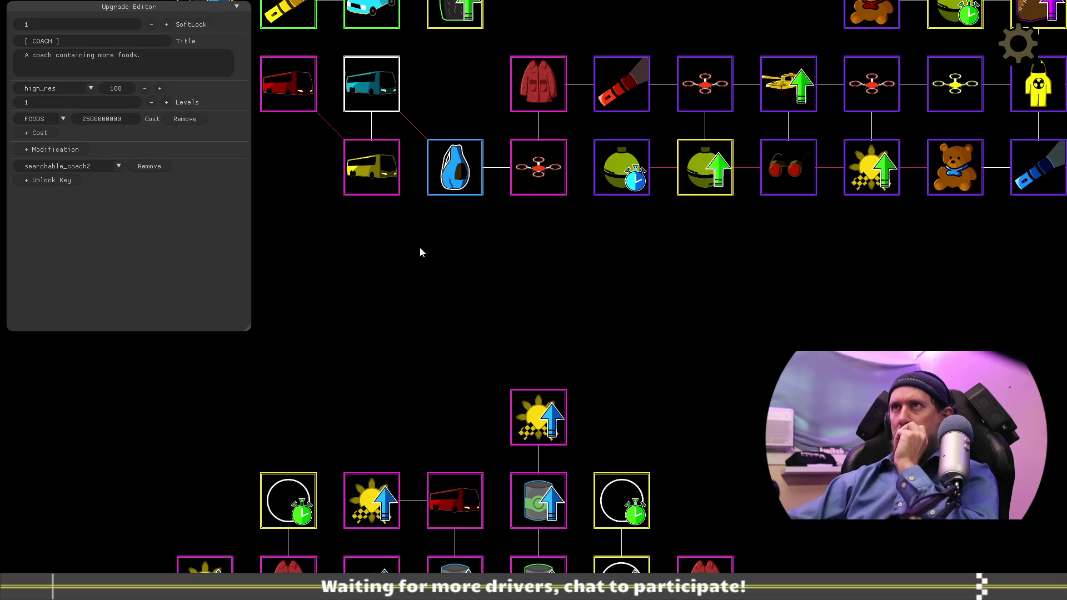
left_click(537, 414)
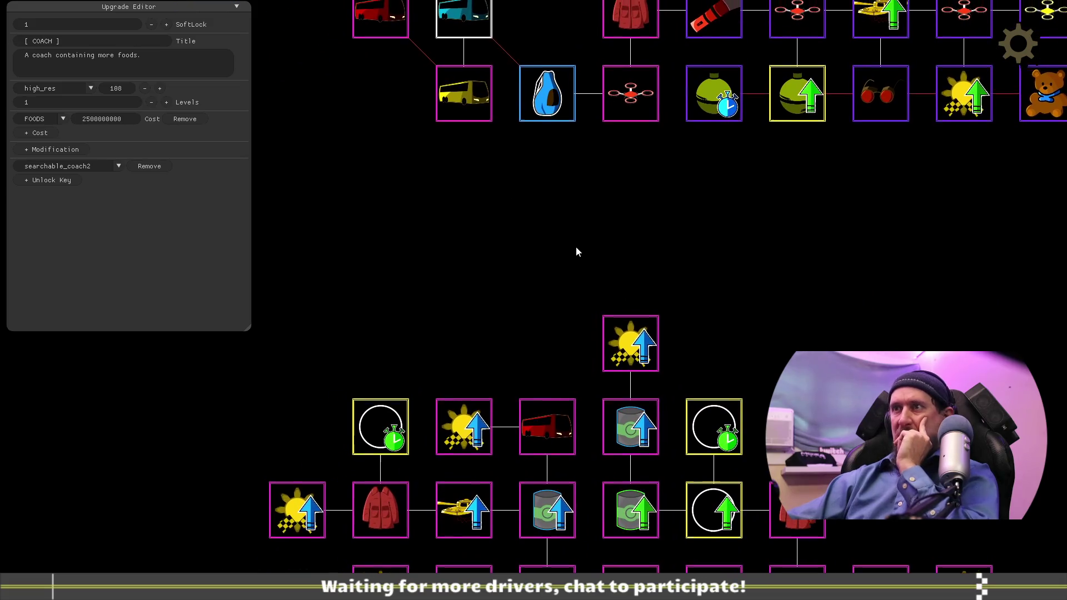
left_click(562, 205)
scroll(765, 245, "down", 3)
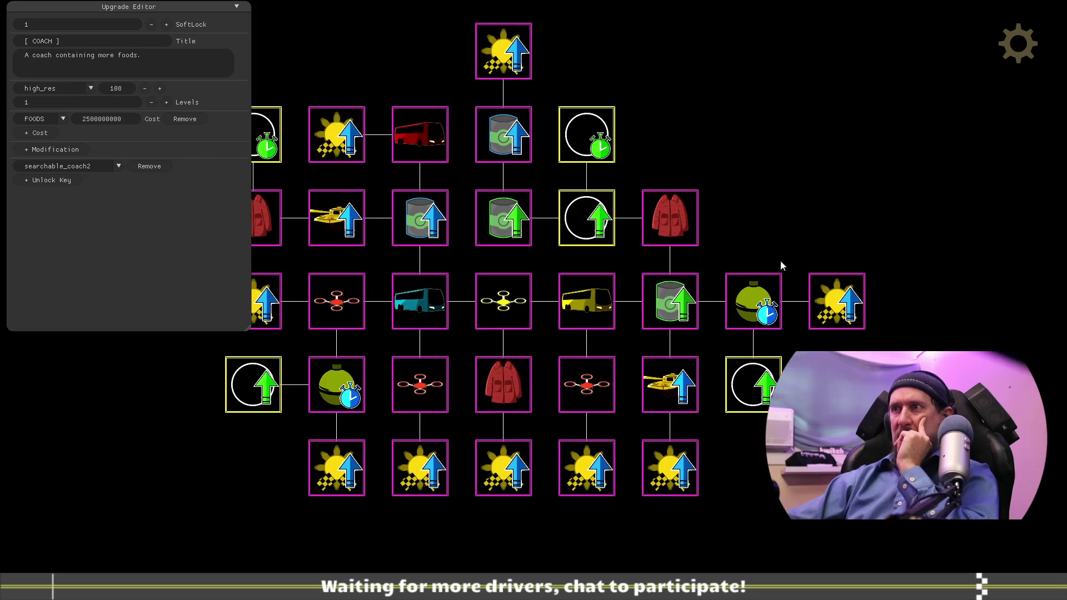
scroll(758, 174, "up", 5)
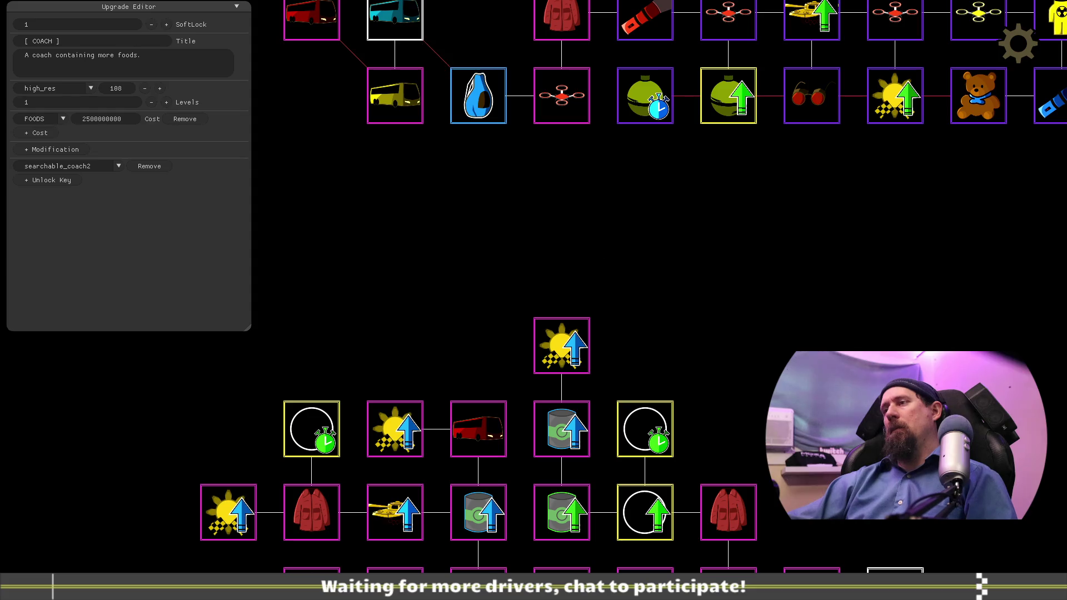
Step: Move the Increase Fame node up to the upper row and the red coach down one row
left_click(895, 570)
mouse_move(895, 578)
left_mouse_down()
mouse_move(612, 200)
mouse_move(512, 147)
mouse_move(492, 50)
left_mouse_up()
left_click_drag(503, 168, 559, 370)
left_click(470, 216)
left_click(387, 220)
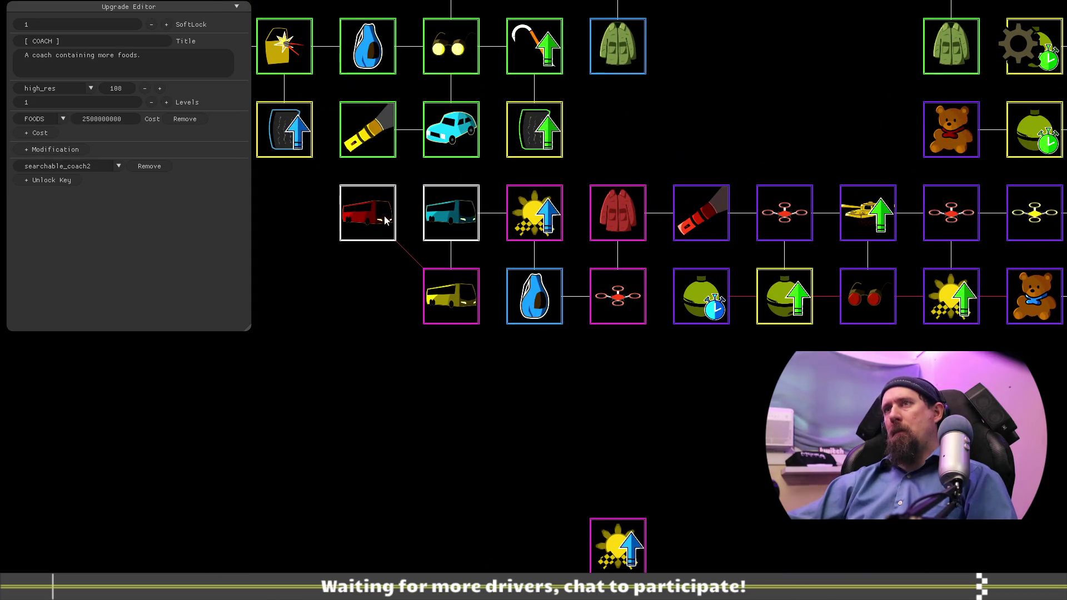
left_click_drag(386, 219, 383, 296)
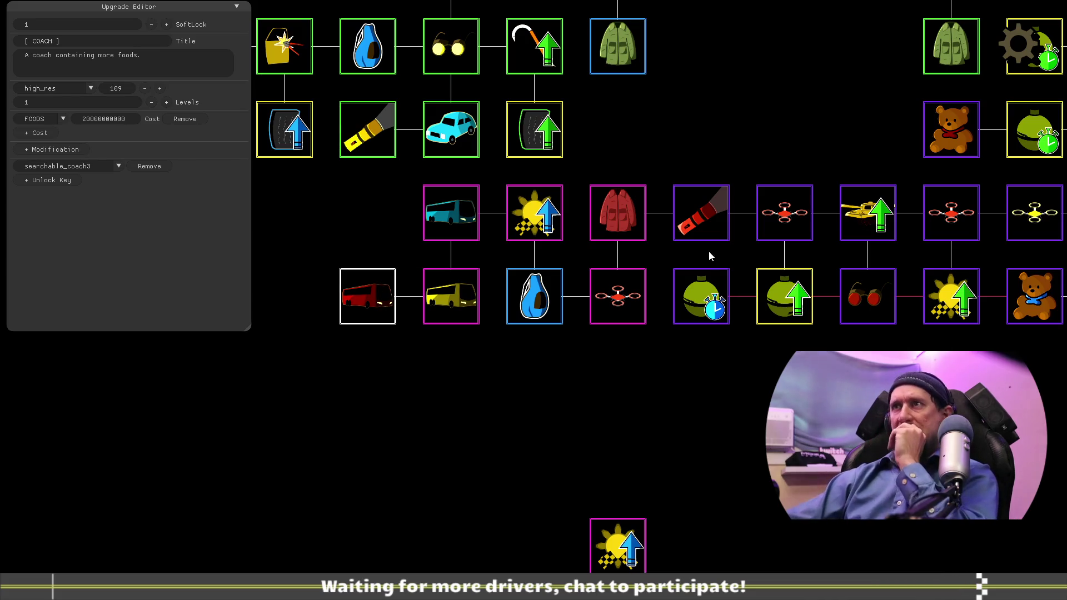
Step: Place the yellow coach beside the cyan coach, then survey the tree down to the food cans
left_click_drag(632, 393, 882, 383)
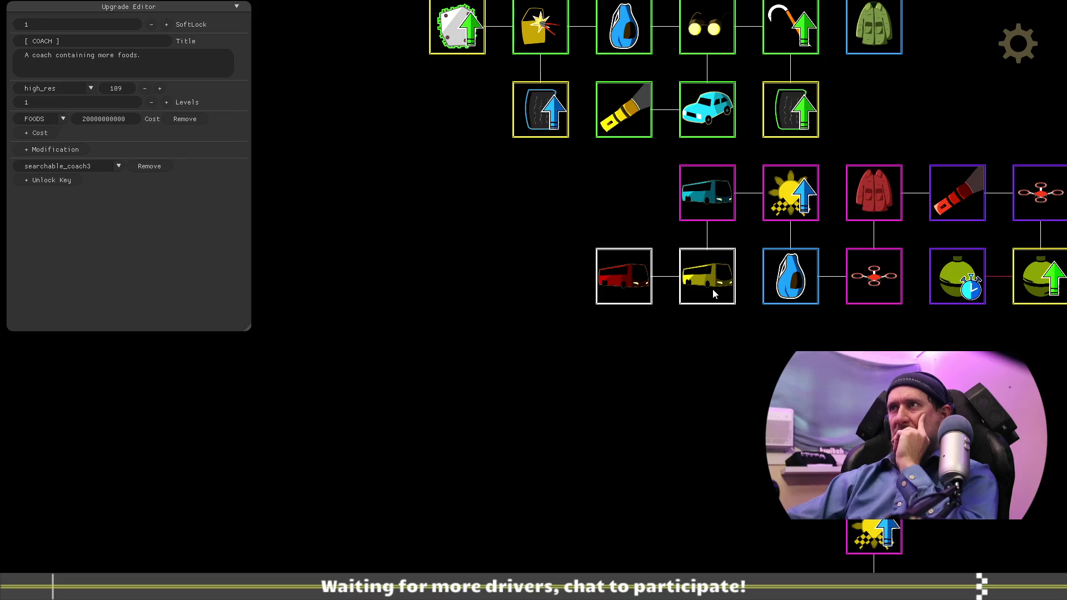
left_click_drag(713, 289, 644, 210)
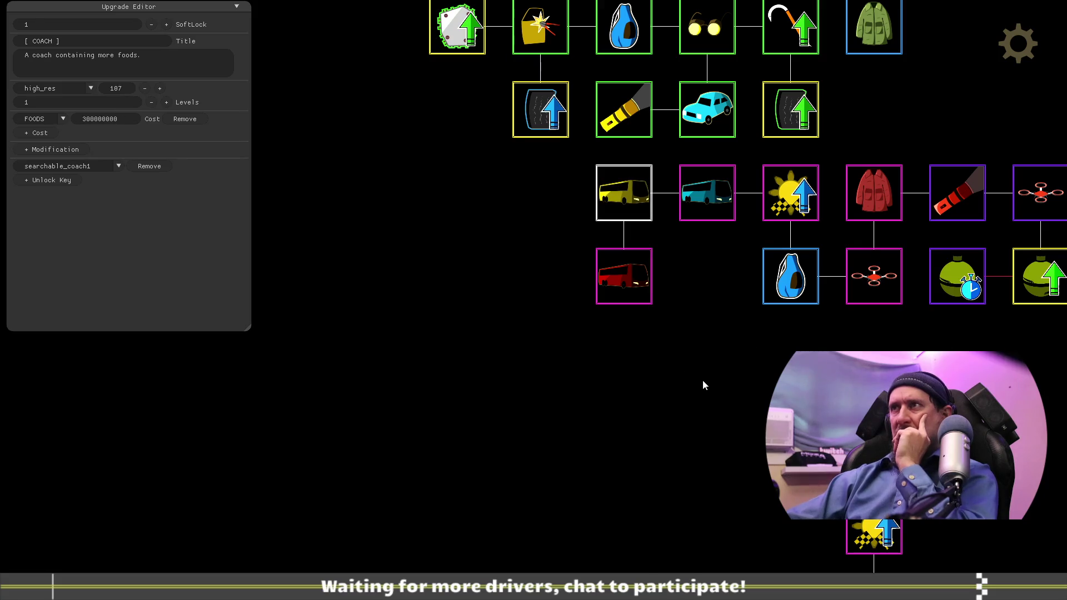
mouse_move(703, 387)
left_mouse_down()
mouse_move(715, 429)
mouse_move(619, 389)
left_mouse_up()
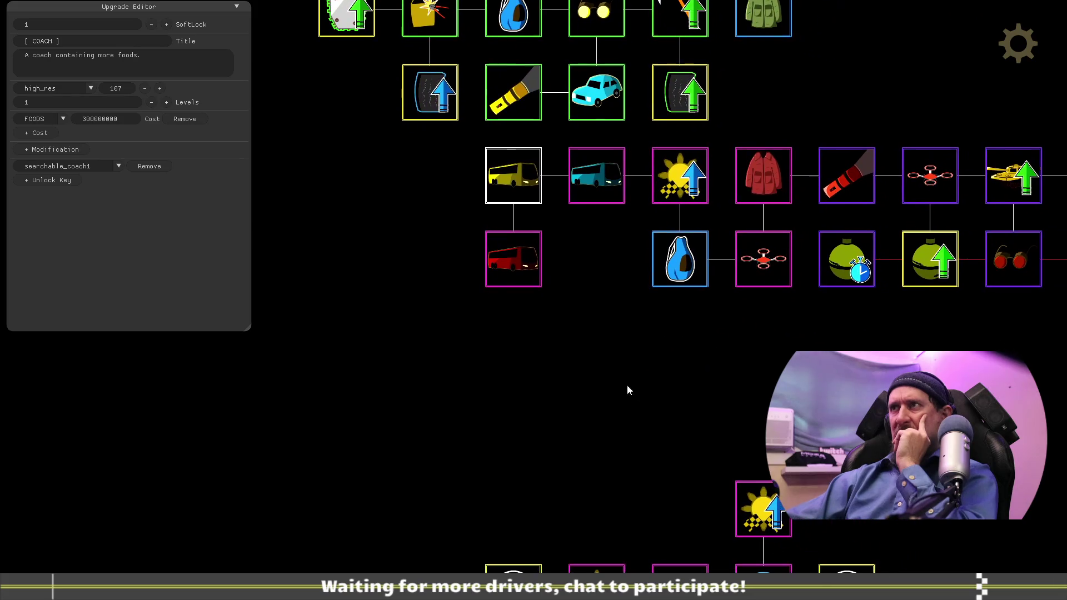
mouse_move(804, 405)
left_mouse_down()
mouse_move(672, 371)
mouse_move(915, 427)
mouse_move(929, 443)
mouse_move(834, 415)
left_mouse_up()
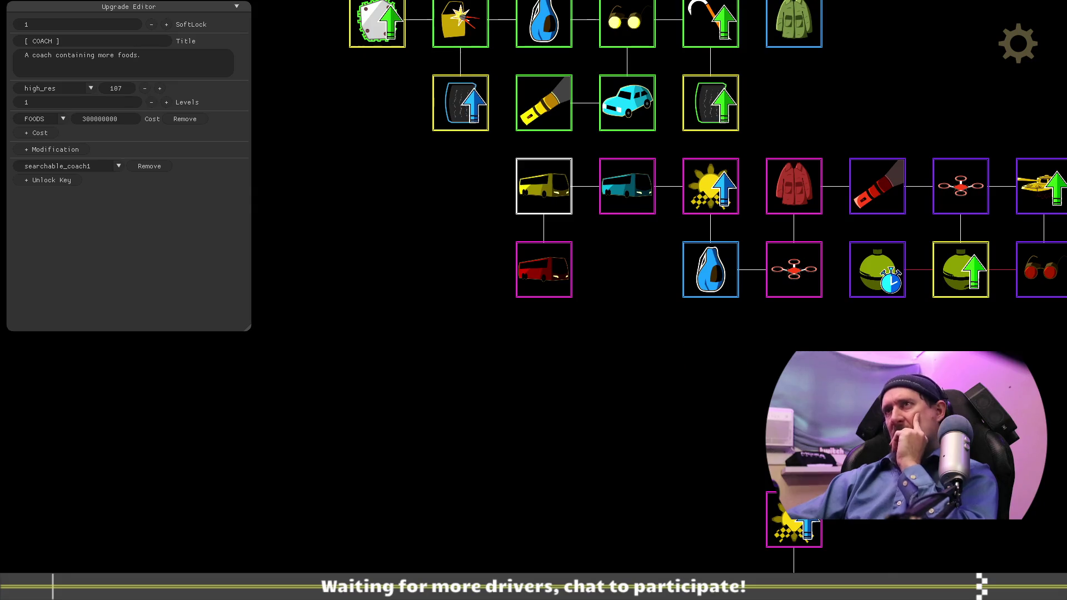
mouse_move(848, 400)
left_mouse_down()
mouse_move(703, 353)
mouse_move(614, 265)
mouse_move(786, 305)
mouse_move(774, 262)
left_mouse_up()
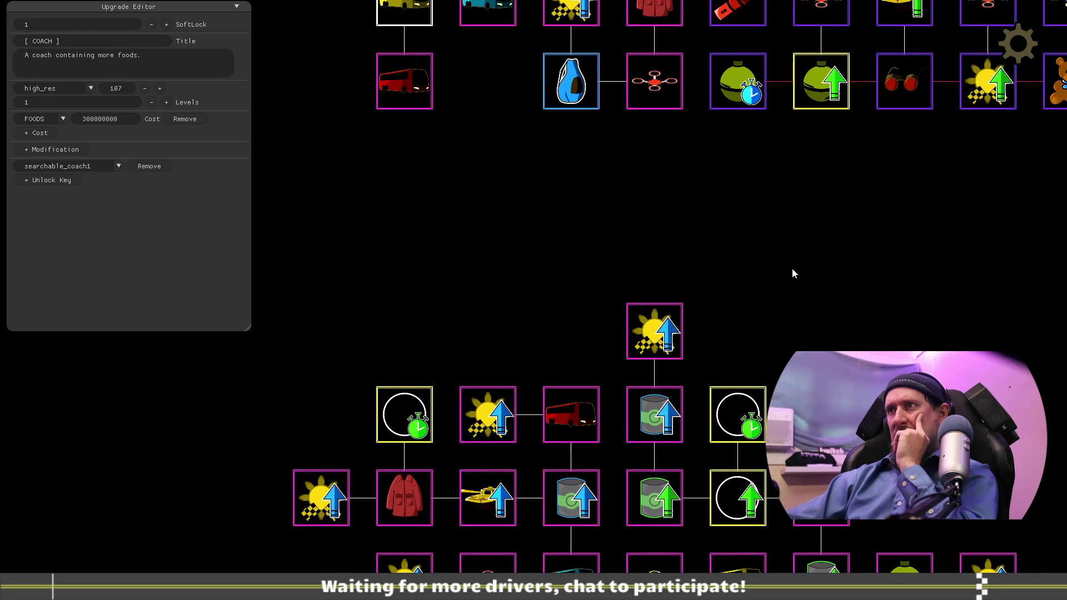
left_click_drag(901, 338, 798, 161)
left_click_drag(754, 189, 805, 481)
left_click_drag(725, 324, 657, 157)
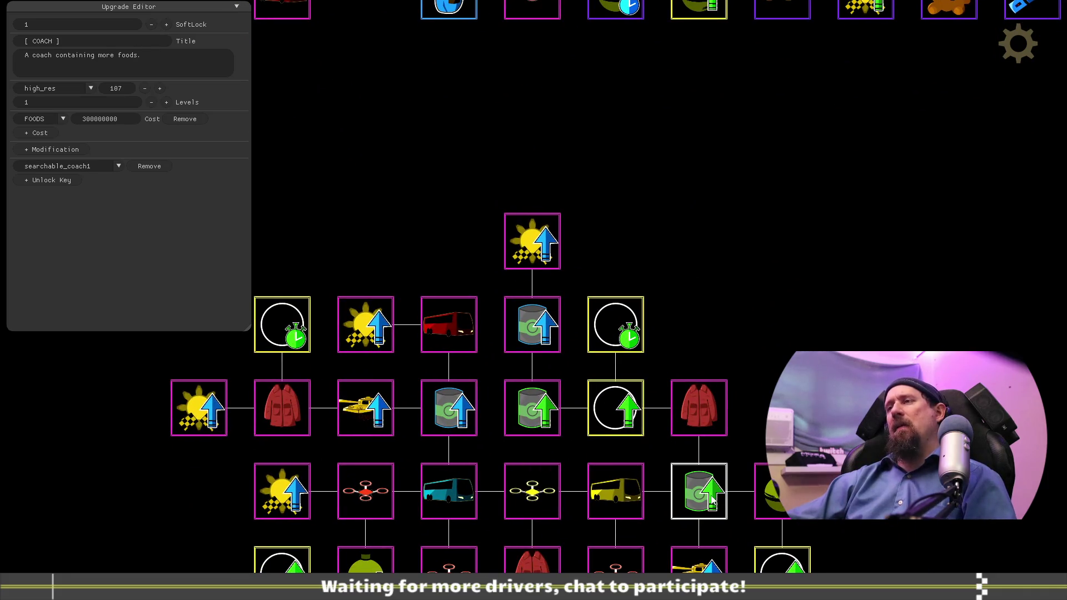
Step: Pull the Fine Foods, Pristine Foods and another food can out into a separate row above the cluster
left_click_drag(715, 499, 632, 83)
left_click_drag(533, 338, 532, 87)
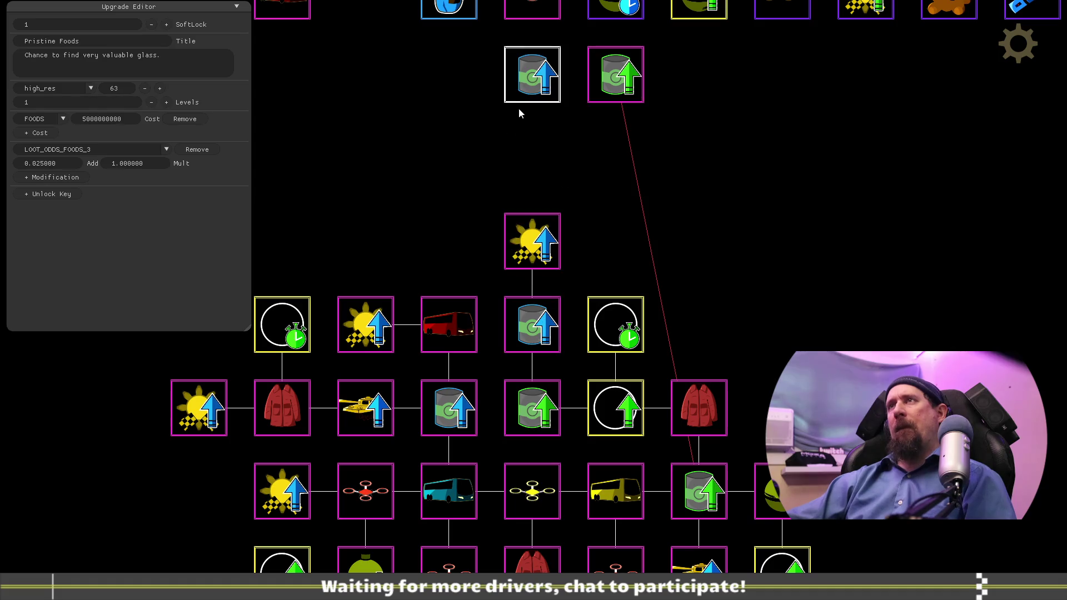
mouse_move(568, 424)
left_mouse_down()
mouse_move(693, 100)
mouse_move(724, 319)
mouse_move(787, 345)
mouse_move(658, 353)
mouse_move(764, 383)
mouse_move(851, 390)
left_mouse_up()
Step: Shift the red, yellow and cyan coach nodes, Bag and Increase Fame further left
mouse_move(457, 291)
left_mouse_down()
mouse_move(496, 325)
mouse_move(469, 336)
mouse_move(534, 348)
left_mouse_up()
left_click(432, 317)
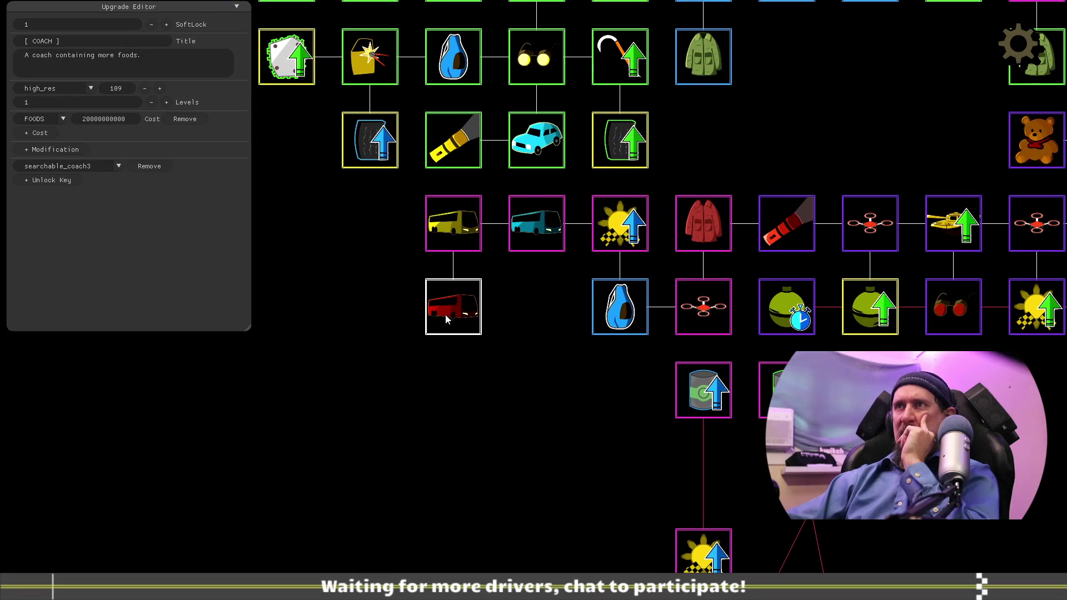
left_click_drag(446, 318, 363, 317)
left_click_drag(442, 233, 359, 233)
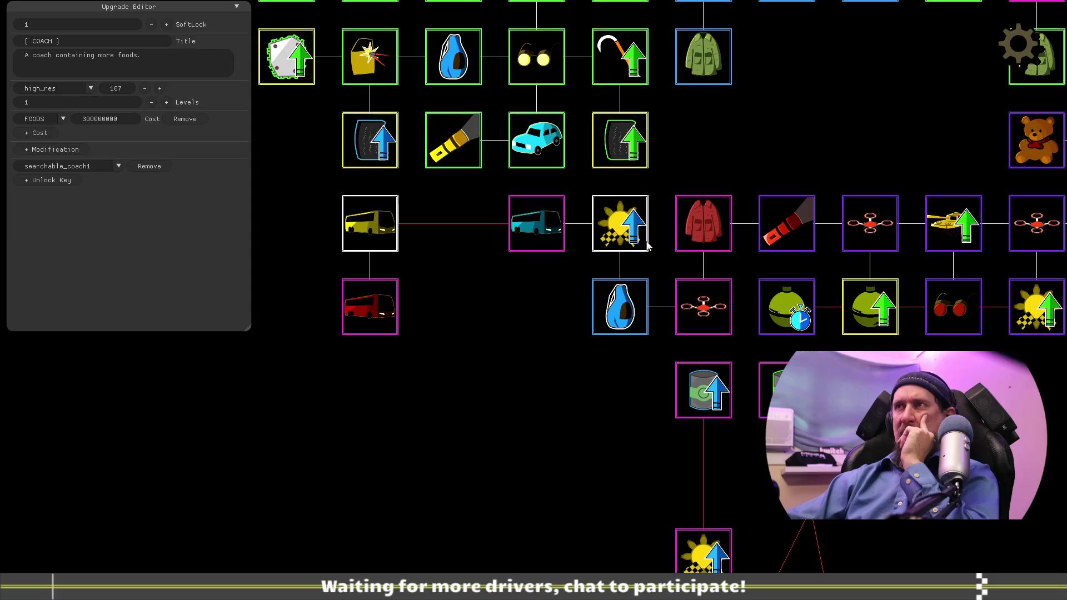
left_click_drag(598, 316, 514, 317)
left_click_drag(536, 225, 453, 227)
left_click_drag(617, 225, 534, 228)
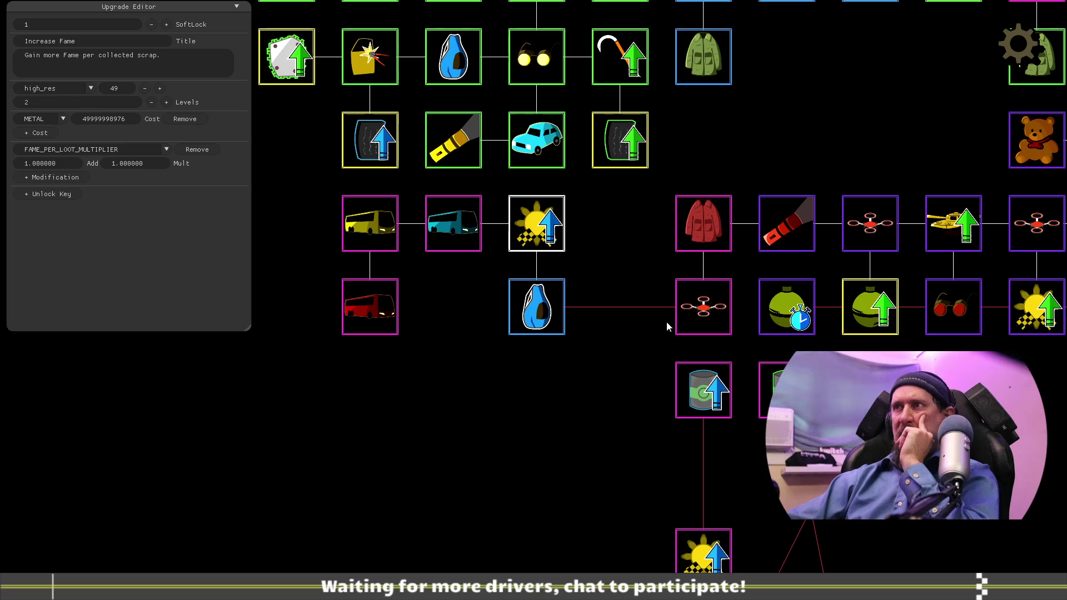
Step: Place the Quick Throw and Bigger Explosion grenade nodes side by side in the lower row
key("d")
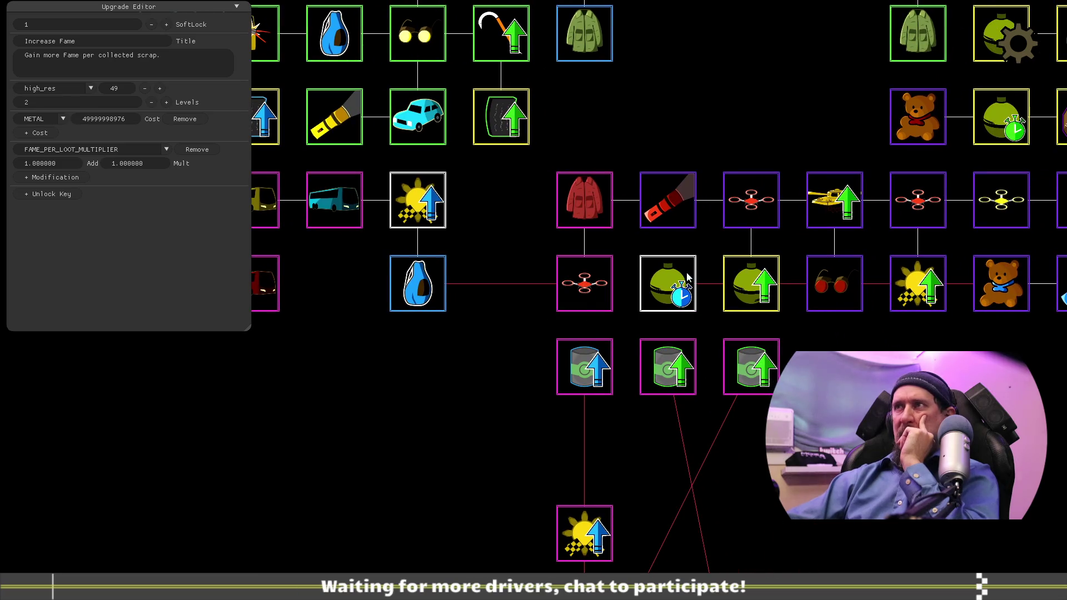
key("s")
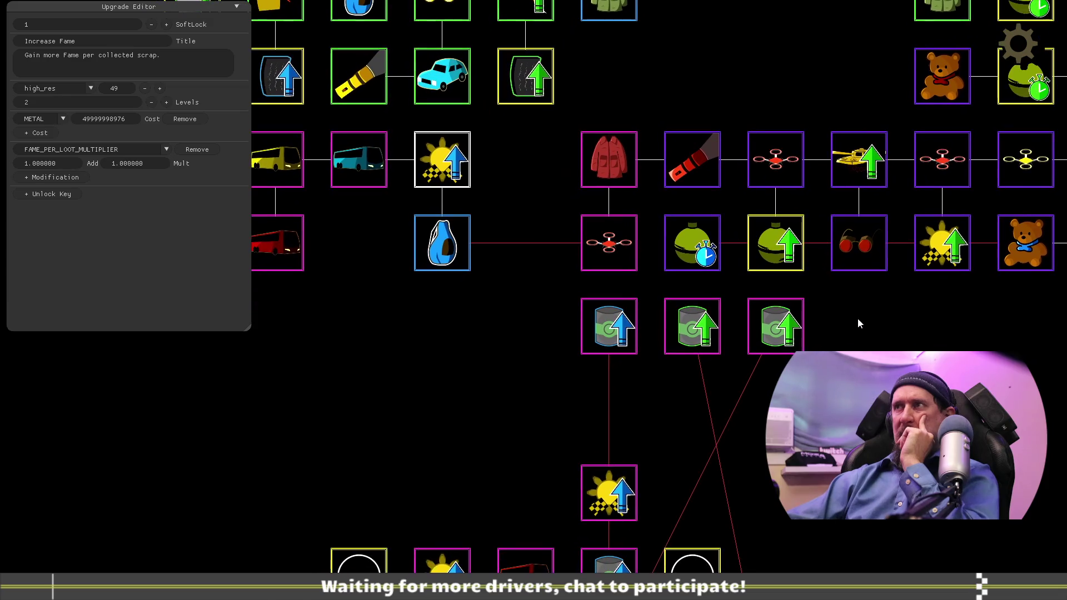
mouse_move(715, 257)
left_mouse_down()
mouse_move(484, 279)
mouse_move(395, 354)
left_mouse_up()
mouse_move(785, 239)
left_mouse_down()
mouse_move(534, 328)
mouse_move(455, 342)
left_mouse_up()
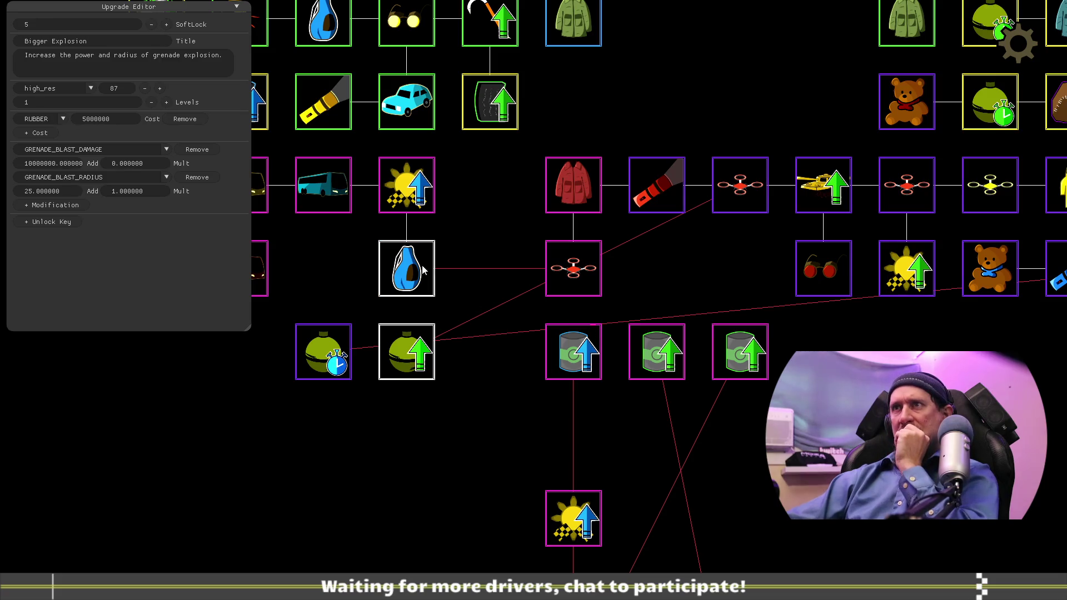
Step: Move Bag right, Drone Damage and Leather Jacket left, and Fine Foods up beside Bag
left_click_drag(424, 270, 726, 272)
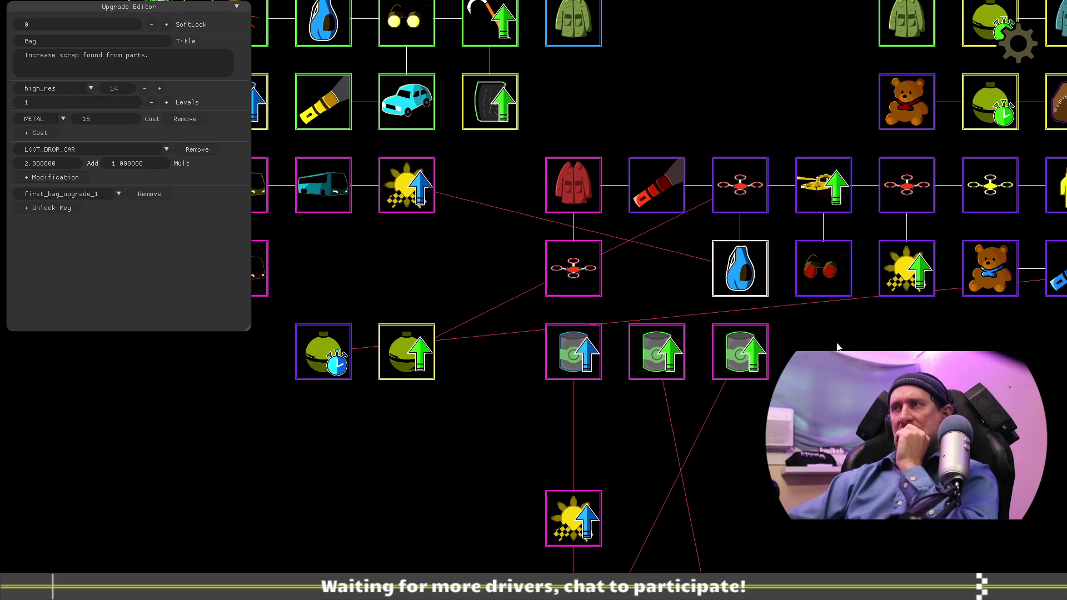
left_click_drag(581, 282, 464, 286)
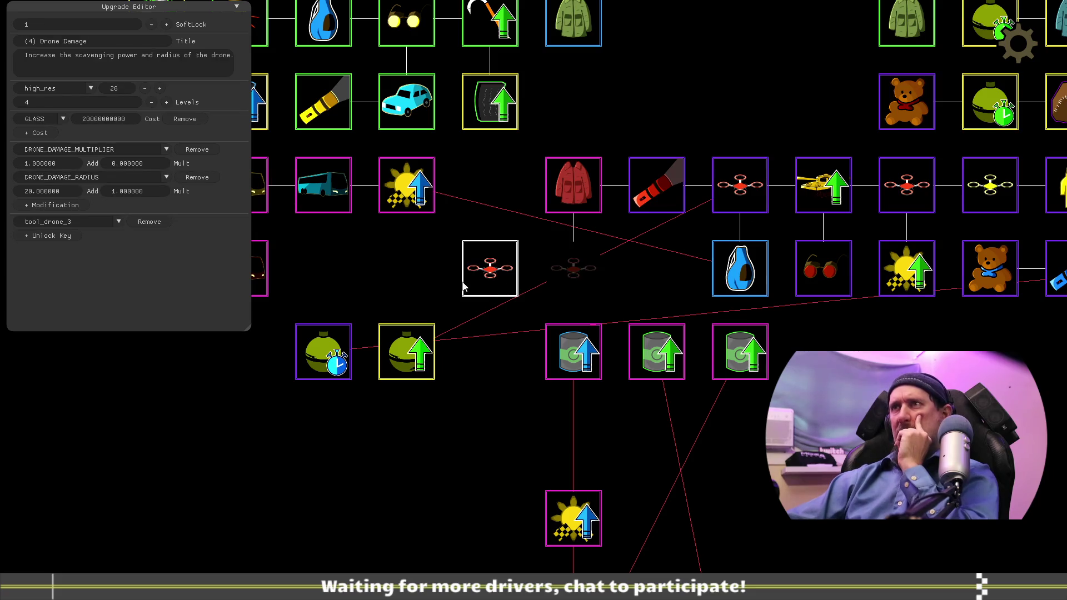
left_click_drag(565, 195, 482, 193)
left_click_drag(767, 376, 677, 286)
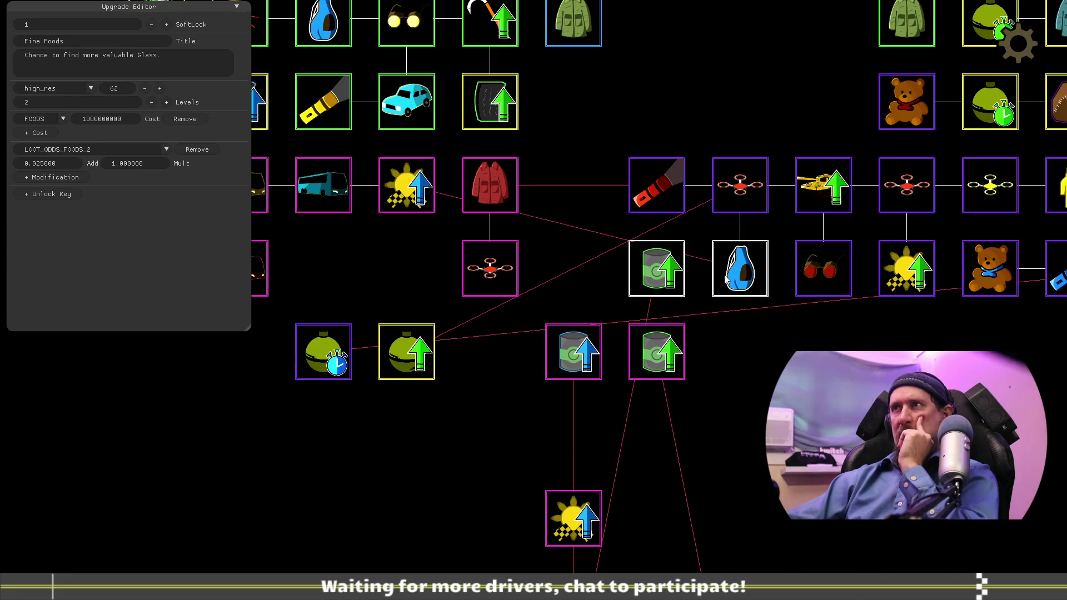
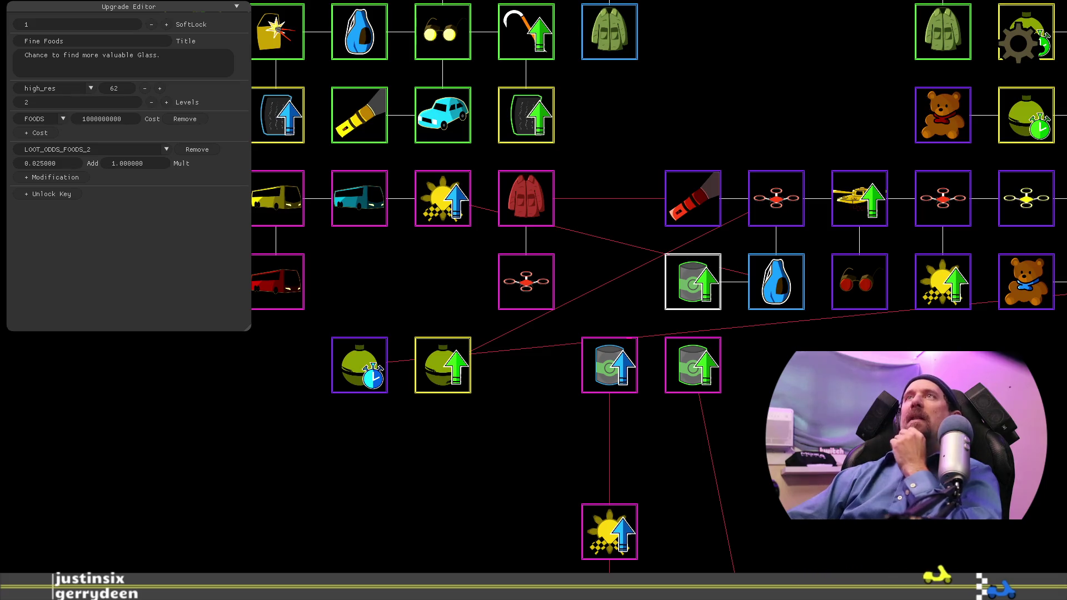
Step: Move the Pristine Foods canister up into the foods row beside Fine Foods
left_click_drag(831, 404, 769, 396)
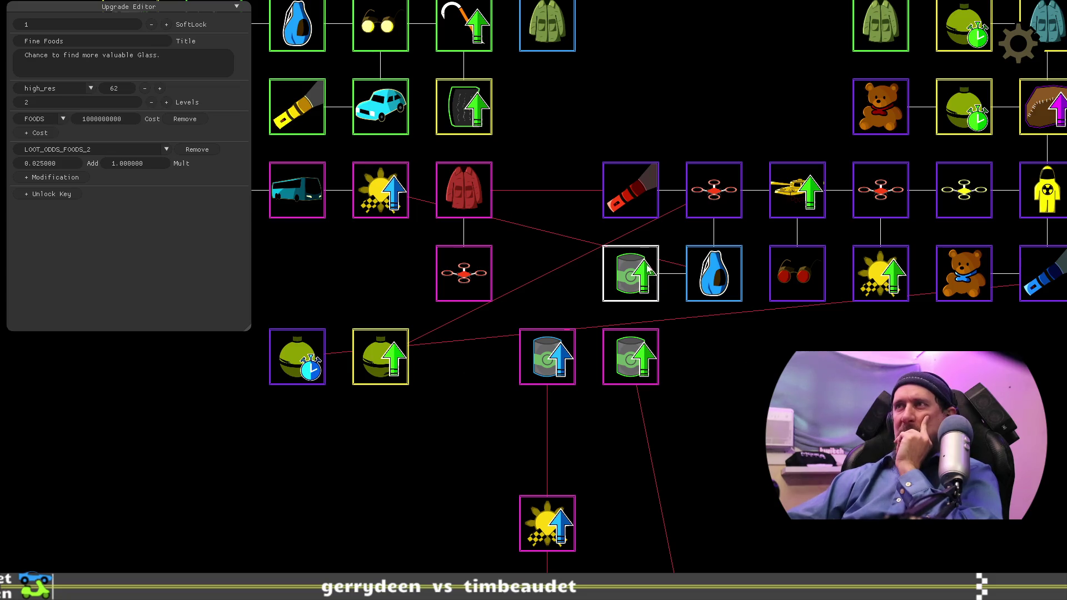
mouse_move(548, 354)
left_mouse_down()
mouse_move(550, 275)
mouse_move(552, 284)
left_mouse_up()
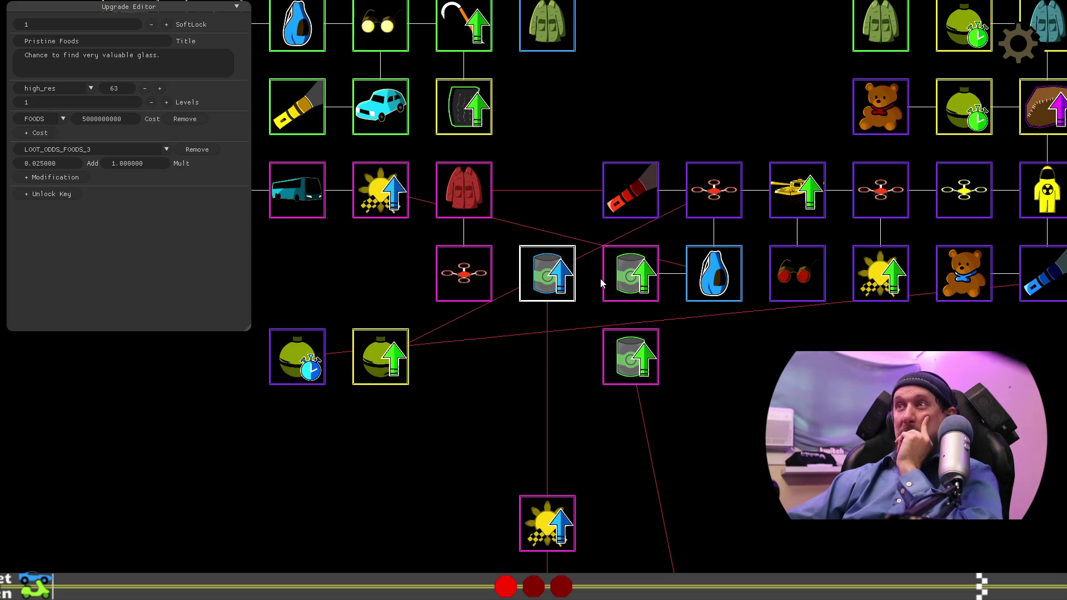
left_click(602, 284)
left_click(556, 281)
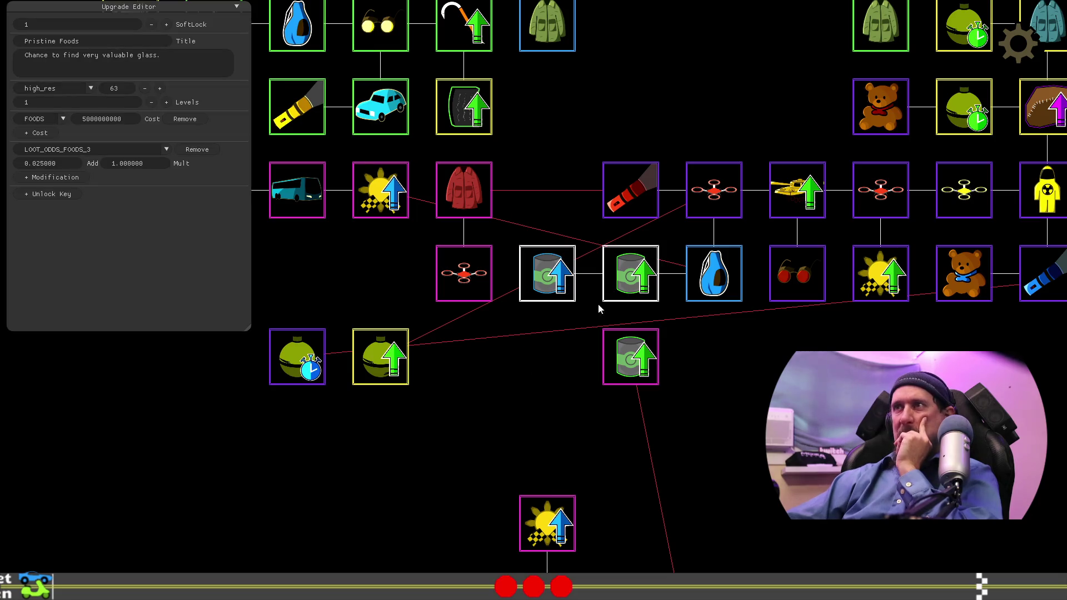
Step: Place the teal COACH after the Leather Jacket and drop Increase Fame one row
left_click_drag(557, 358, 662, 381)
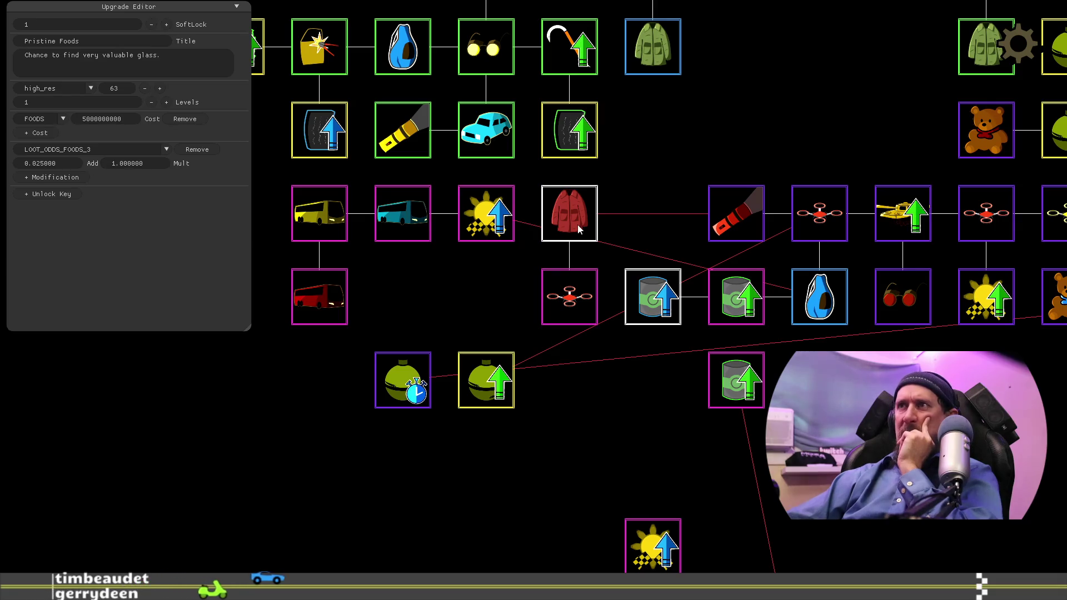
left_click(414, 234)
mouse_move(436, 250)
left_mouse_down()
mouse_move(633, 218)
mouse_move(717, 217)
mouse_move(608, 221)
mouse_move(636, 217)
left_mouse_up()
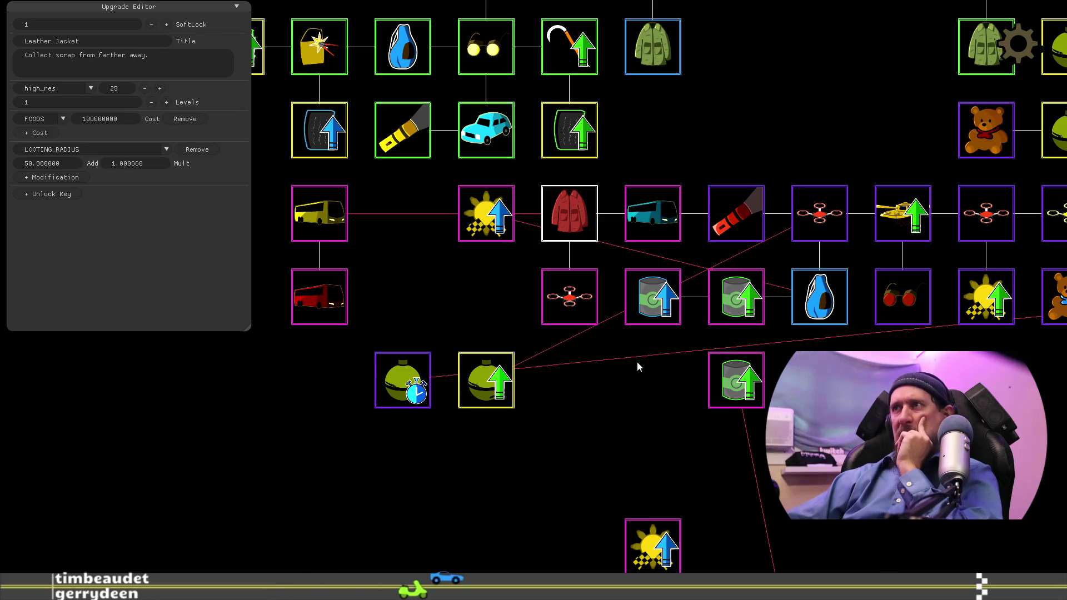
mouse_move(470, 202)
left_mouse_down()
mouse_move(466, 281)
mouse_move(437, 300)
mouse_move(465, 296)
left_mouse_up()
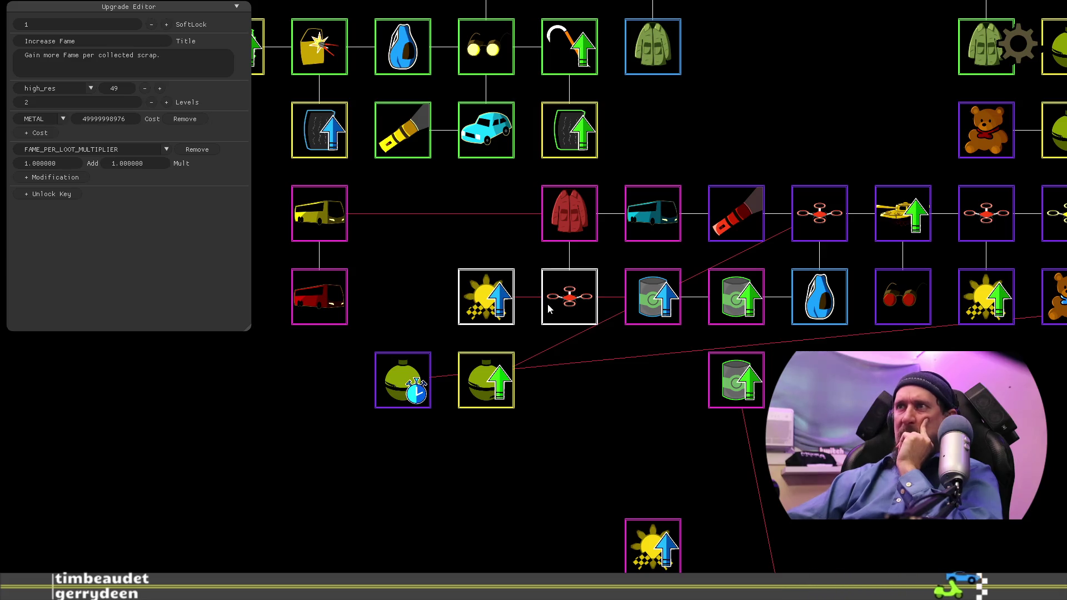
left_click_drag(578, 405, 596, 399)
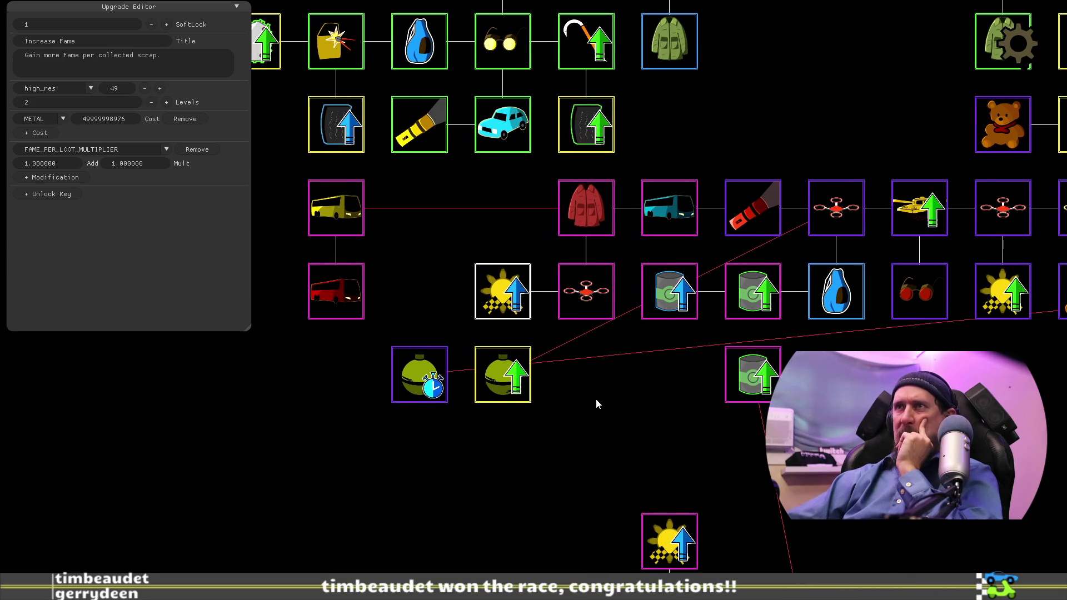
Step: Move the yellow and red COACH nodes into the coach row and Bigger Explosion beside Increase Fame
left_click_drag(362, 222, 501, 225)
left_click_drag(358, 292, 414, 218)
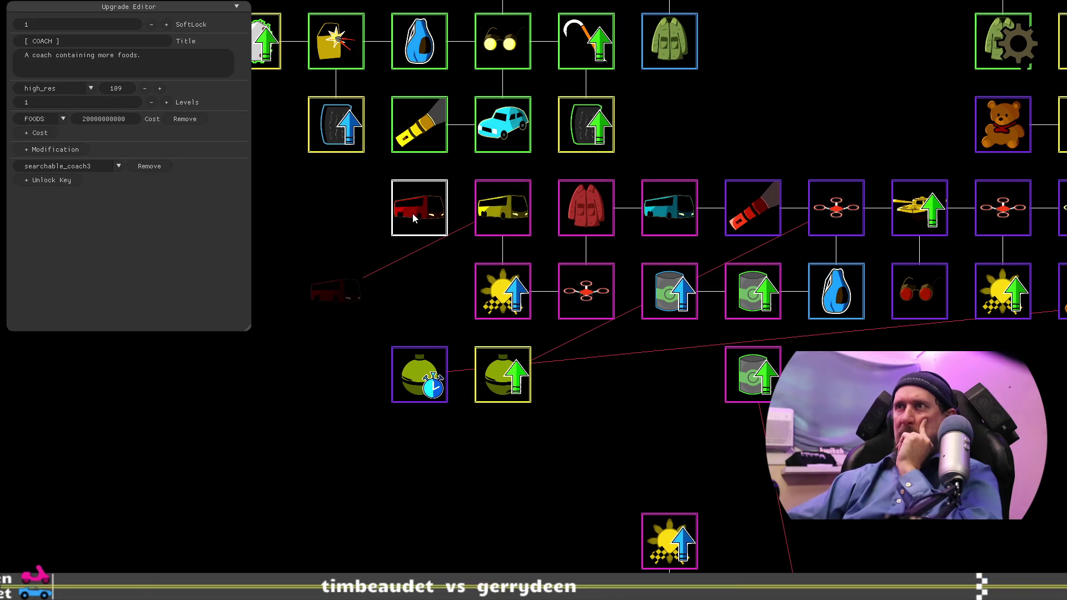
left_click_drag(596, 381, 576, 369)
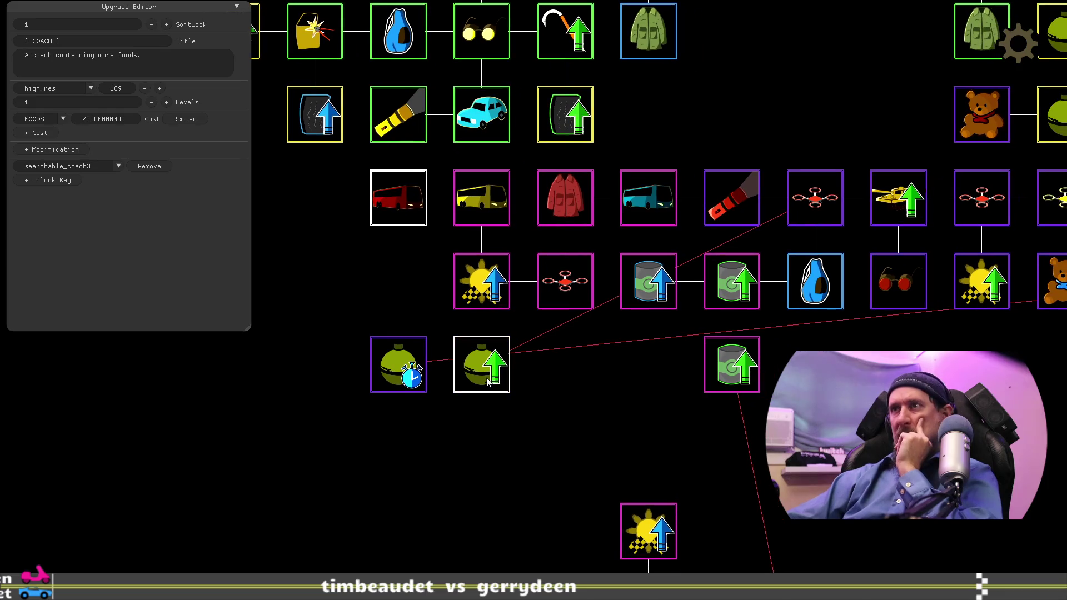
left_click_drag(487, 377, 439, 312)
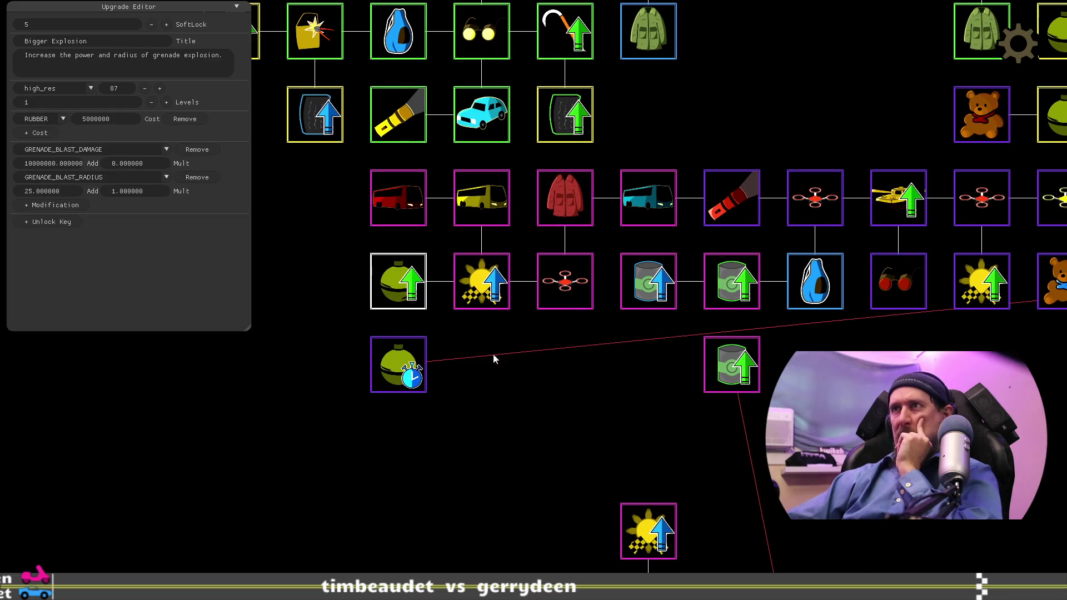
key("Left")
Step: Move Quick Throw to the start of the bus row, then select the Fine Foods canister
mouse_move(602, 410)
left_mouse_down()
mouse_move(531, 374)
mouse_move(564, 401)
left_mouse_up()
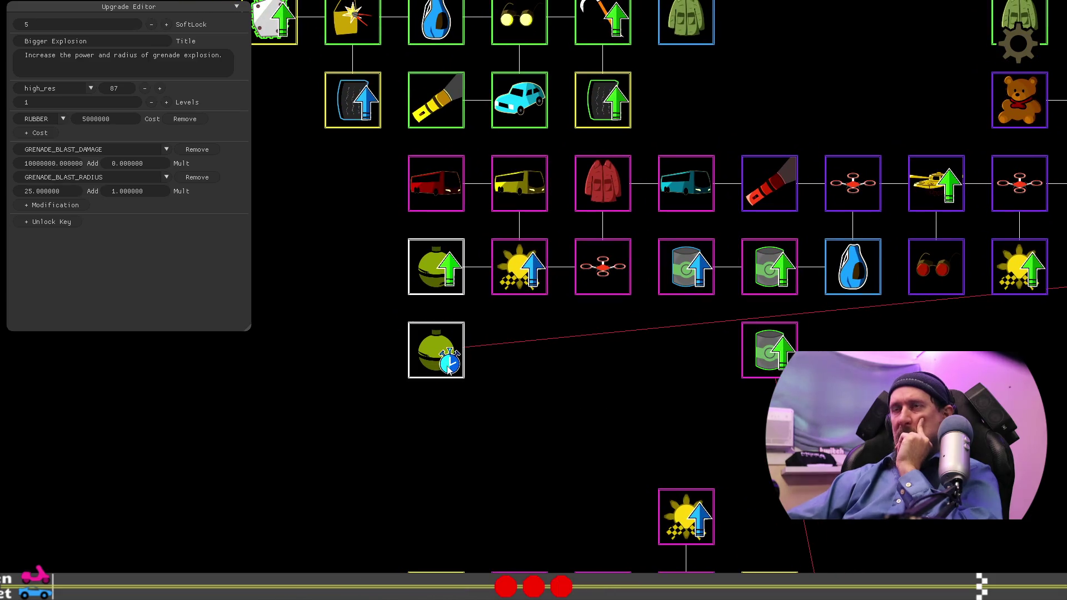
mouse_move(501, 385)
left_mouse_down()
mouse_move(605, 393)
mouse_move(465, 214)
left_mouse_up()
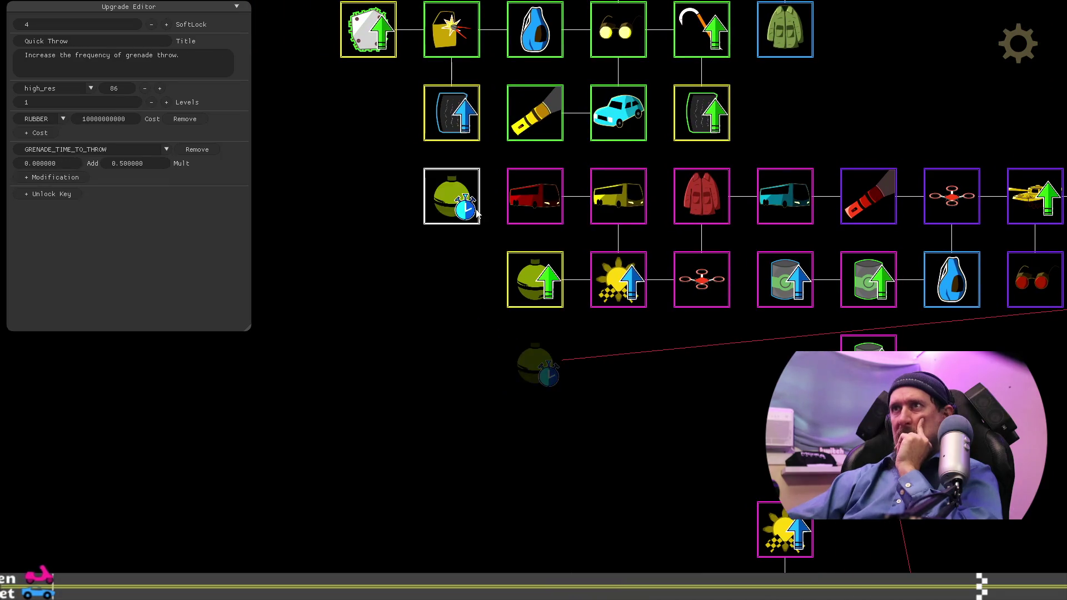
left_click_drag(653, 365, 584, 371)
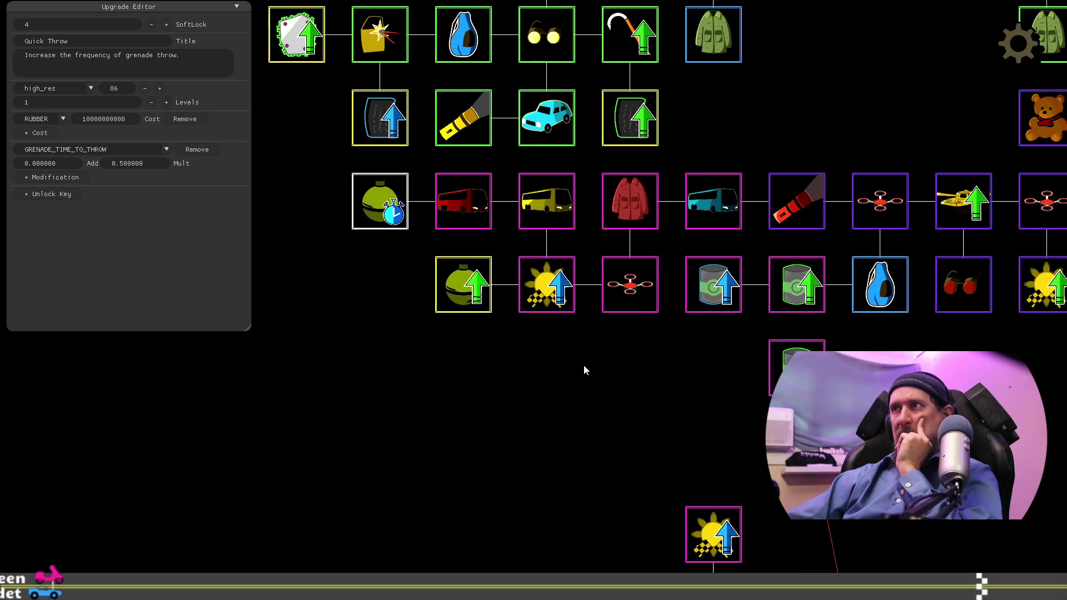
left_click_drag(883, 383, 778, 336)
left_click(685, 325)
left_click(685, 325)
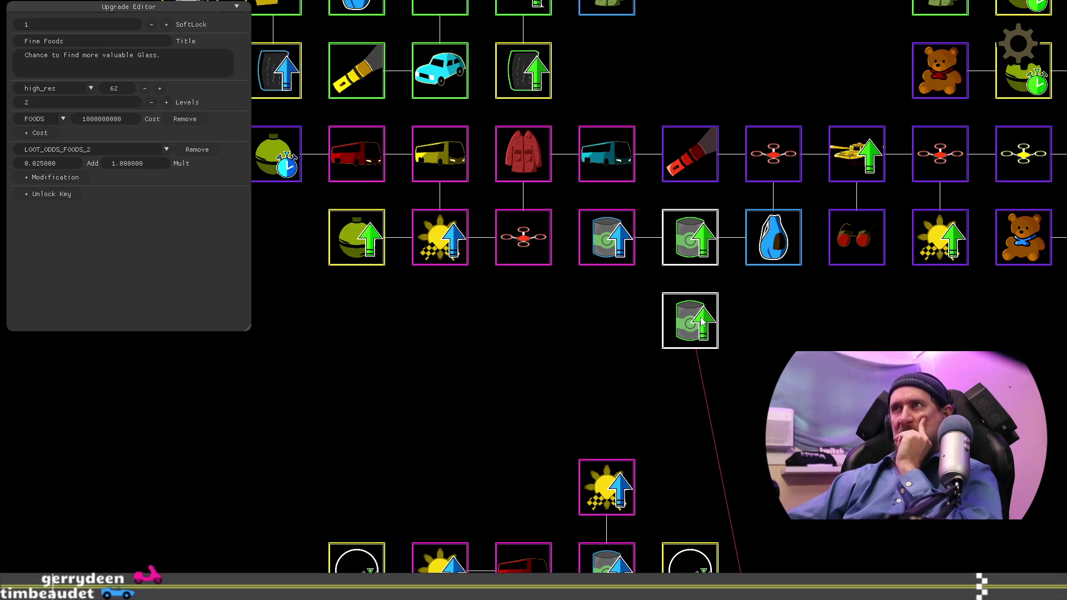
Step: Check the Fine Foods canisters' values and remove the stray duplicate below the foods row
left_click_drag(579, 359, 657, 392)
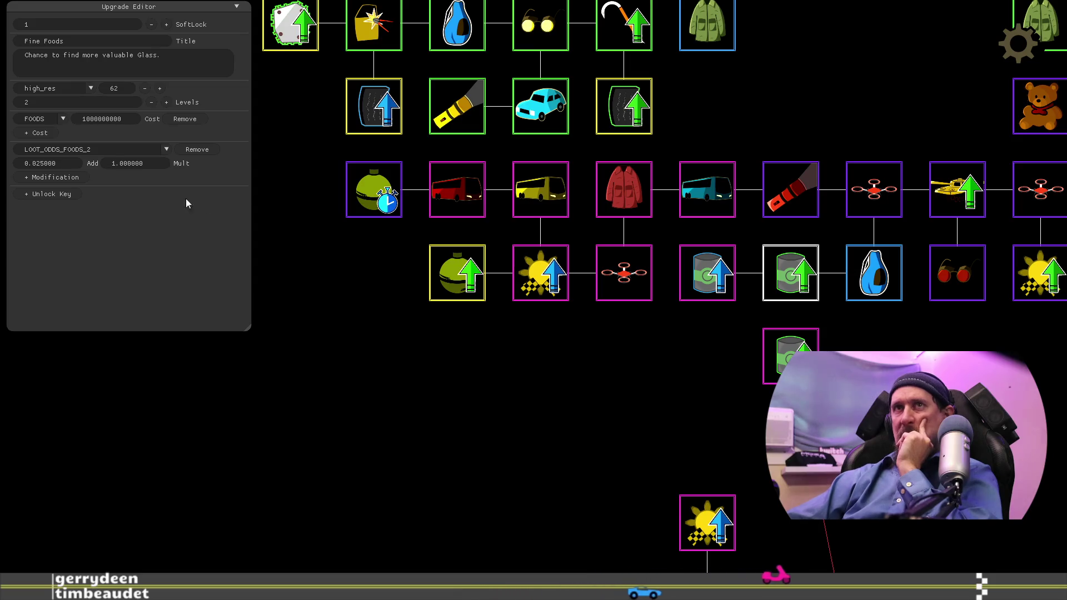
left_click(64, 162)
type("150000000")
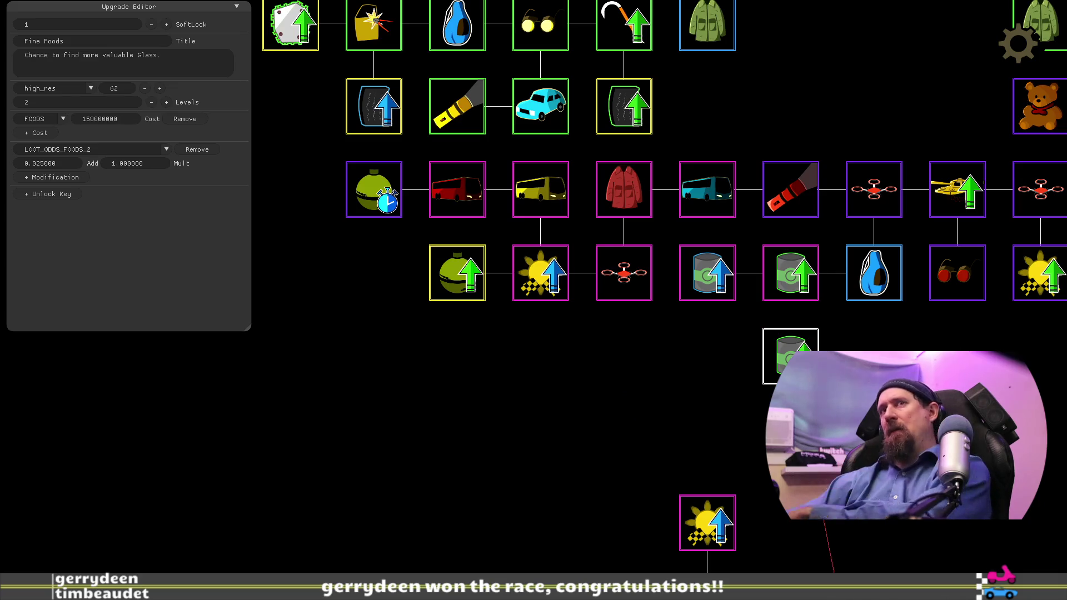
left_click(795, 285)
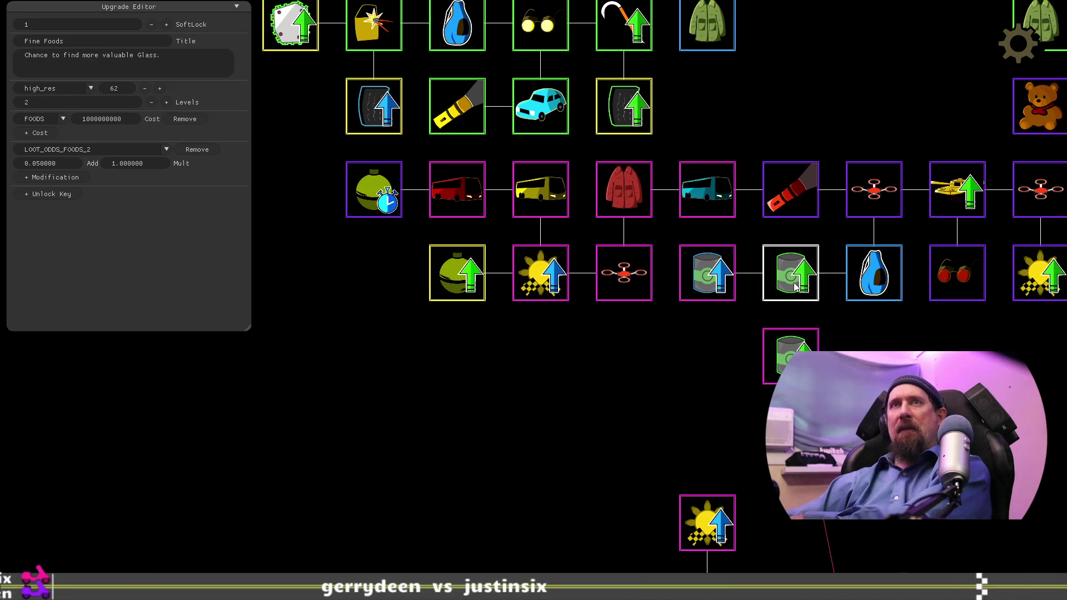
left_click_drag(790, 350, 788, 340)
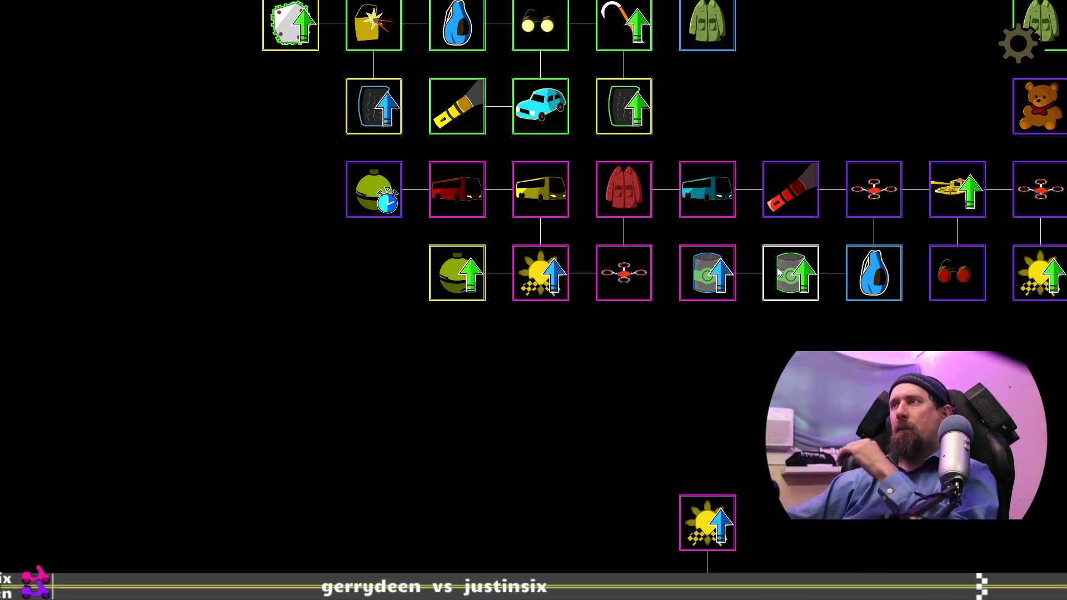
left_click(777, 268)
left_click(719, 272)
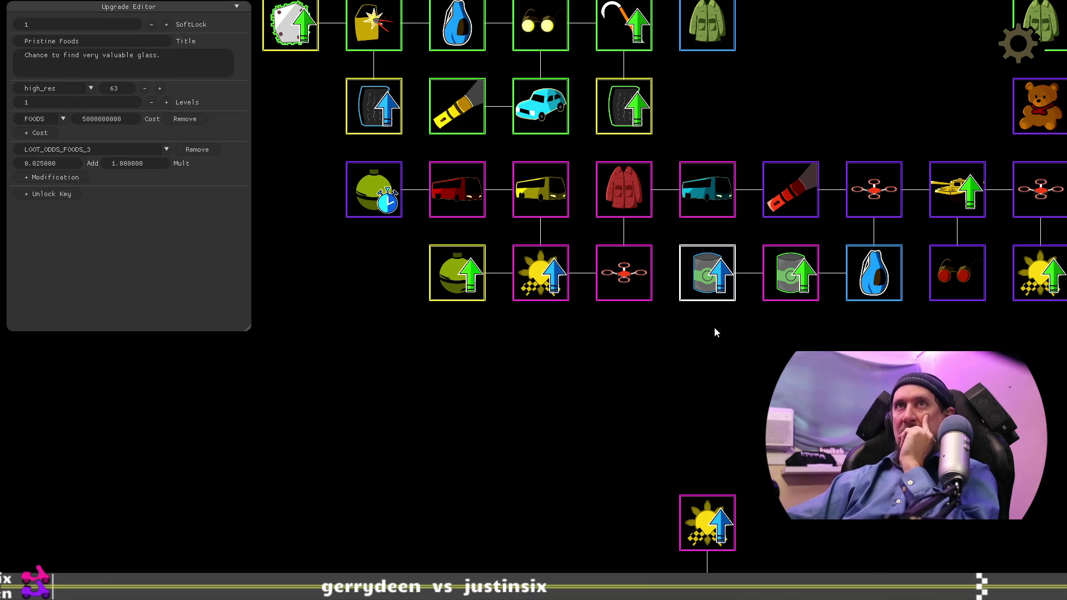
mouse_move(846, 365)
left_mouse_down()
mouse_move(466, 396)
mouse_move(536, 382)
mouse_move(724, 388)
mouse_move(766, 396)
mouse_move(764, 412)
mouse_move(791, 420)
mouse_move(852, 432)
mouse_move(809, 423)
left_mouse_up()
left_click_drag(871, 433, 655, 452)
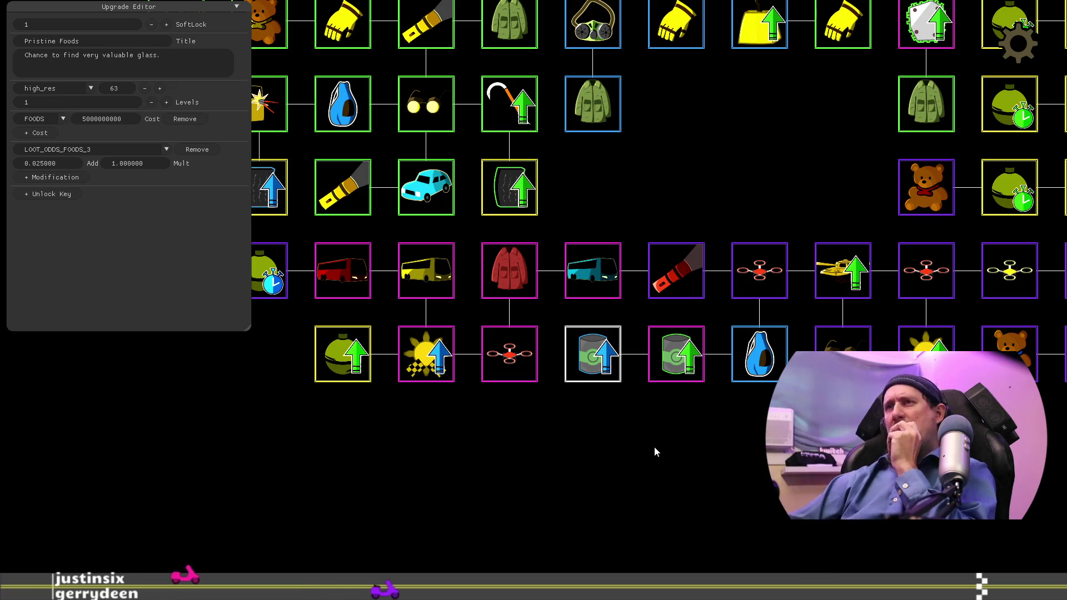
left_click_drag(634, 462, 754, 451)
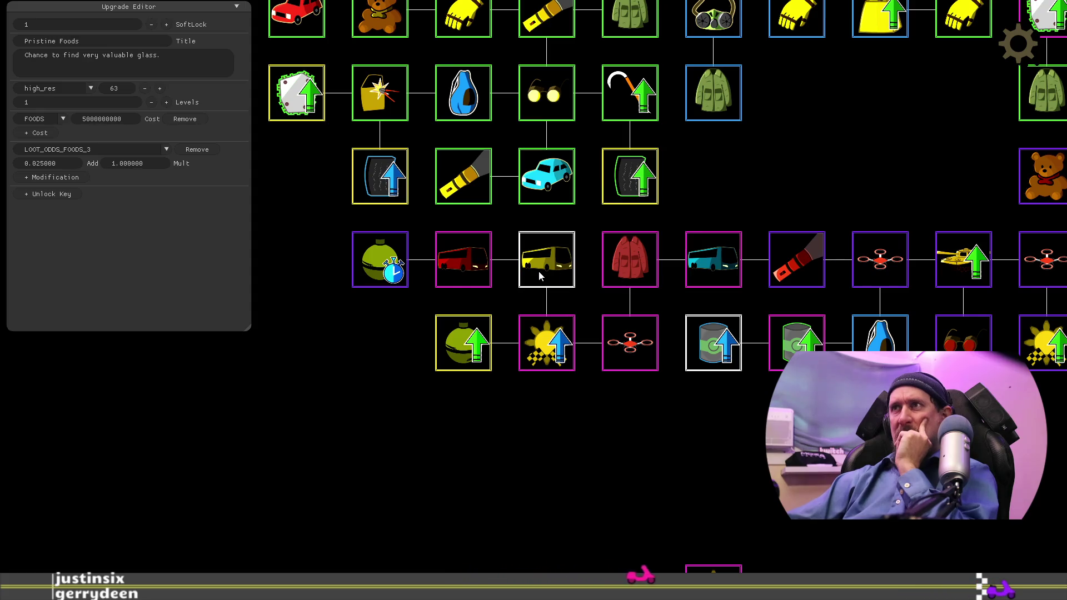
Step: Put the yellow COACH above the teal bus, Bigger Explosion in the middle gap, Quick Throw in the bottom row
left_click_drag(538, 271, 706, 188)
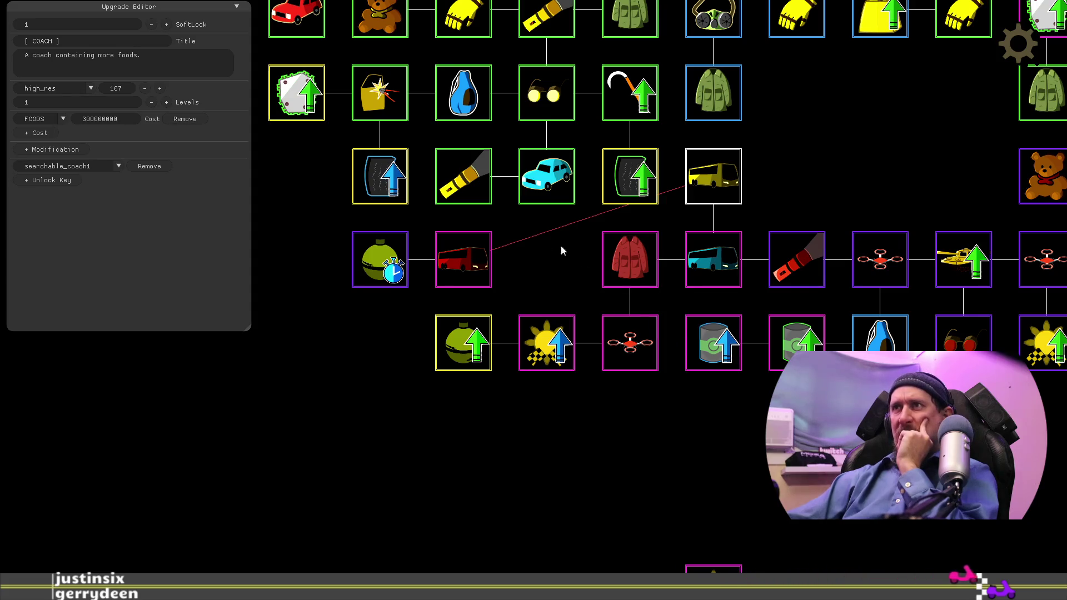
mouse_move(467, 356)
left_mouse_down()
mouse_move(508, 294)
mouse_move(550, 275)
left_mouse_up()
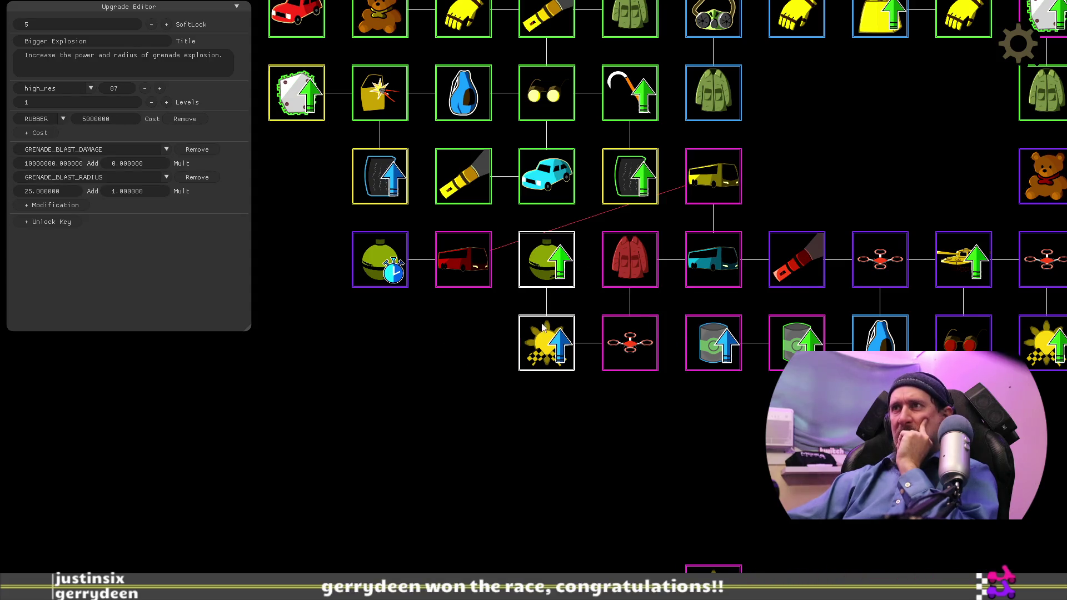
left_click(488, 282)
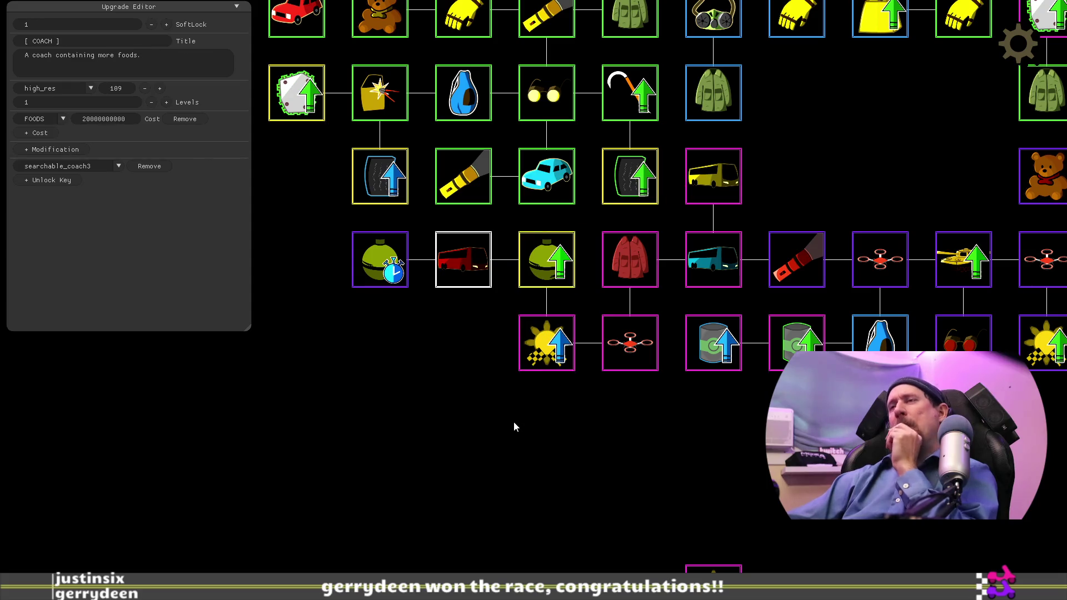
left_click_drag(536, 424, 638, 403)
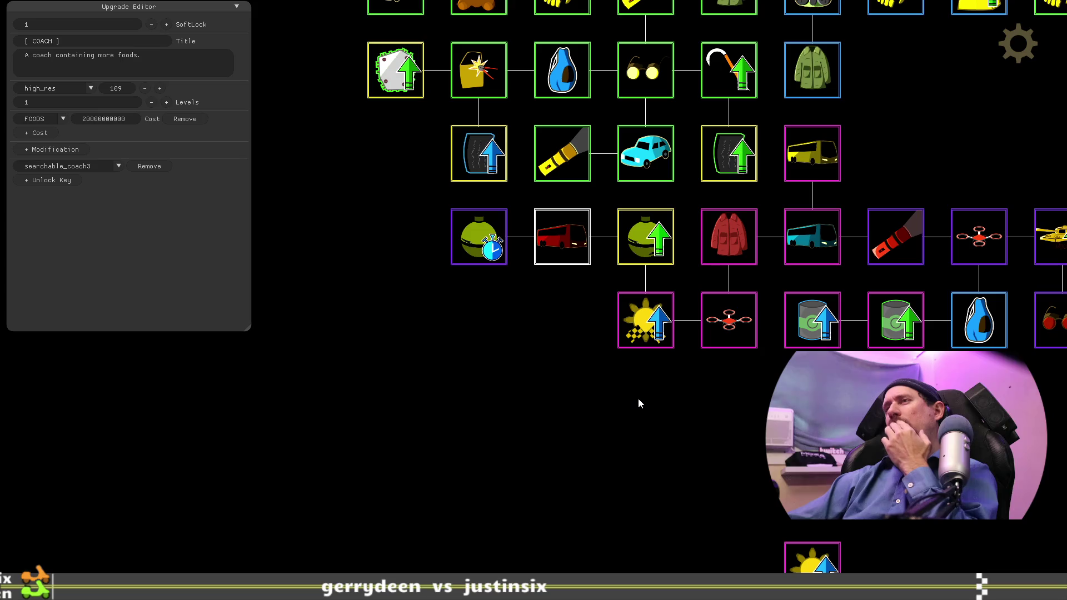
left_click_drag(495, 261, 563, 317)
left_click_drag(710, 407, 625, 396)
mouse_move(752, 426)
left_mouse_down()
mouse_move(662, 439)
mouse_move(878, 495)
mouse_move(758, 471)
mouse_move(639, 471)
mouse_move(658, 458)
left_mouse_up()
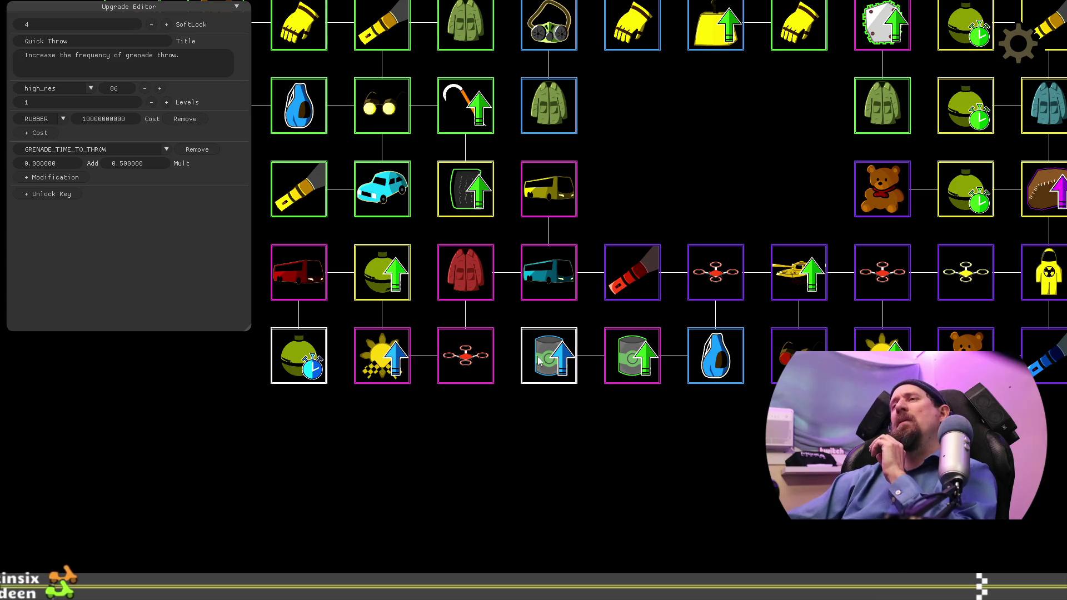
left_click_drag(650, 330, 675, 158)
left_click_drag(467, 213, 441, 89)
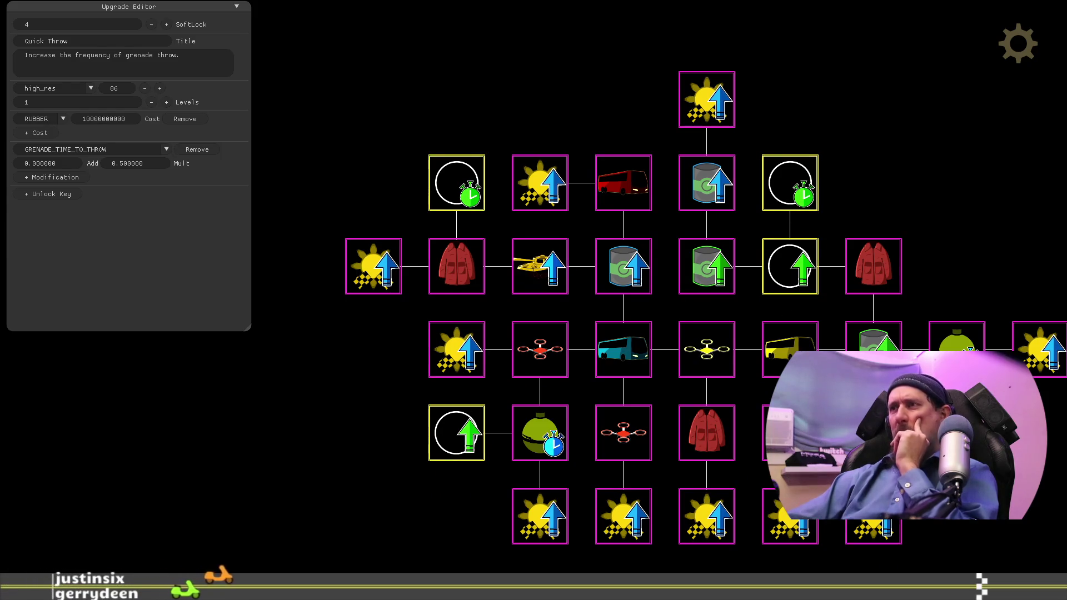
Step: Move the Extra Armor tank node from the lower cluster into the main tree under Increase Fame
left_click_drag(854, 390, 807, 349)
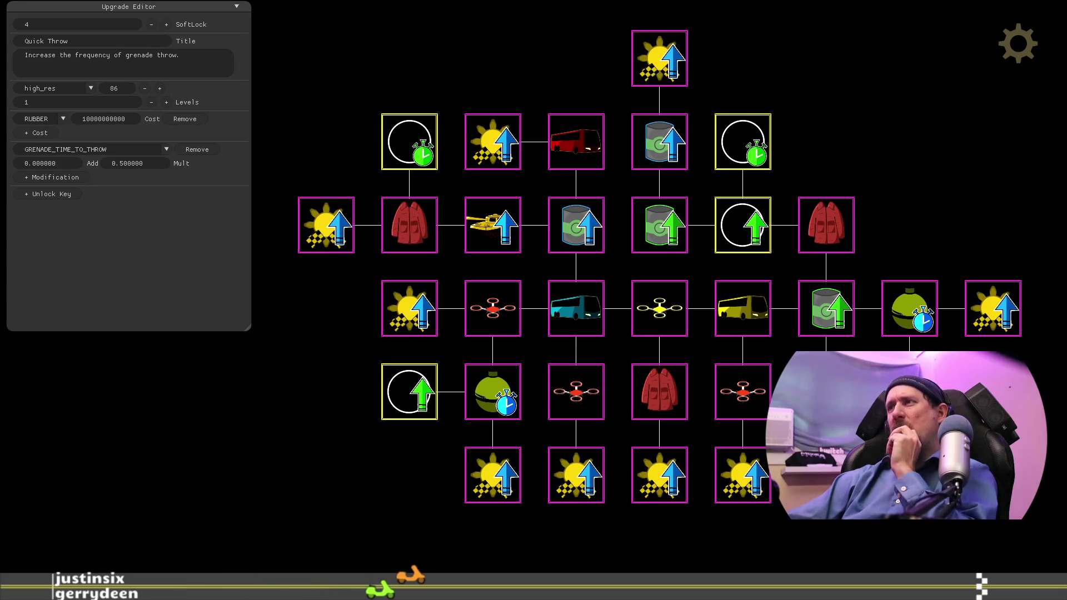
left_click_drag(806, 356, 673, 367)
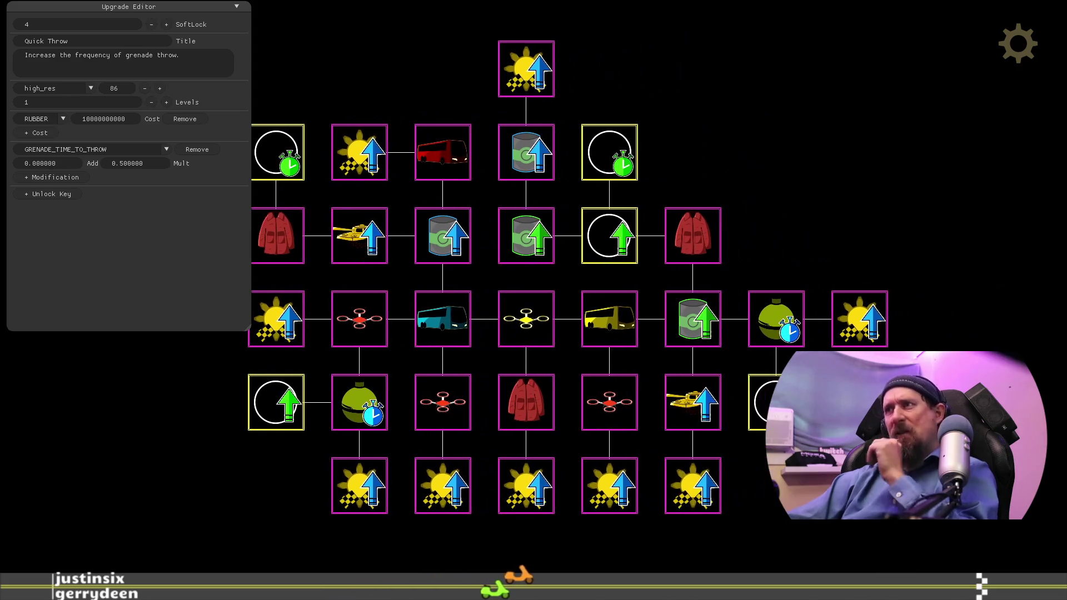
mouse_move(693, 402)
left_mouse_down()
mouse_move(690, 207)
mouse_move(777, 70)
left_mouse_up()
mouse_move(847, 173)
left_mouse_down()
mouse_move(911, 342)
mouse_move(924, 477)
left_mouse_up()
left_click_drag(854, 372, 472, 201)
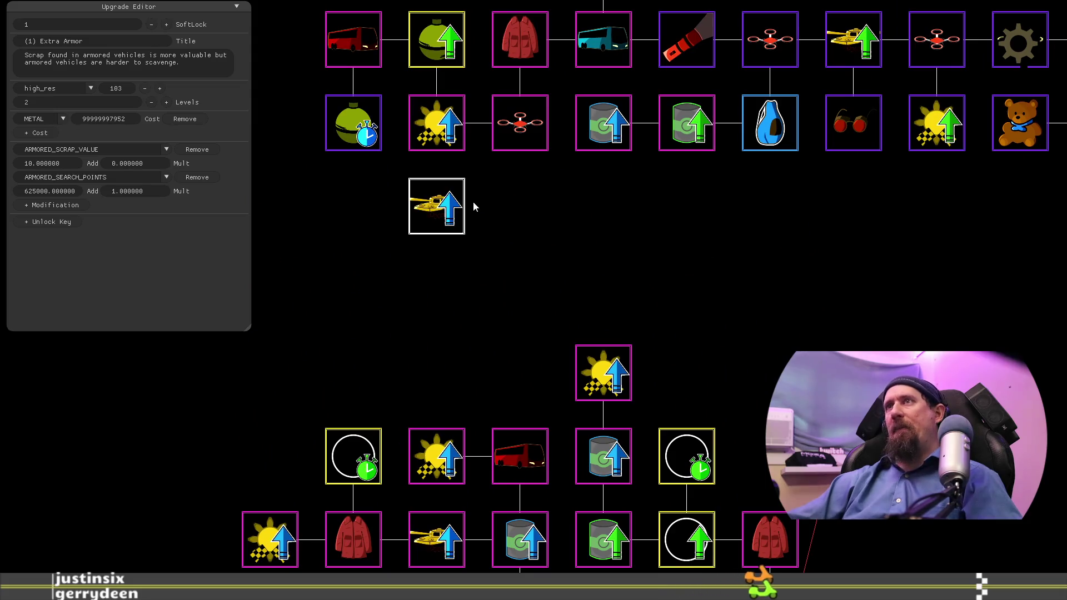
left_click_drag(628, 253, 706, 381)
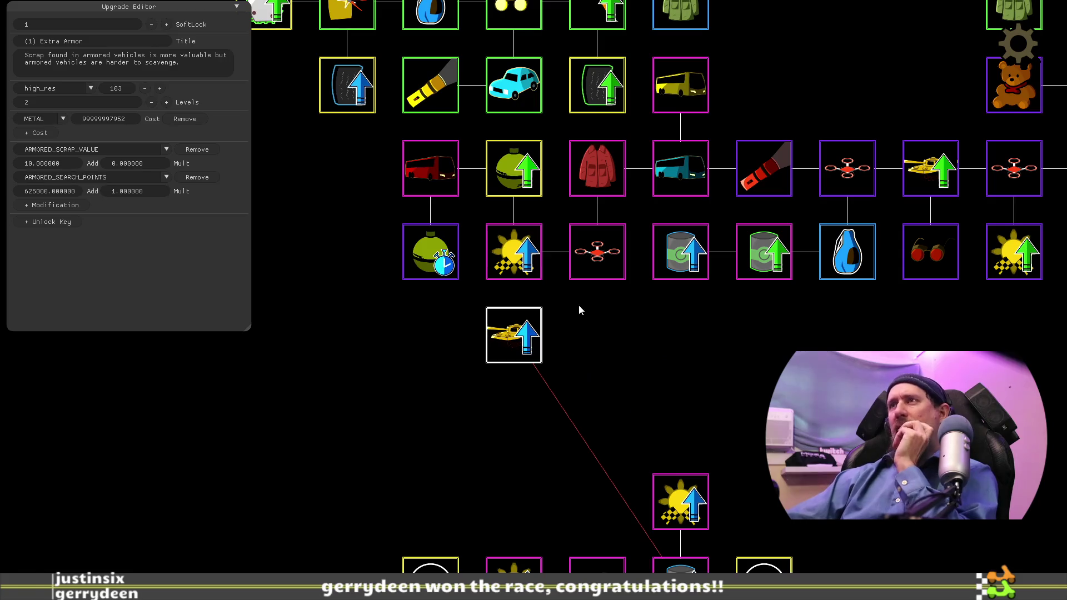
Step: Shift the grenade, bus, sun and drone nodes one column left and put the drone-tank under the red jacket
left_click(600, 267)
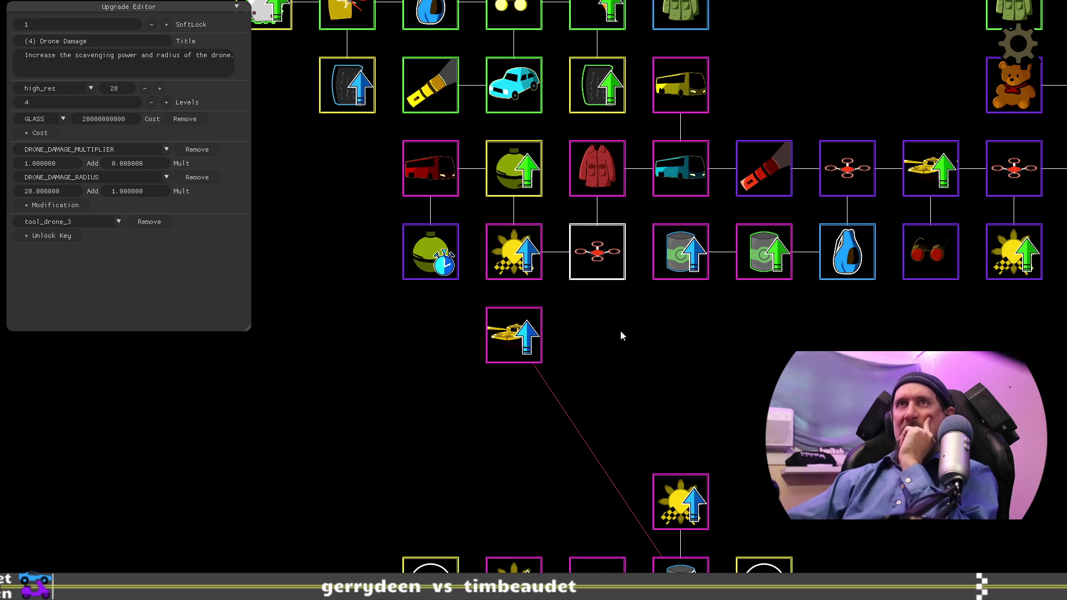
mouse_move(625, 336)
left_mouse_down()
mouse_move(678, 345)
mouse_move(681, 370)
left_mouse_up()
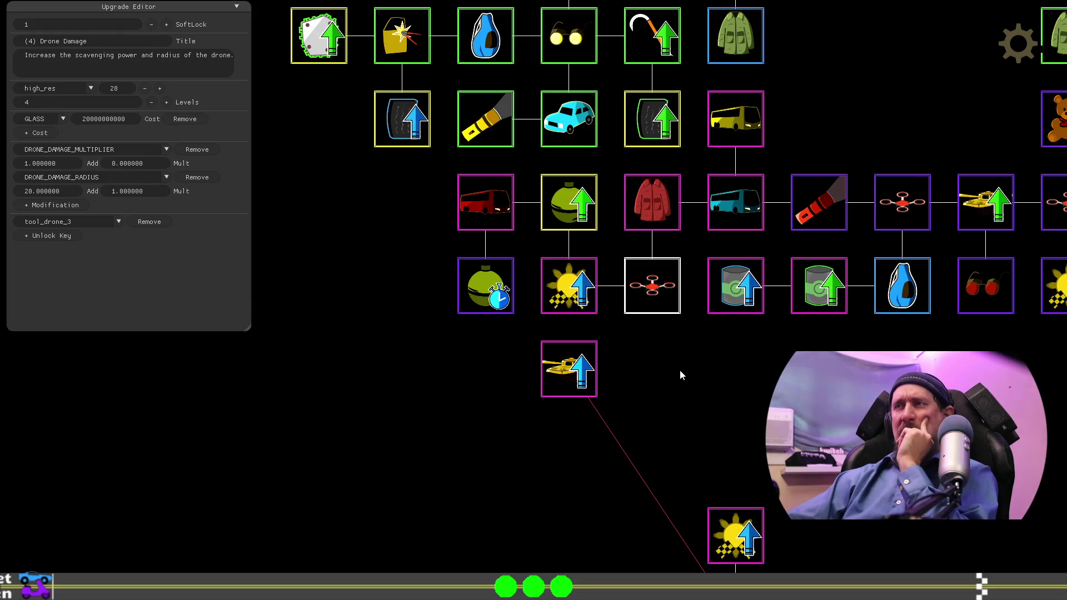
left_click(471, 298)
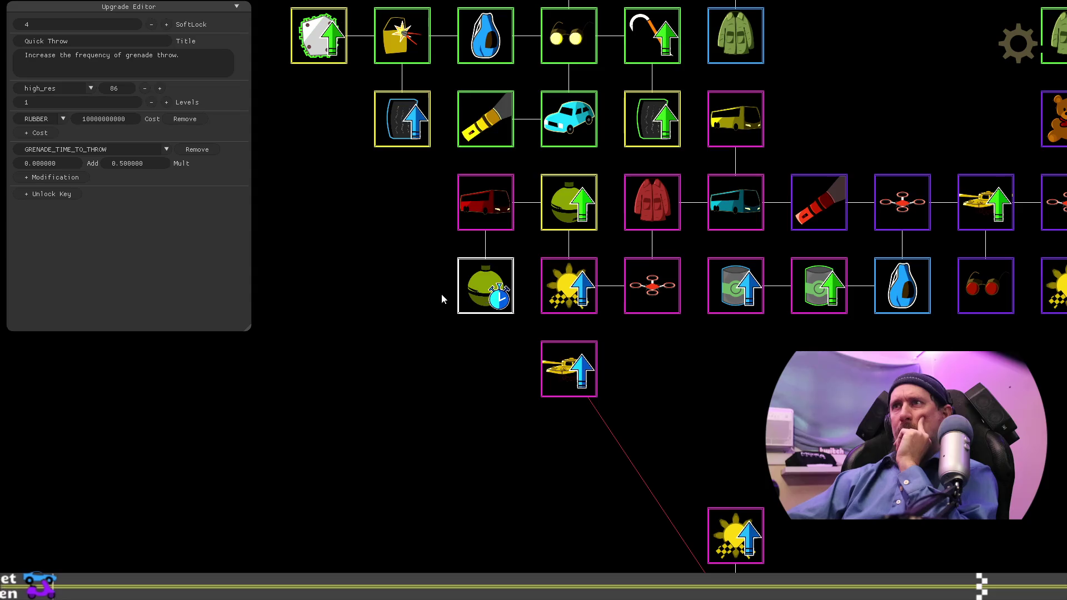
left_click_drag(447, 299, 389, 299)
left_click_drag(487, 222, 452, 221)
left_click_drag(567, 217, 483, 217)
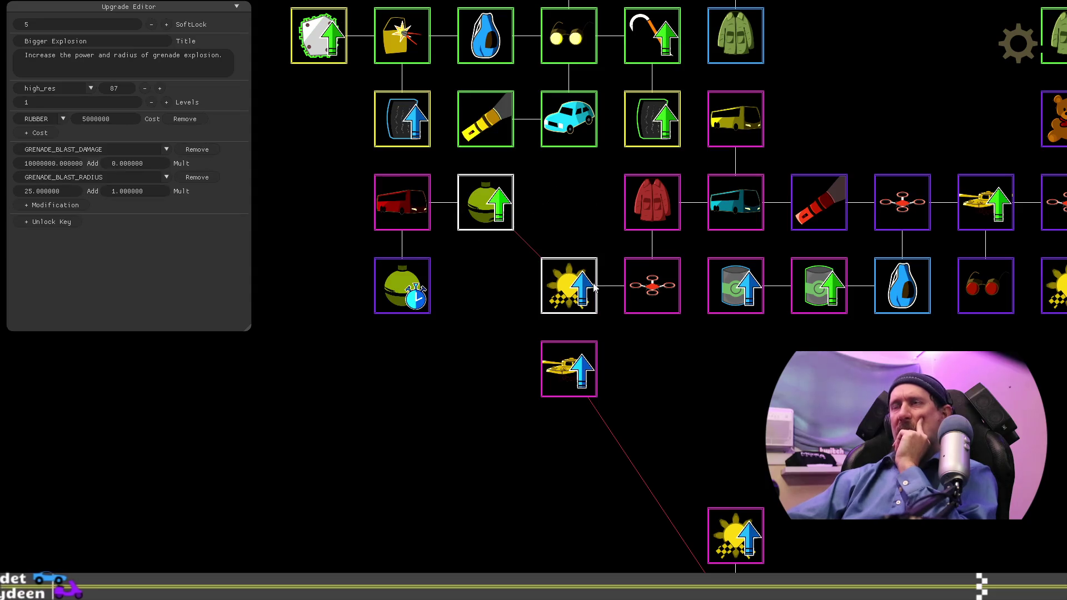
left_click_drag(594, 286, 516, 293)
left_click_drag(632, 295, 549, 295)
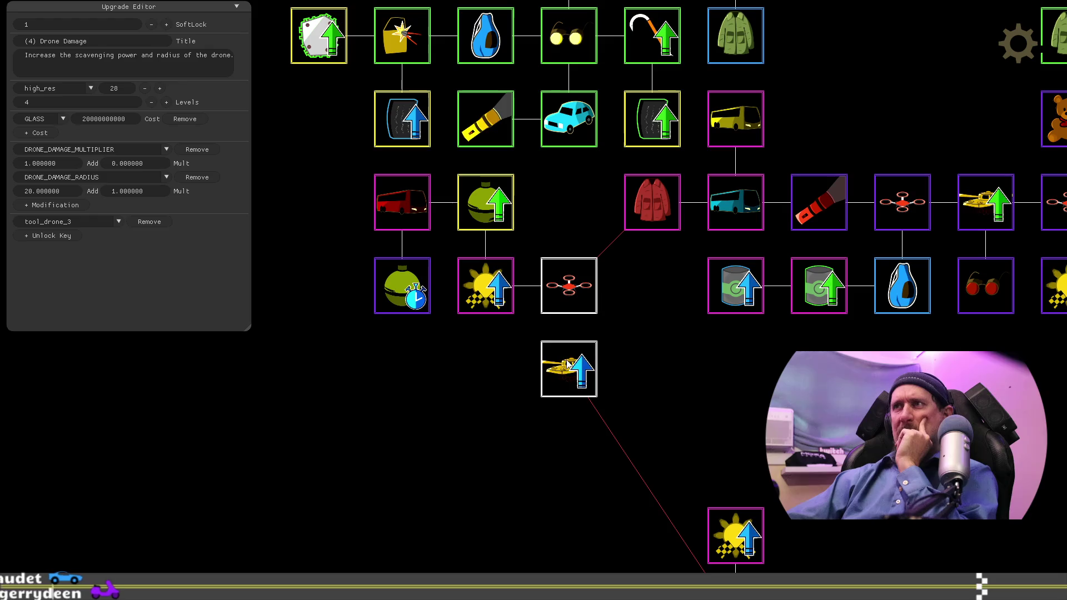
left_click_drag(566, 363, 645, 287)
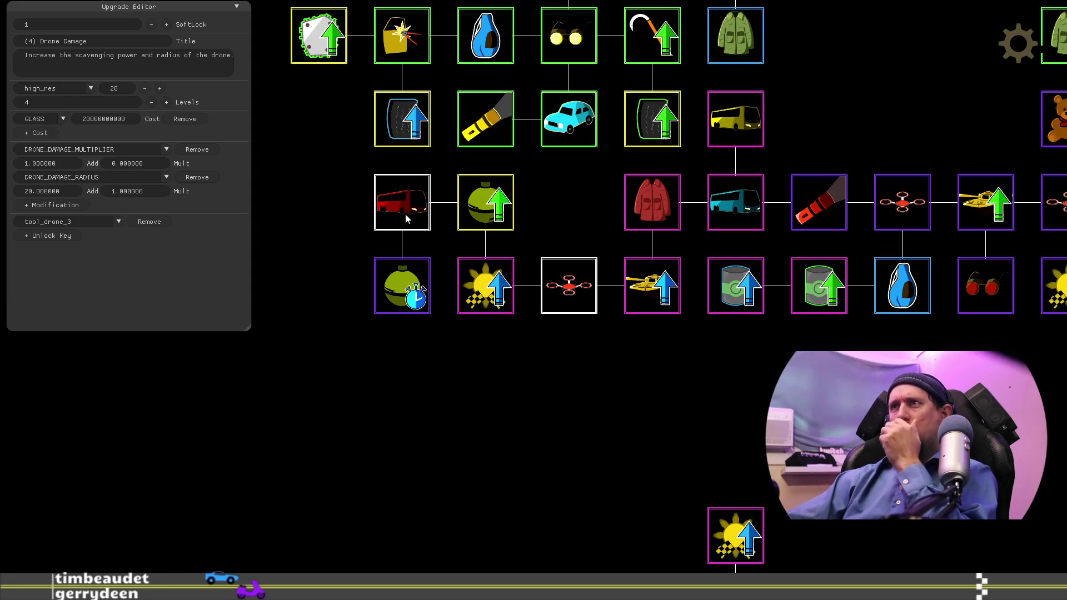
Step: Move the red coach into the upper-row gap and reorder the green grenade, Increase Fame and Quick Throw nodes
mouse_move(405, 214)
left_mouse_down()
mouse_move(439, 195)
mouse_move(572, 213)
left_mouse_up()
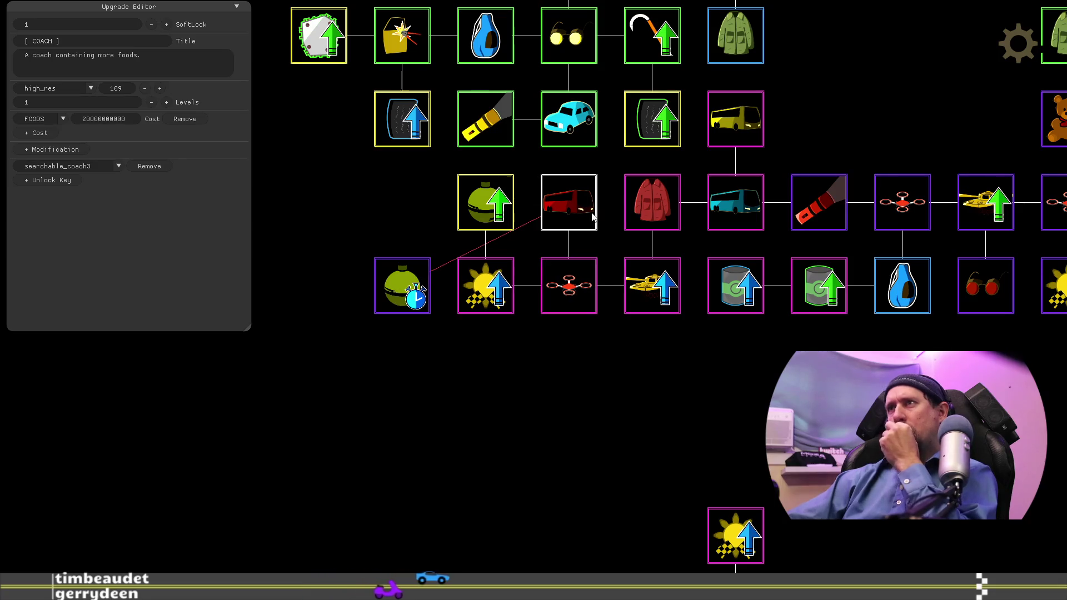
left_click(417, 298)
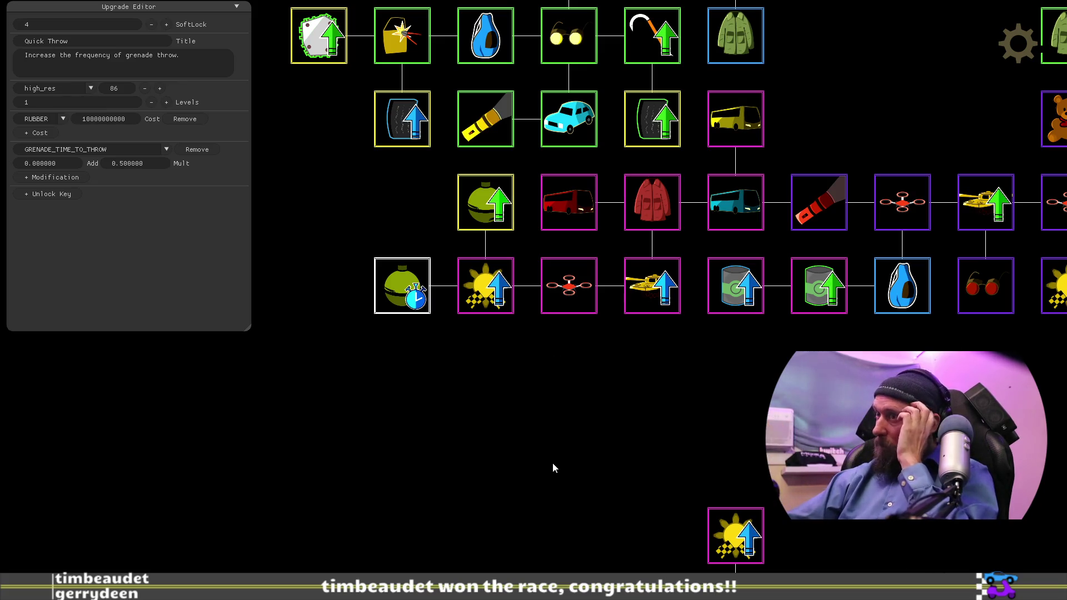
mouse_move(539, 454)
left_mouse_down()
mouse_move(658, 438)
mouse_move(683, 446)
left_mouse_up()
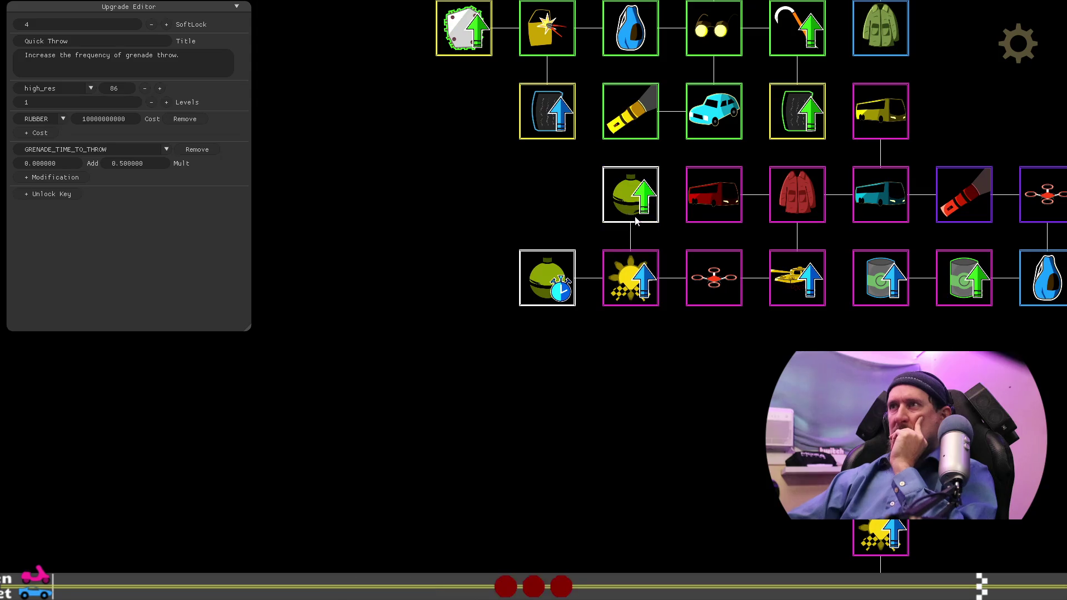
left_click_drag(630, 200, 630, 361)
left_click_drag(622, 273, 625, 190)
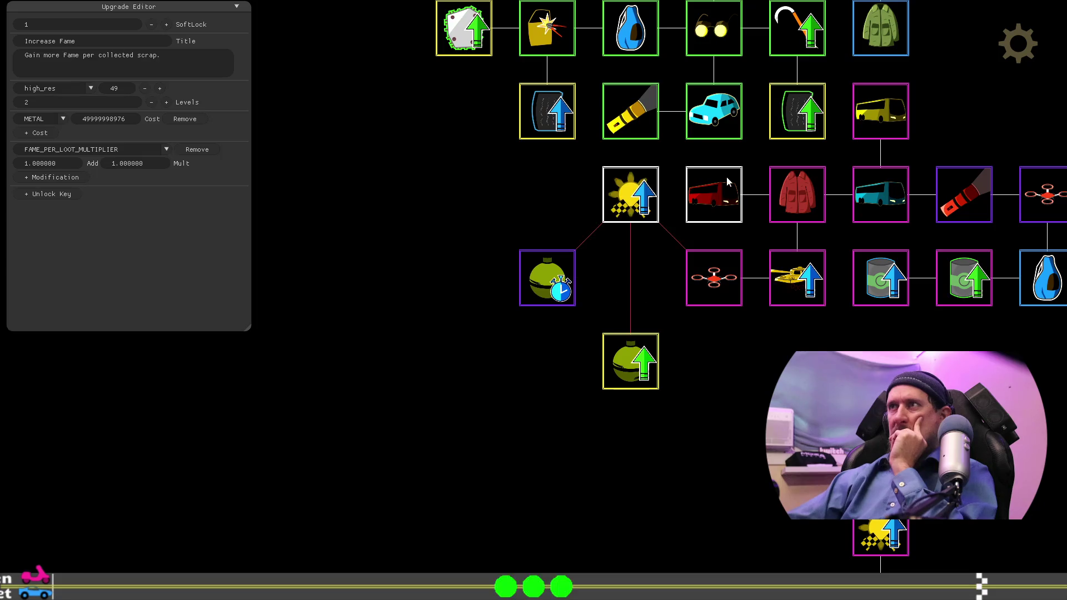
left_click_drag(632, 372, 631, 308)
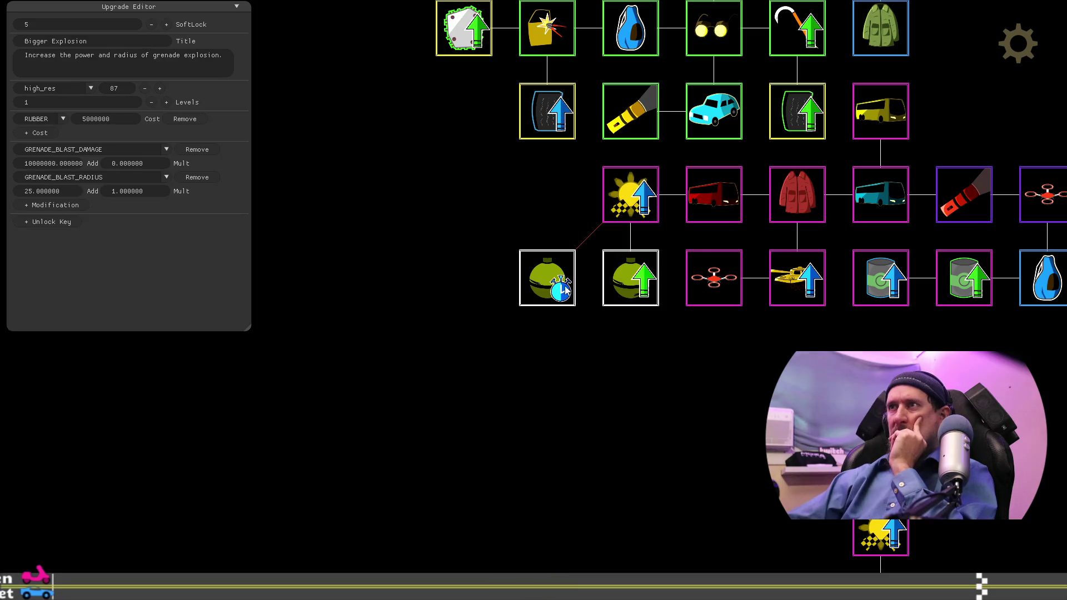
left_click_drag(567, 292, 561, 204)
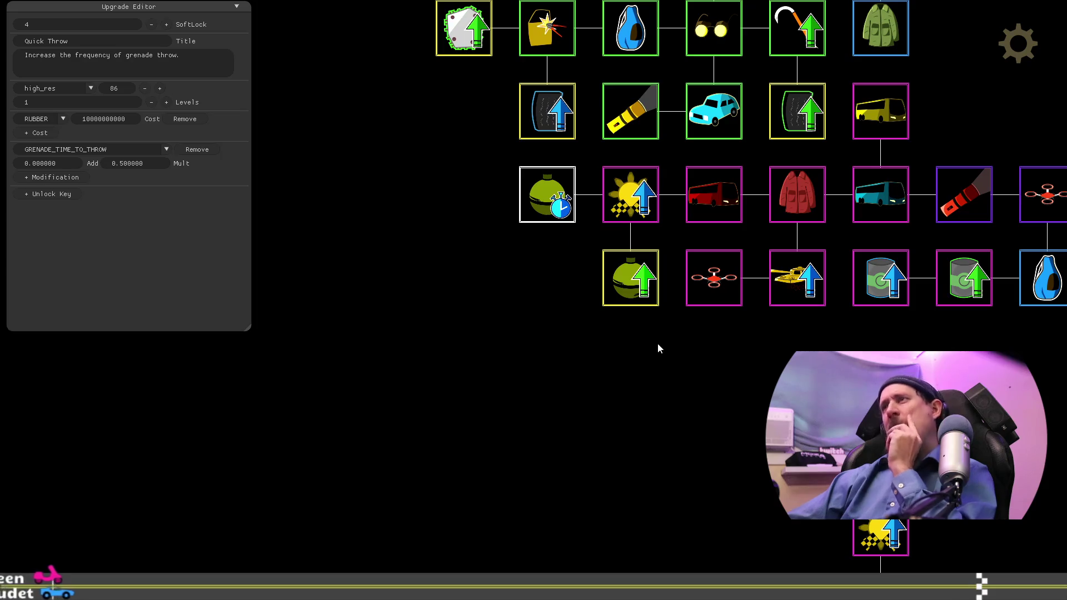
Step: Nudge the Quick Throw node down one row with the arrow keys
key("Right")
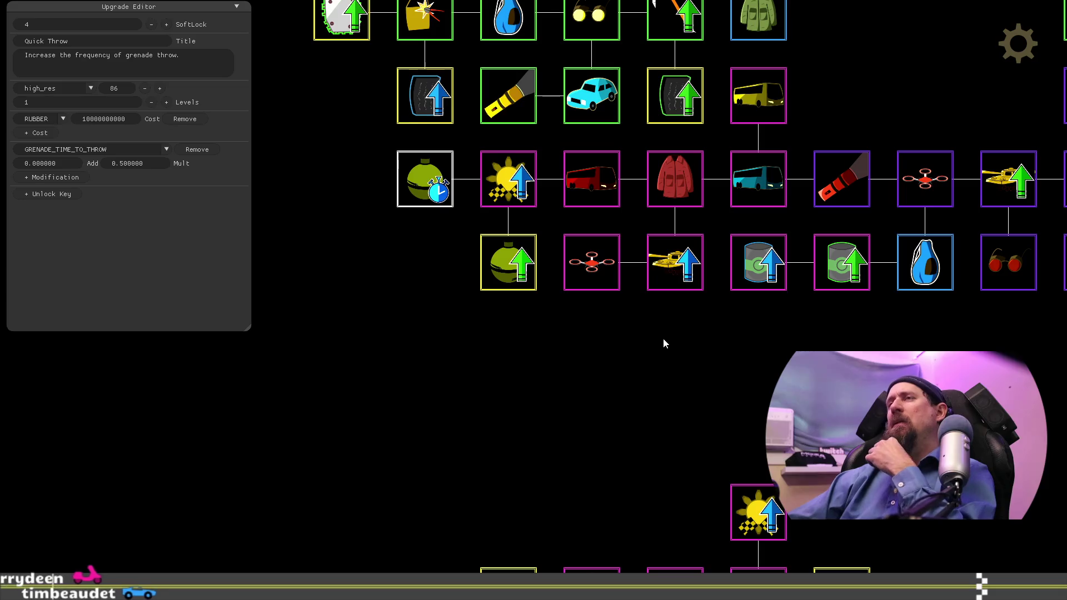
key("Left")
key("Up")
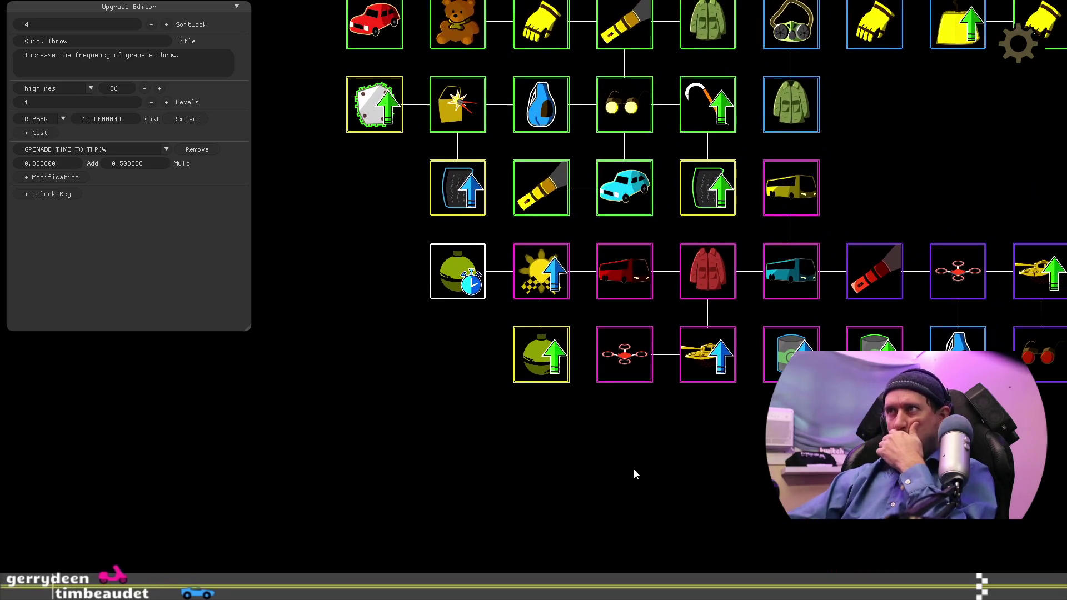
key("Down")
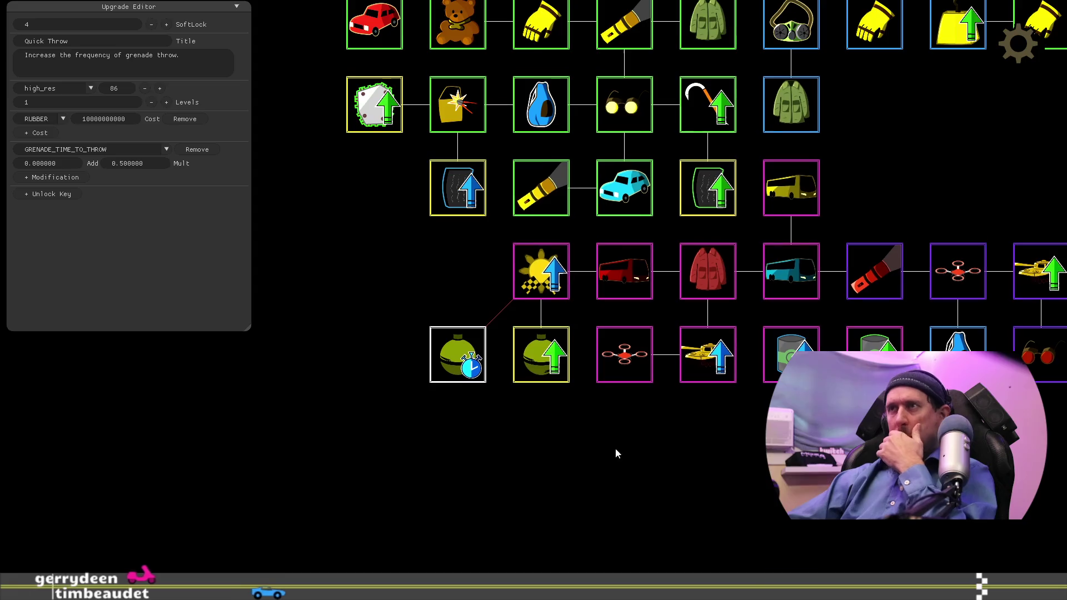
key("Down")
key("Down")
key("Up")
key("Up")
key("Up")
key("Left")
key("Left")
key("Left")
Step: Duplicate the Increase Fame node twice, placing the copies one column left with Quick Throw beneath
left_click(563, 133)
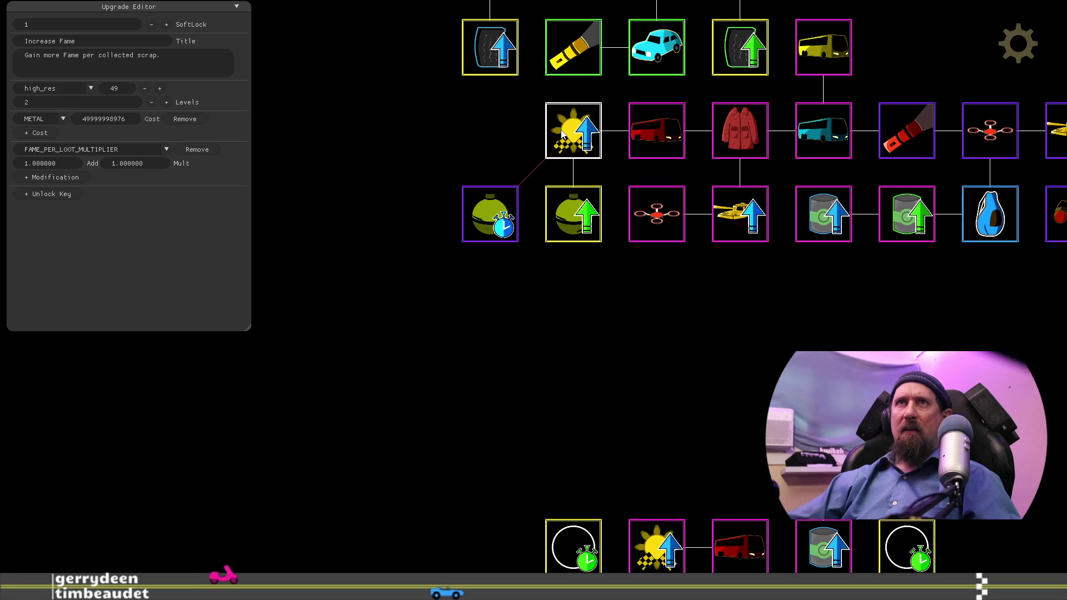
left_click_drag(568, 133, 514, 132)
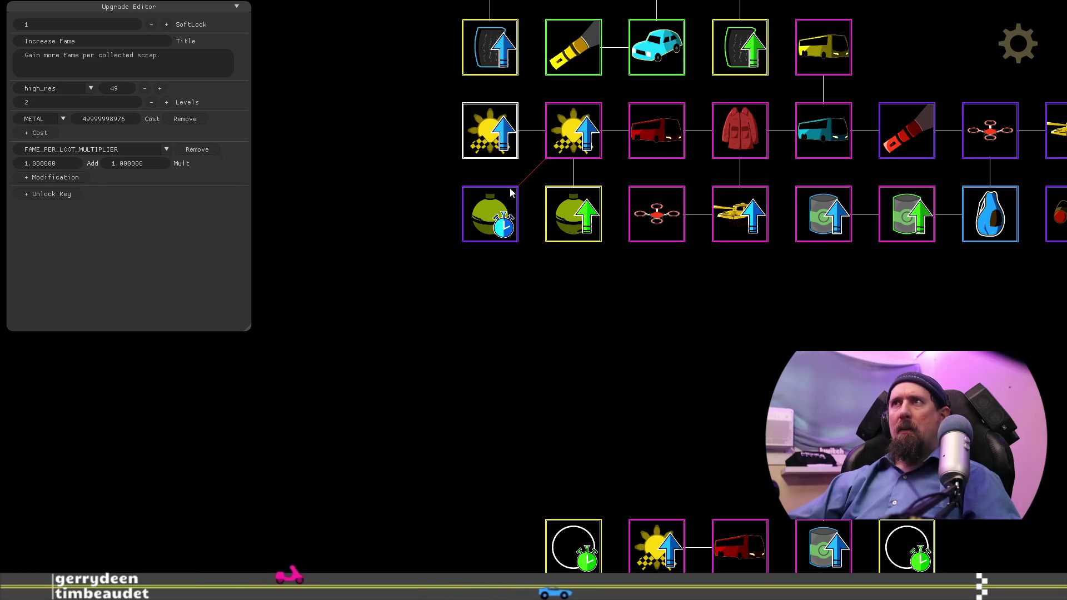
key("Up")
key("Left")
left_click_drag(564, 261, 512, 270)
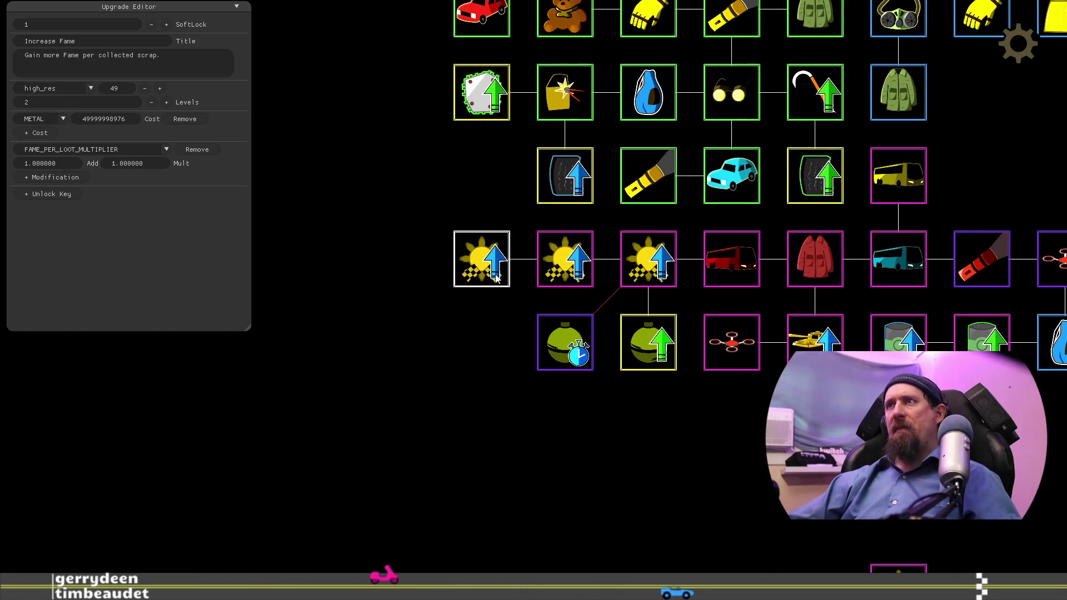
left_click_drag(583, 364, 562, 256)
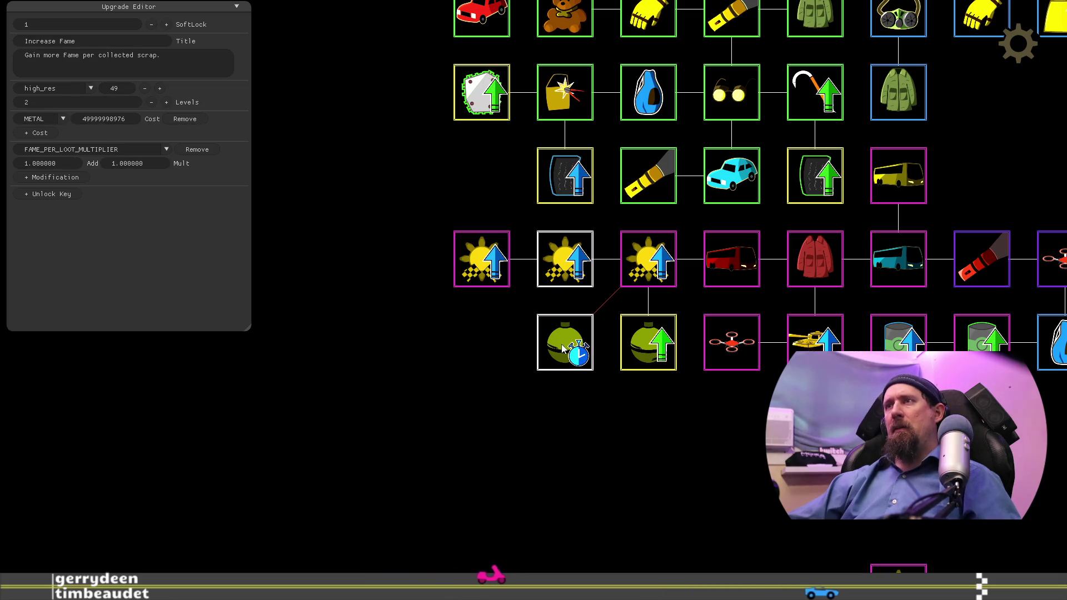
Step: Move Quick Throw to the start of the lowest row, undoing the extra move up
left_click_drag(614, 438, 558, 369)
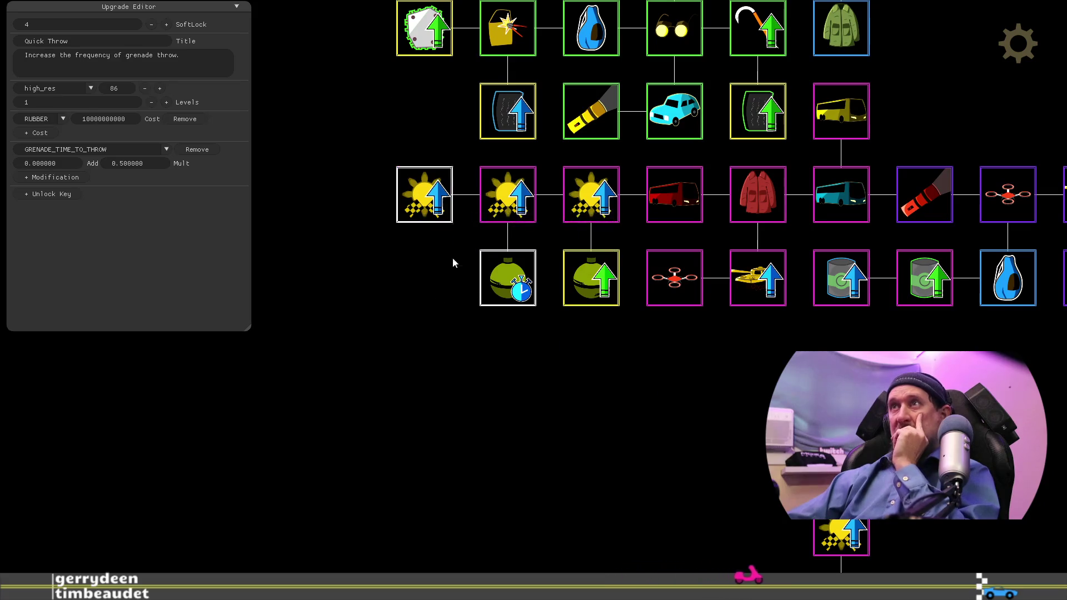
mouse_move(569, 425)
left_mouse_down()
mouse_move(636, 471)
mouse_move(637, 531)
left_mouse_up()
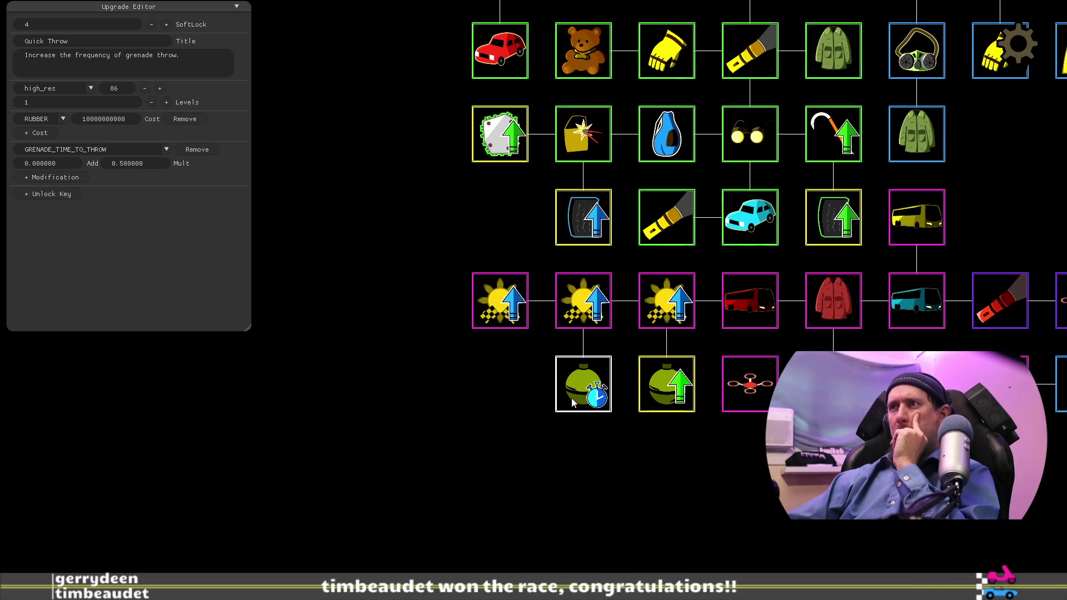
left_click_drag(571, 399, 488, 398)
left_click_drag(500, 312, 583, 395)
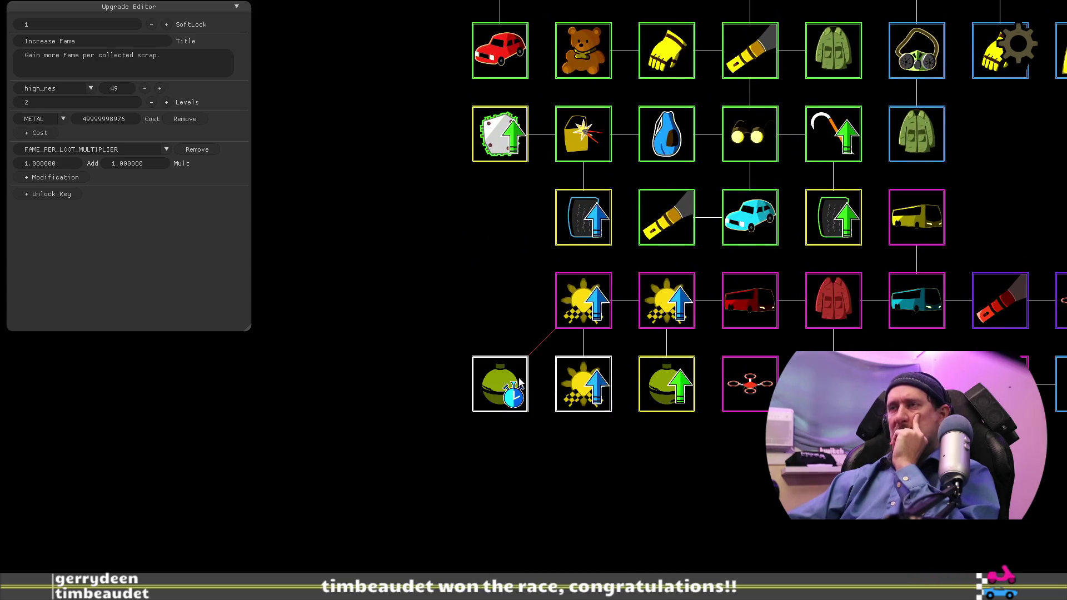
left_click_drag(514, 385, 513, 311)
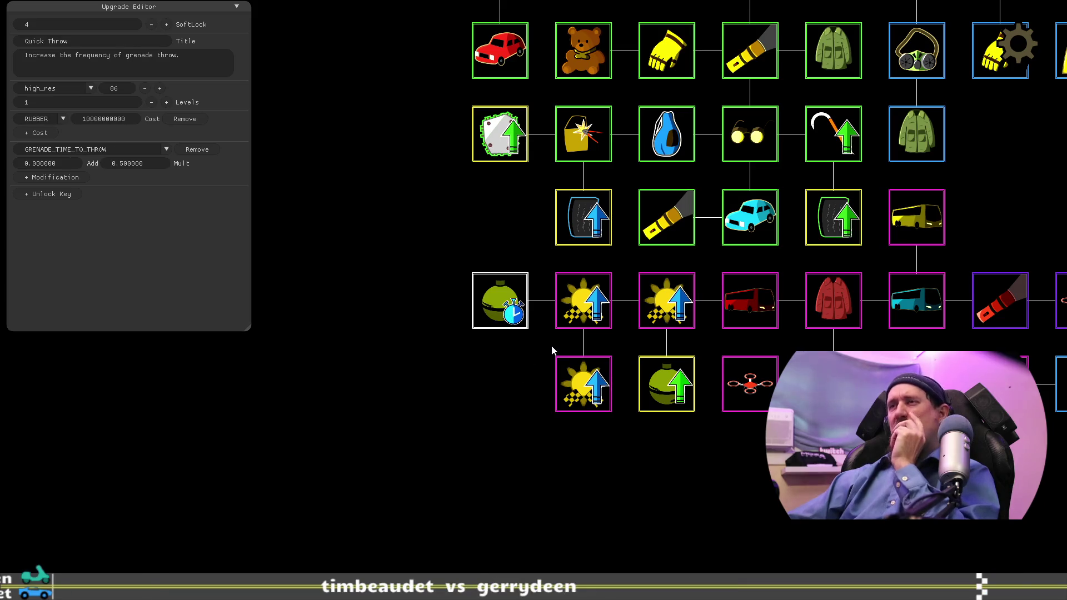
key("ctrl+z")
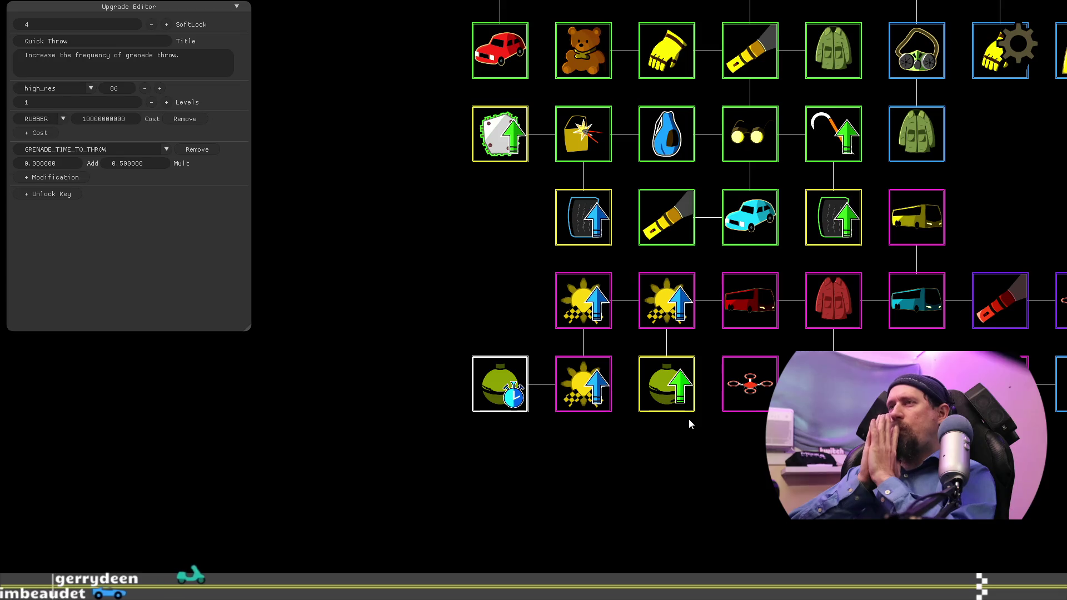
Step: Move the red coach to the start of the upper row and the yellow bus beside the fame nodes
left_click(753, 306)
mouse_move(753, 306)
left_mouse_down()
mouse_move(531, 295)
mouse_move(538, 323)
left_mouse_up()
mouse_move(917, 222)
left_mouse_down()
mouse_move(784, 271)
mouse_move(808, 307)
left_mouse_up()
left_click(667, 303)
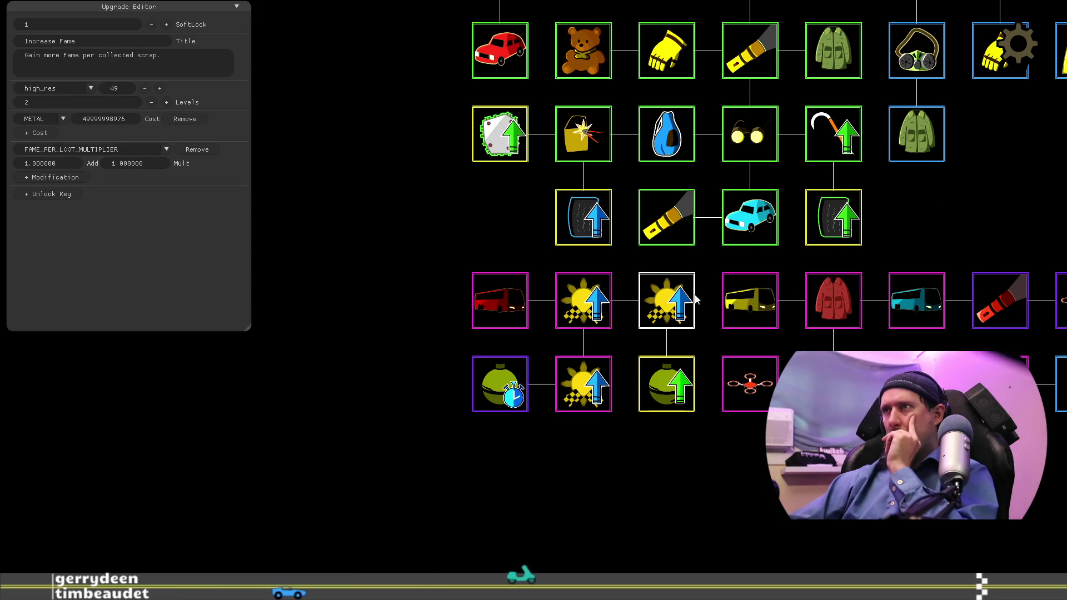
Step: Place a CLOTH-cost Increase Fame node into the empty slot above the coach
left_click_drag(793, 475, 671, 414)
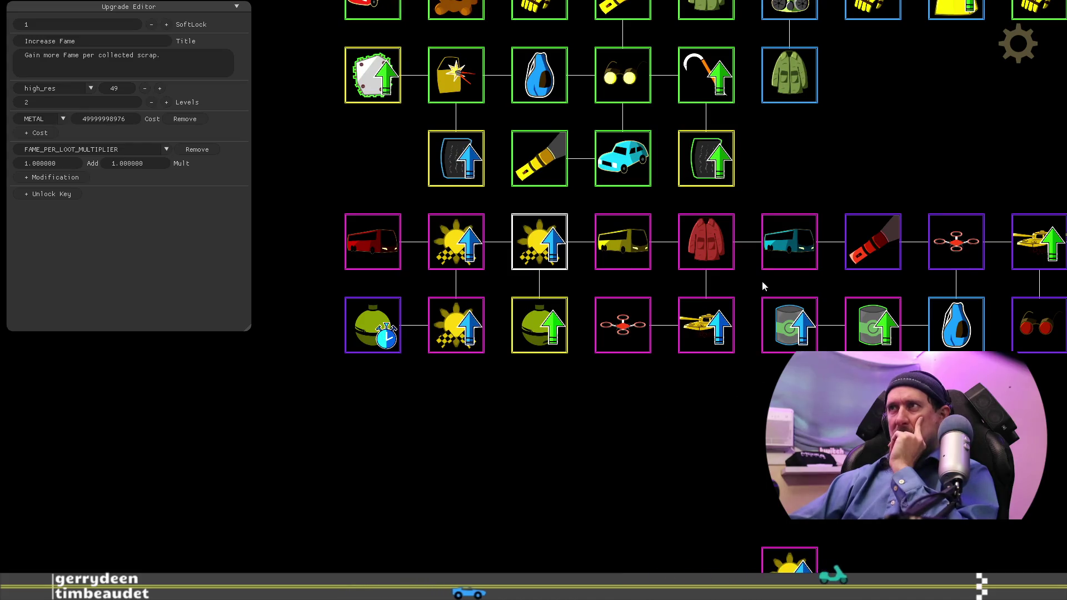
mouse_move(824, 225)
left_mouse_down()
mouse_move(684, 448)
mouse_move(708, 506)
mouse_move(699, 248)
mouse_move(675, 233)
mouse_move(591, 238)
mouse_move(765, 186)
mouse_move(751, 193)
left_mouse_up()
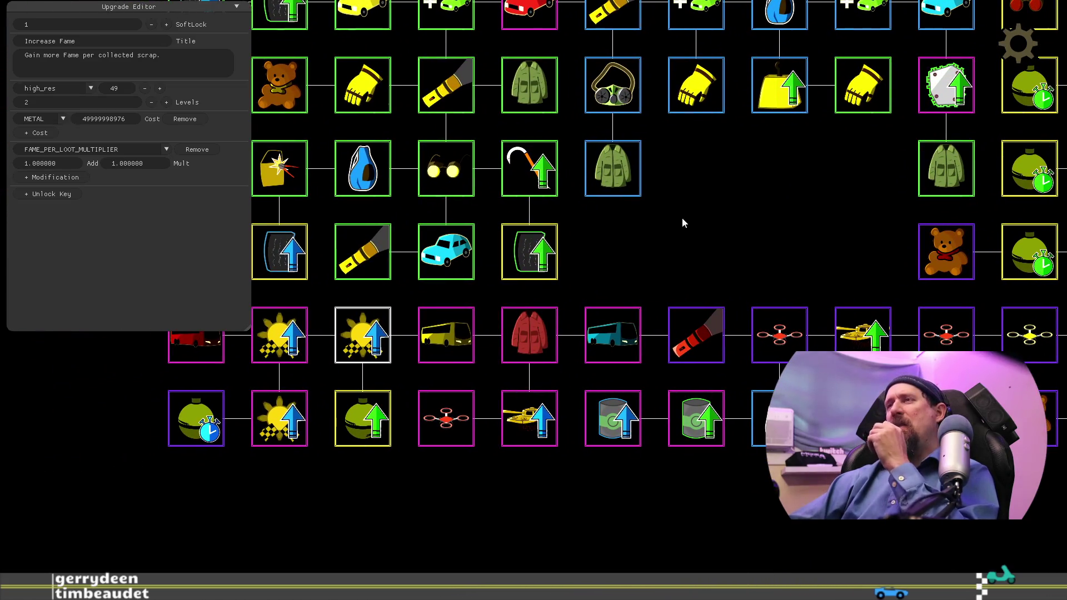
mouse_move(692, 246)
left_mouse_down()
mouse_move(795, 207)
mouse_move(879, 198)
left_mouse_up()
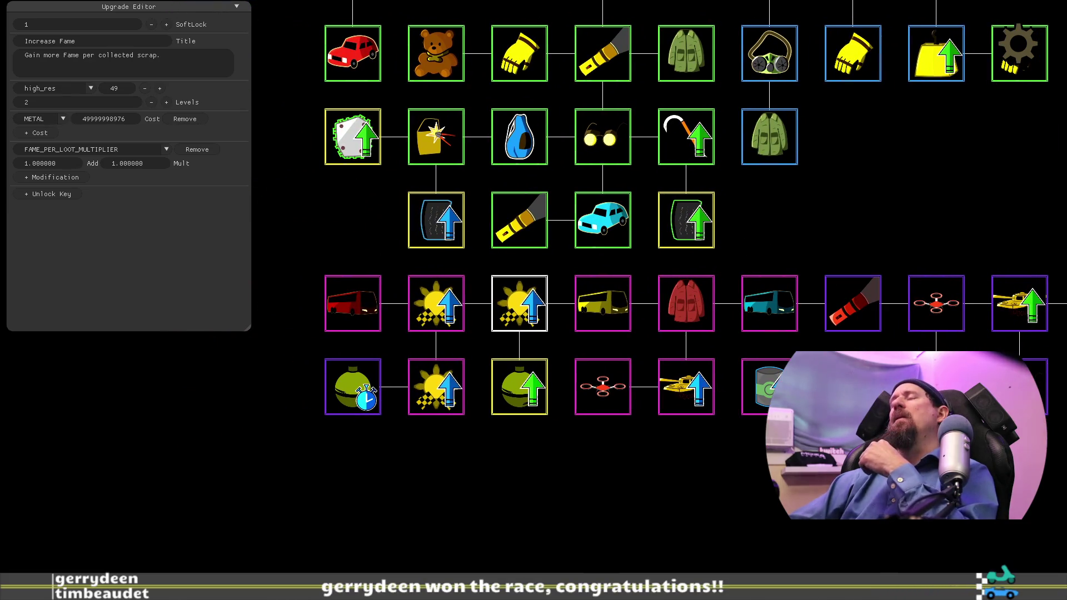
left_click_drag(685, 487, 688, 204)
mouse_move(660, 301)
left_mouse_down()
mouse_move(650, 202)
mouse_move(685, 75)
left_mouse_up()
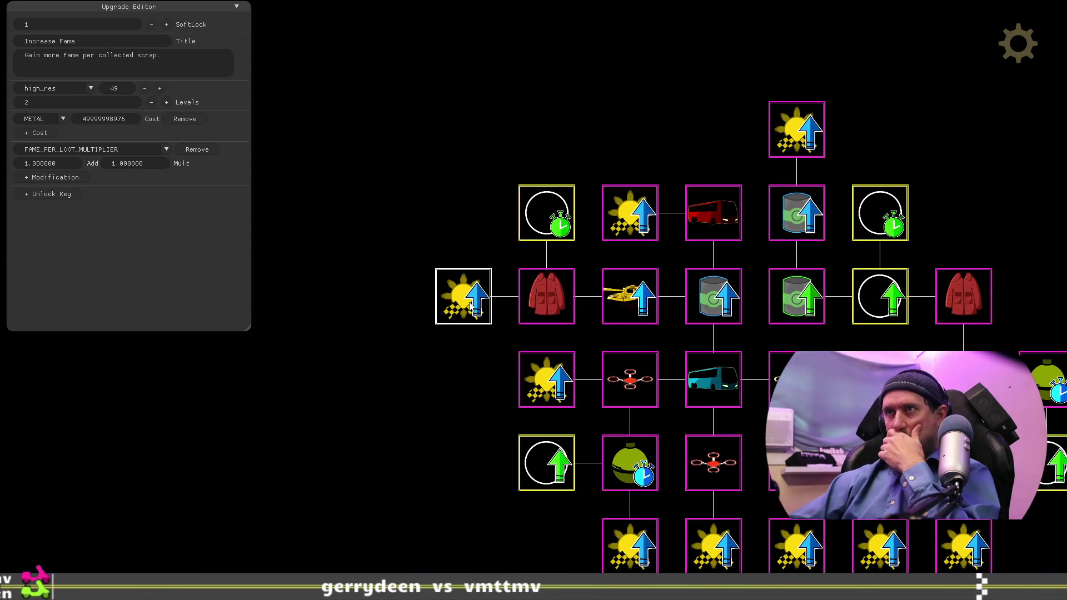
left_click_drag(474, 129, 448, 258)
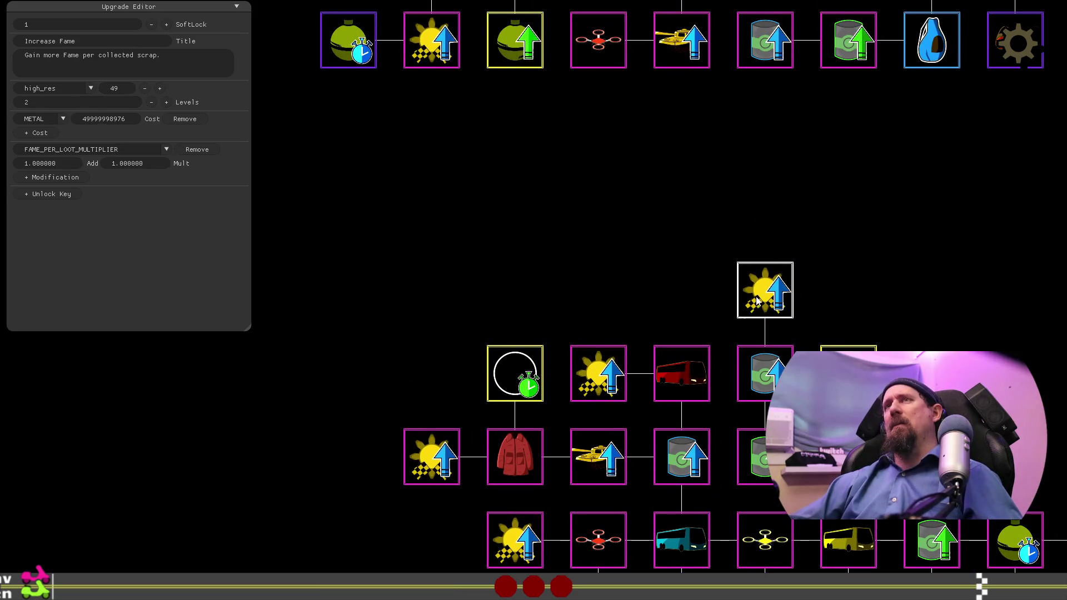
scroll(645, 329, "up", 3)
mouse_move(575, 100)
left_mouse_down()
mouse_move(357, 112)
mouse_move(420, 47)
left_mouse_up()
scroll(558, 376, "up", 3)
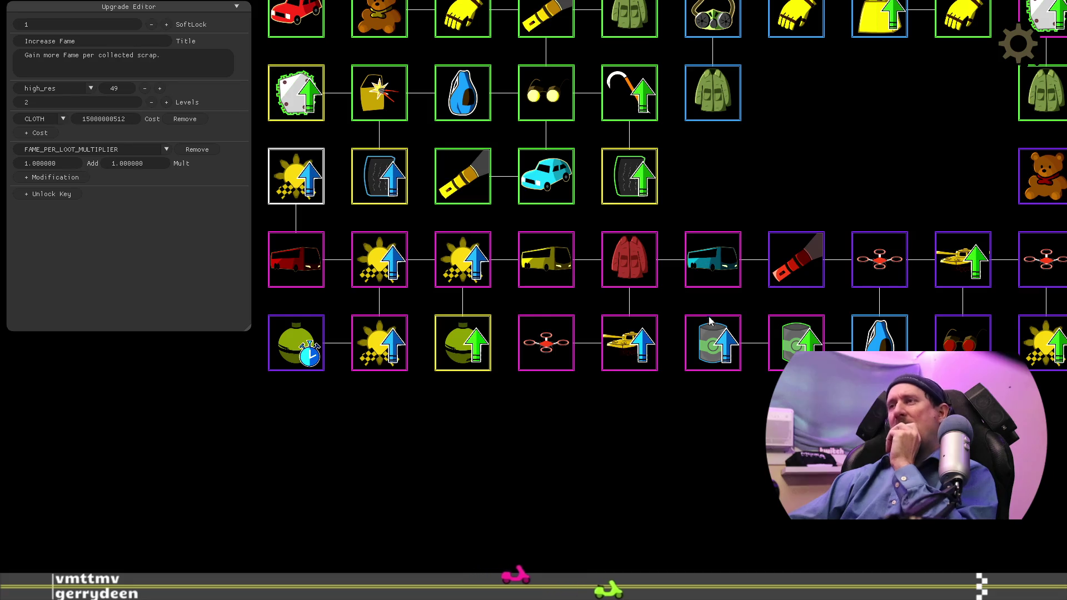
Step: Inspect the yellow Helicopter upgrade: 15000000 GLASS cost, unlocking searchable_helicopter1
mouse_move(702, 173)
left_mouse_down()
mouse_move(801, 162)
mouse_move(637, 340)
mouse_move(398, 371)
mouse_move(458, 375)
mouse_move(34, 551)
mouse_move(53, 509)
left_mouse_up()
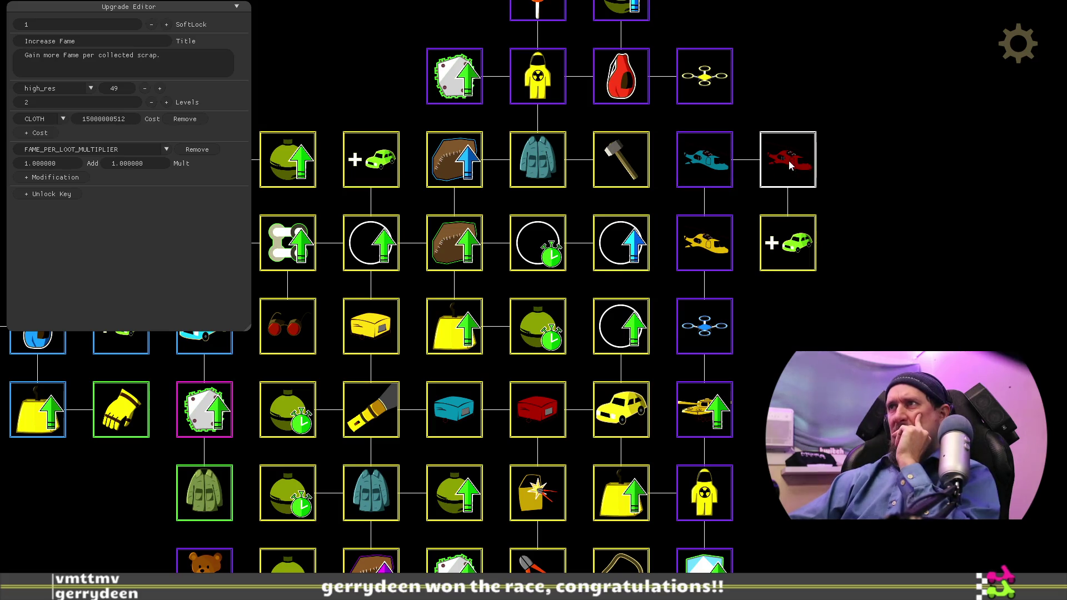
mouse_move(919, 202)
left_mouse_down()
mouse_move(911, 323)
mouse_move(902, 255)
left_mouse_up()
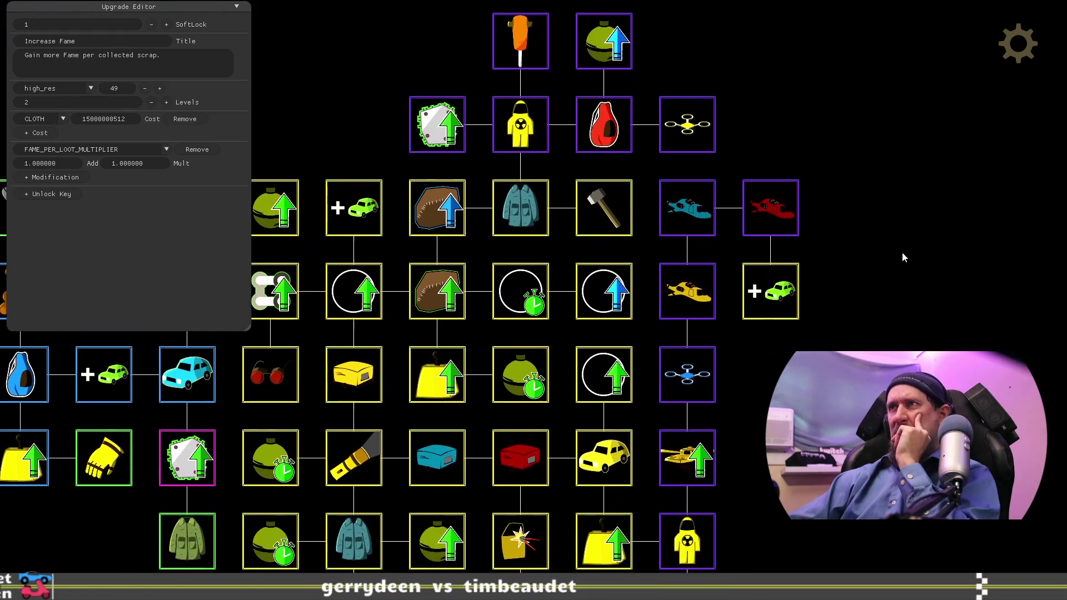
left_click(772, 207)
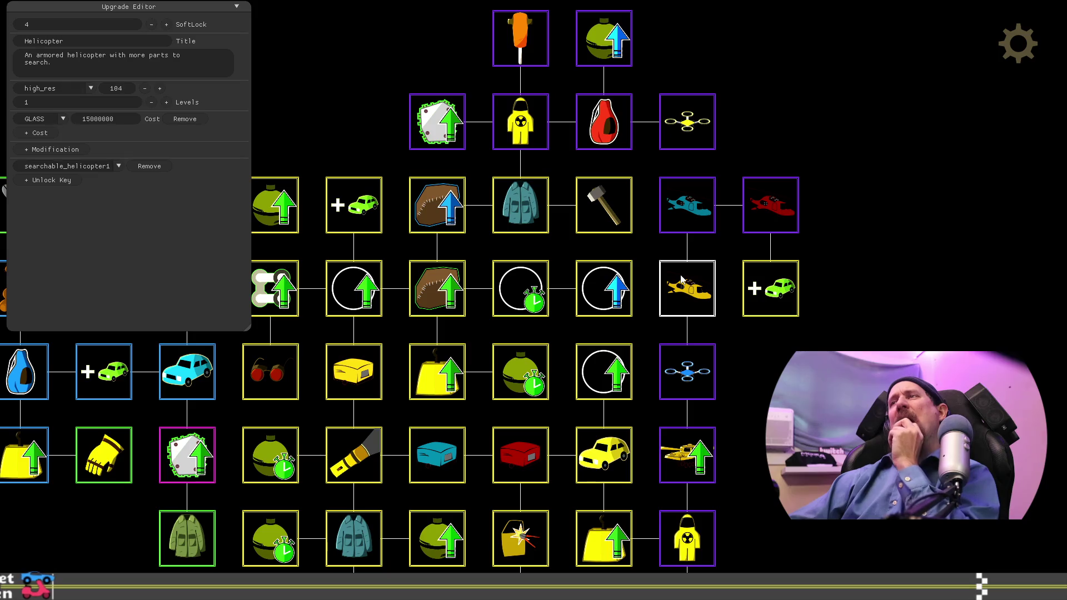
left_click(829, 292)
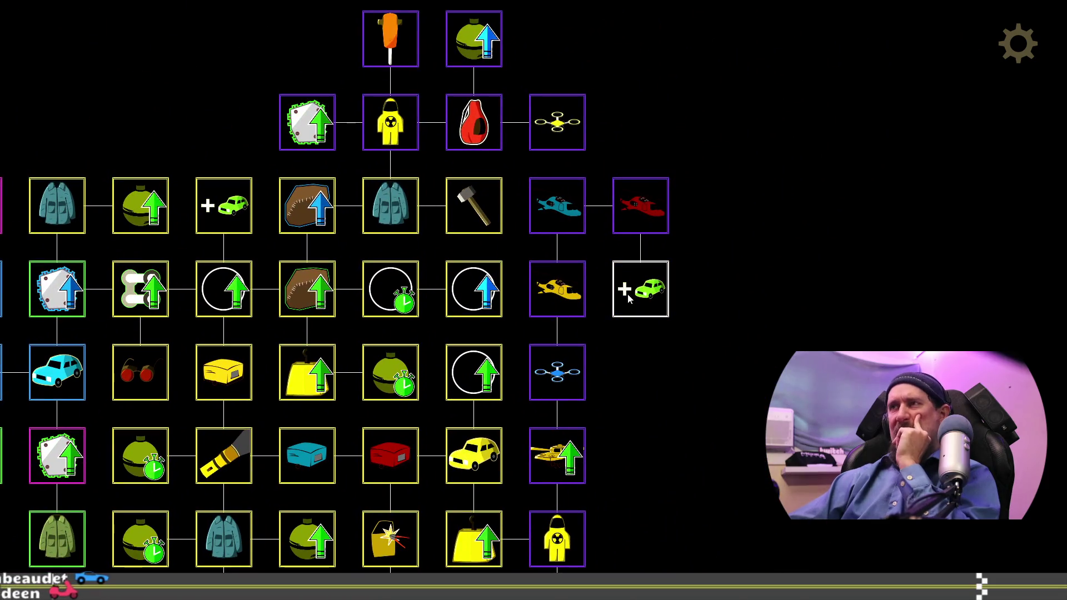
left_click(637, 309)
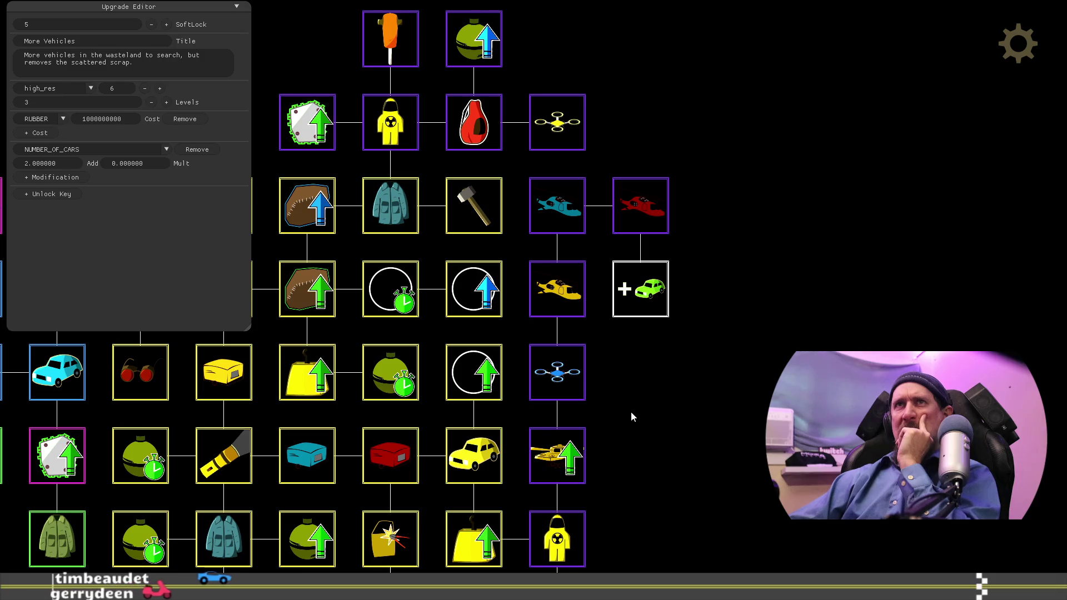
mouse_move(631, 411)
left_mouse_down()
mouse_move(702, 258)
mouse_move(760, 188)
mouse_move(711, 345)
left_mouse_up()
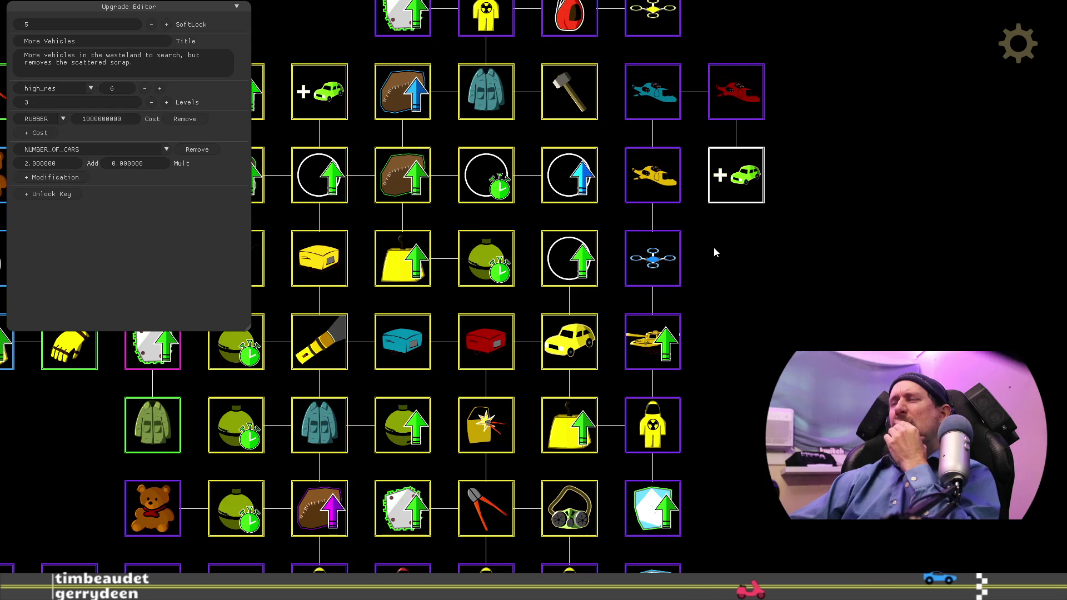
left_click_drag(714, 248, 706, 394)
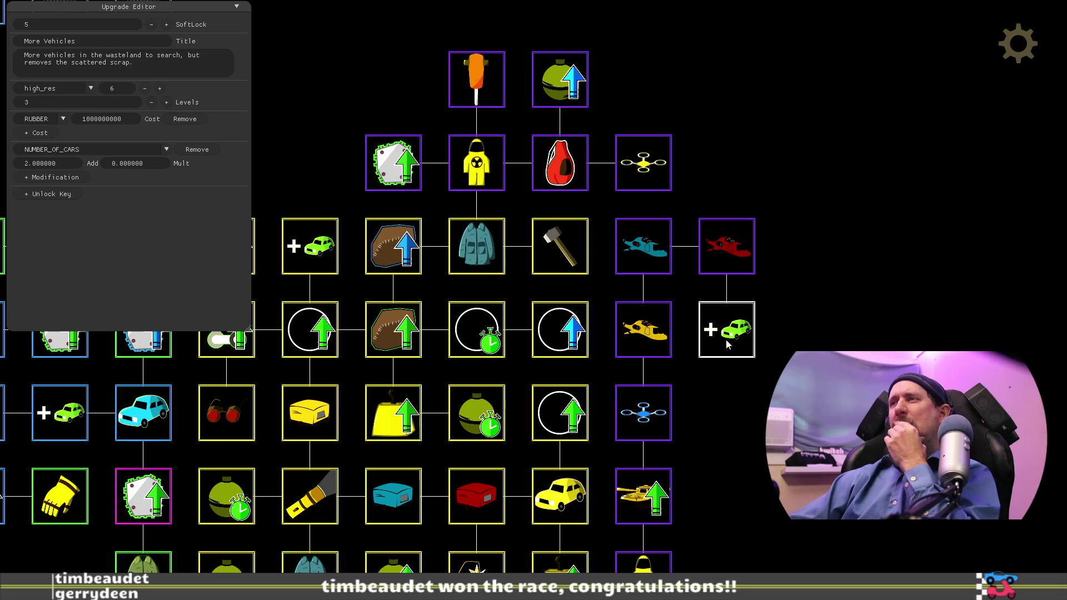
left_click_drag(741, 354, 741, 187)
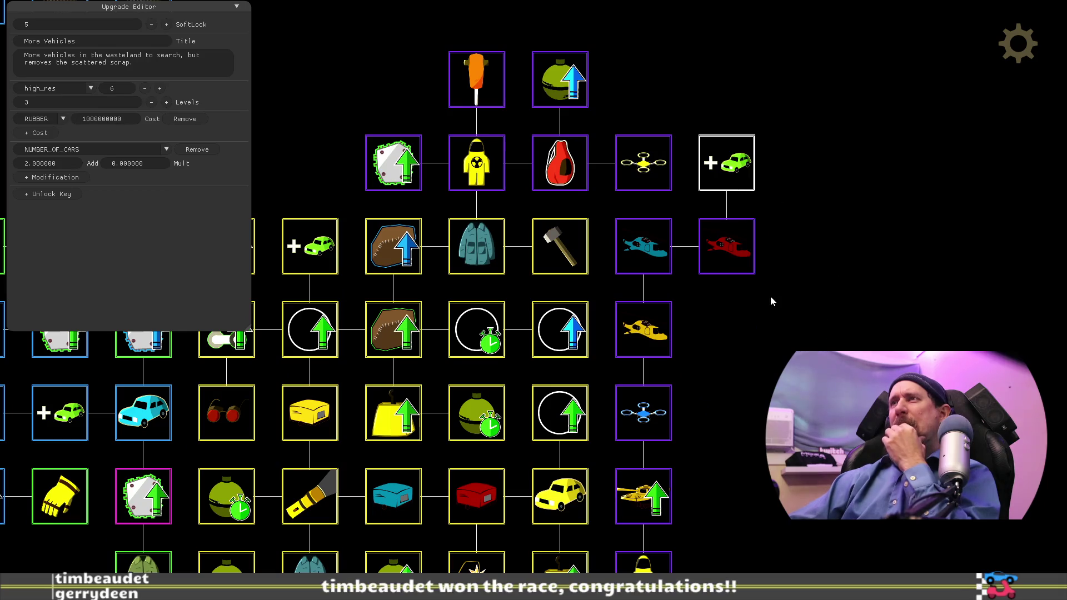
mouse_move(736, 347)
left_mouse_down()
mouse_move(766, 229)
mouse_move(790, 218)
mouse_move(778, 250)
mouse_move(723, 286)
mouse_move(707, 362)
mouse_move(708, 321)
mouse_move(823, 306)
left_mouse_up()
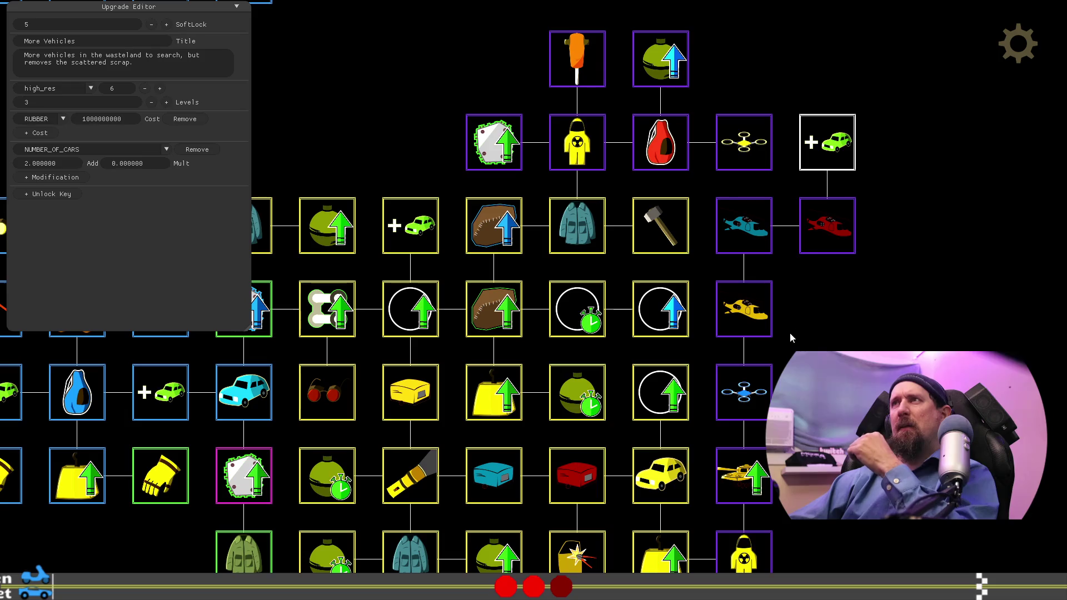
left_click_drag(839, 145, 845, 294)
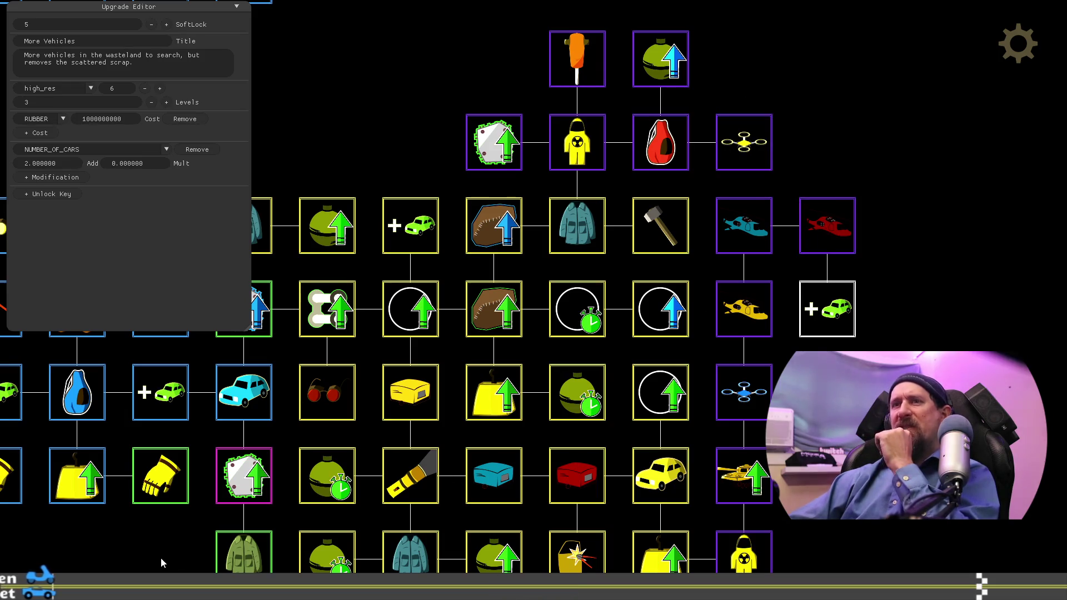
left_click_drag(162, 562, 609, 345)
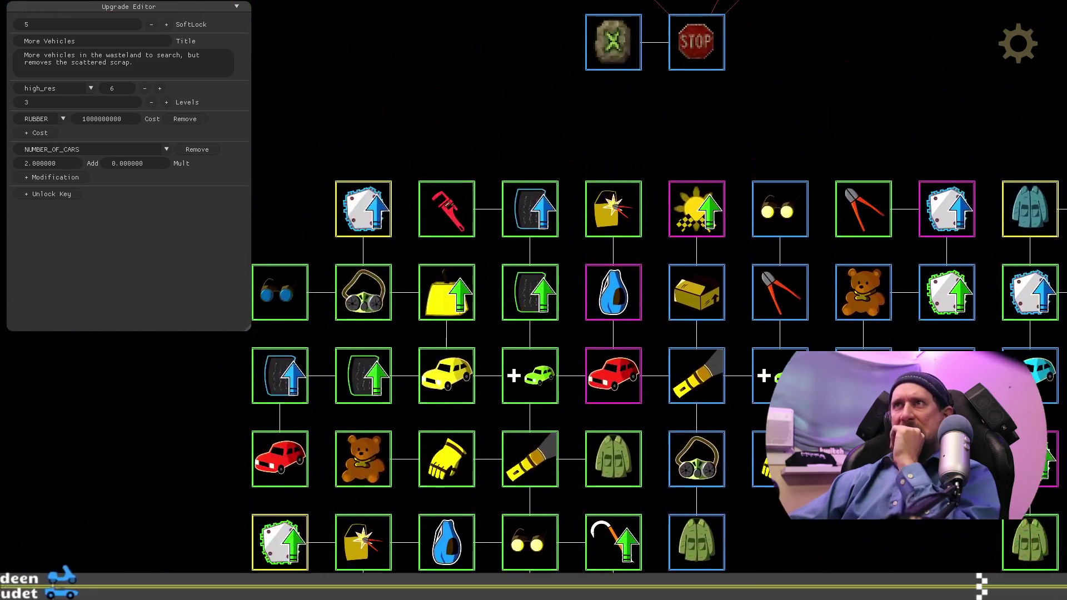
mouse_move(826, 520)
left_mouse_down()
mouse_move(772, 331)
mouse_move(795, 188)
mouse_move(934, 274)
mouse_move(273, 312)
mouse_move(233, 462)
left_mouse_up()
left_click_drag(966, 303, 905, 419)
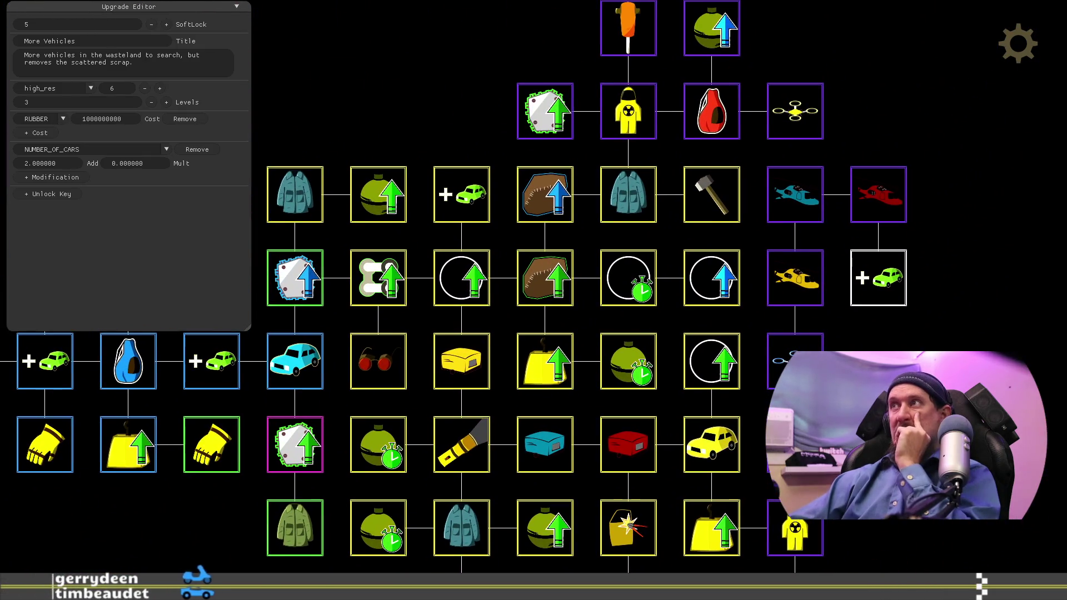
mouse_move(140, 539)
left_mouse_down()
mouse_move(707, 382)
mouse_move(844, 458)
mouse_move(915, 479)
mouse_move(809, 384)
mouse_move(646, 372)
left_mouse_up()
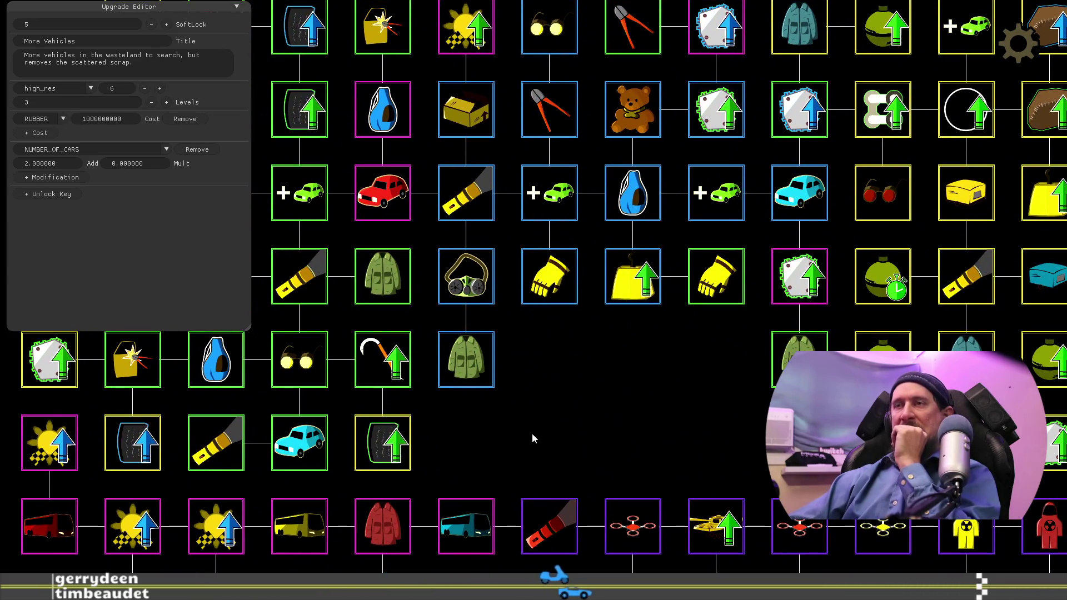
mouse_move(729, 376)
left_mouse_down()
mouse_move(466, 432)
mouse_move(341, 518)
left_mouse_up()
left_click_drag(1019, 346, 722, 249)
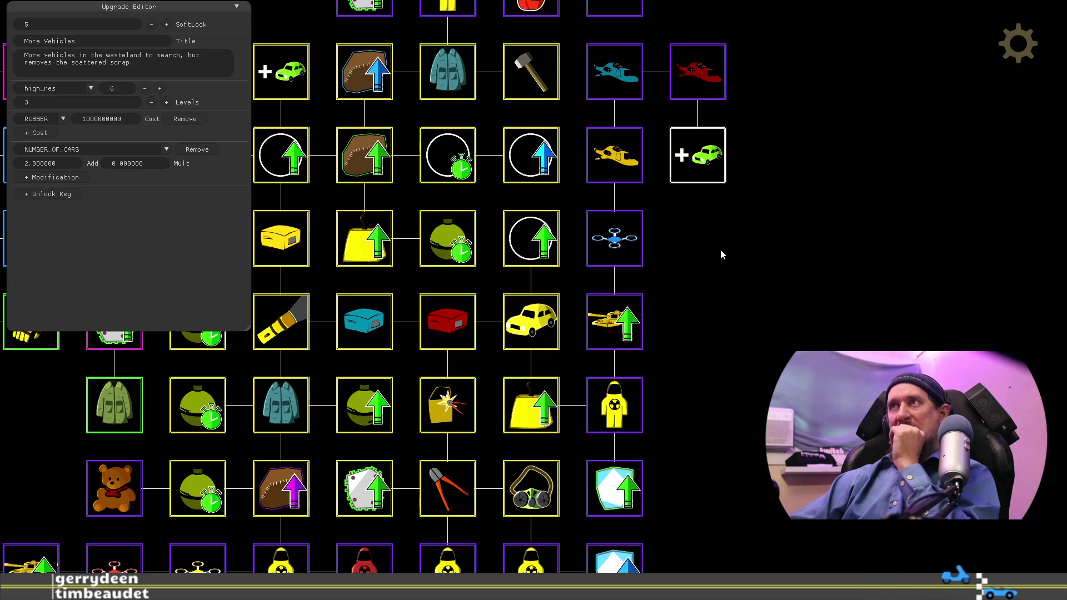
left_click_drag(725, 243, 746, 338)
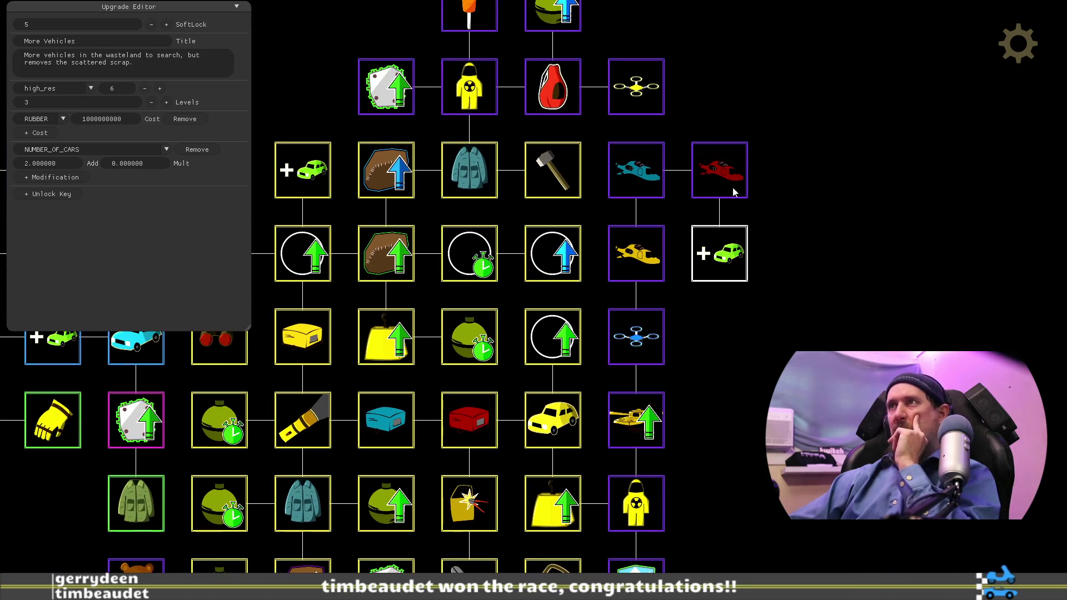
left_click(637, 262)
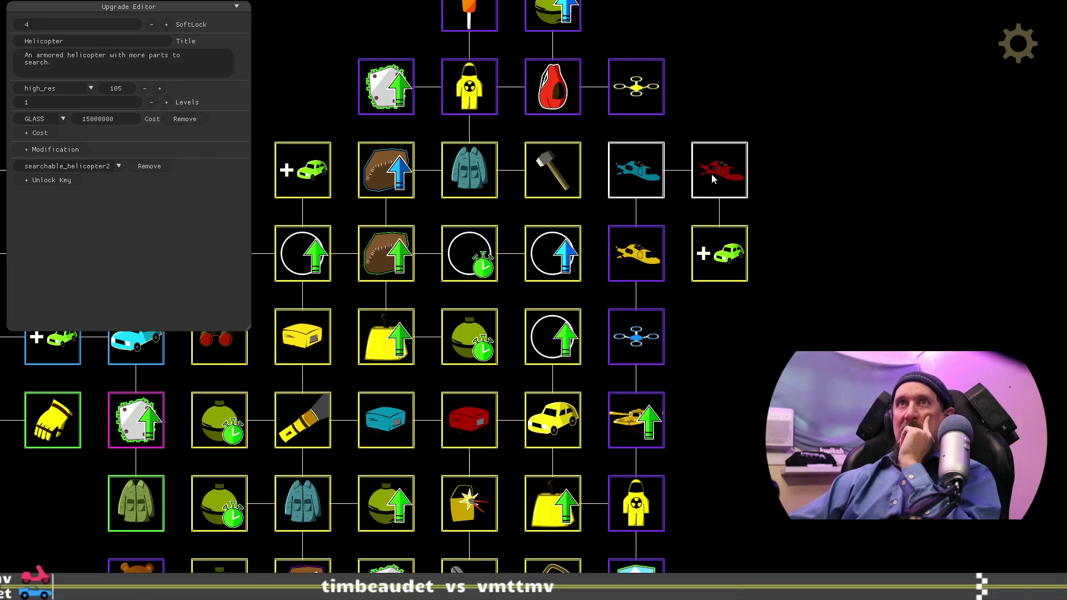
Step: Line up the blue and red helicopters beside the yellow one, with More Vehicles placed above it
left_click(641, 181)
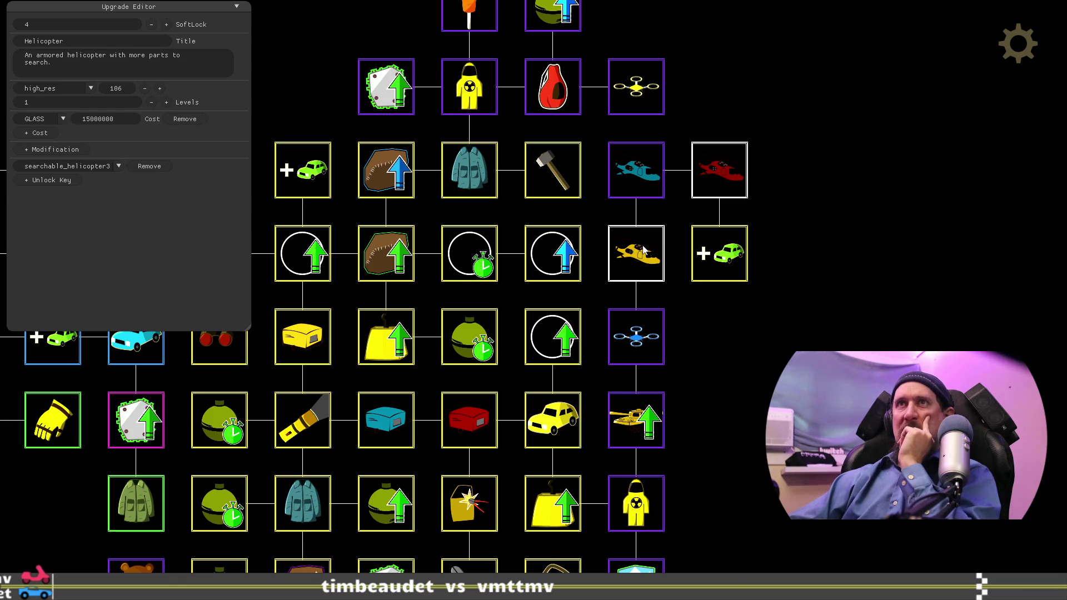
left_click(641, 181)
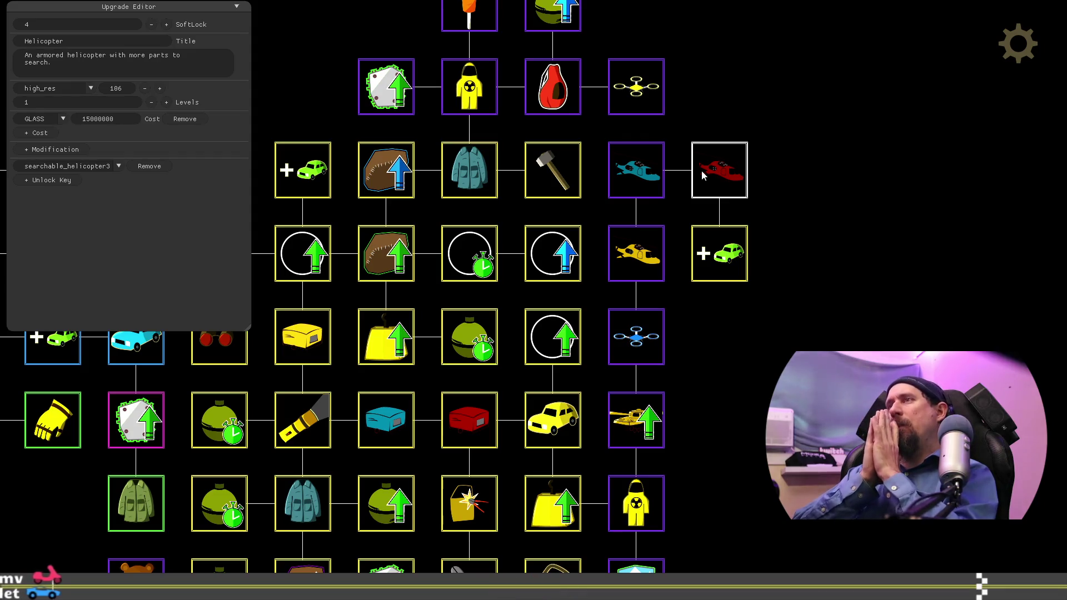
left_click_drag(741, 278, 912, 216)
left_click_drag(637, 170, 719, 253)
left_click_drag(720, 170, 803, 253)
mouse_move(954, 254)
left_mouse_down()
mouse_move(703, 170)
mouse_move(623, 171)
left_mouse_up()
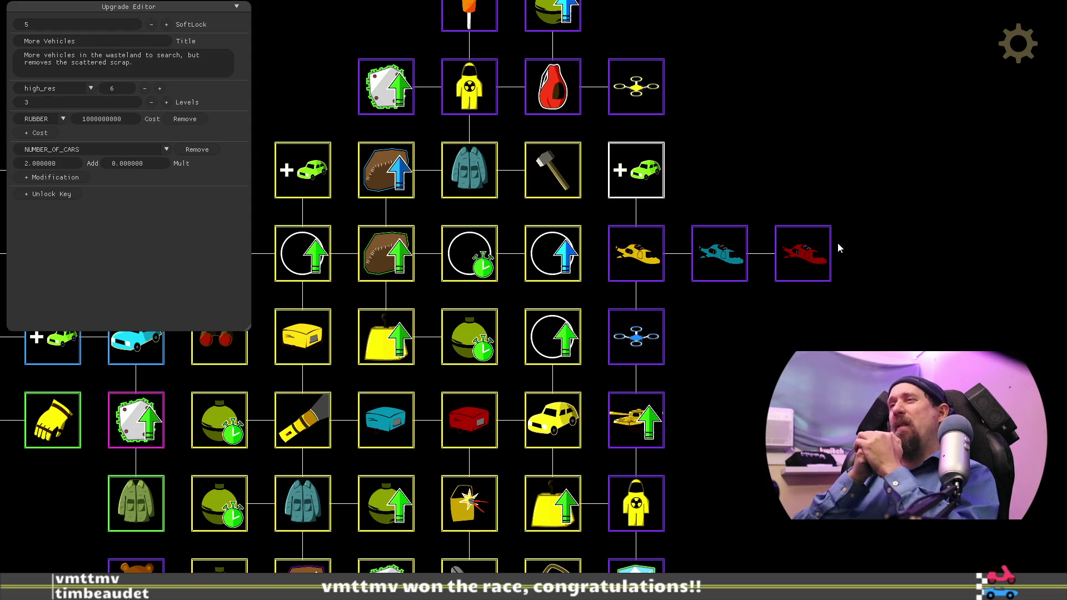
key("alt+Tab")
key("alt+Tab")
key("alt+Tab")
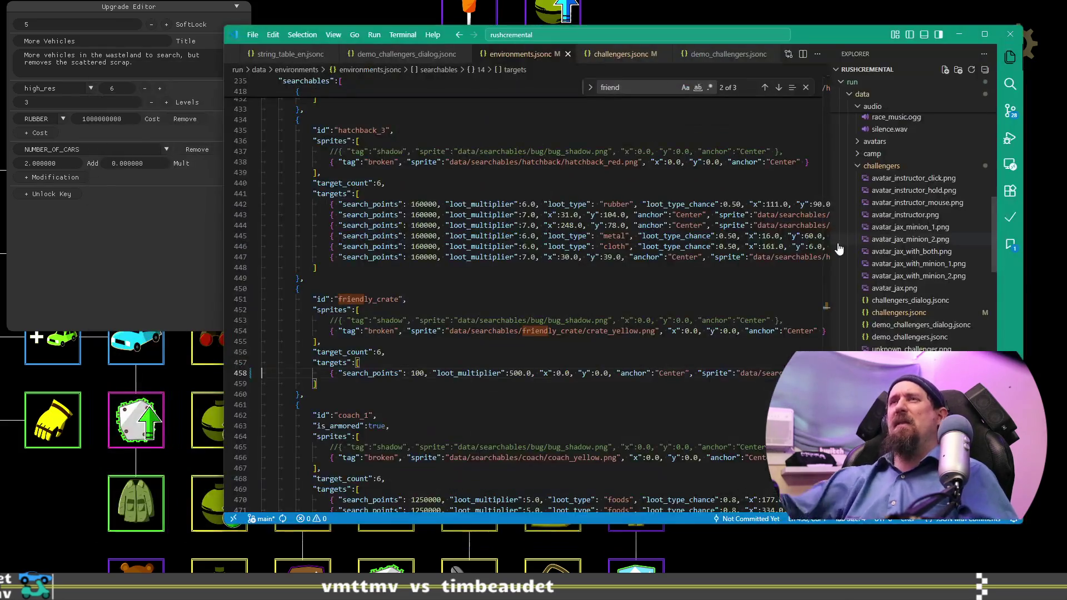
Step: Review the tank_3 searchable in environments.jsonc, checking its 1000000 search_points value
scroll(392, 214, "up", 10)
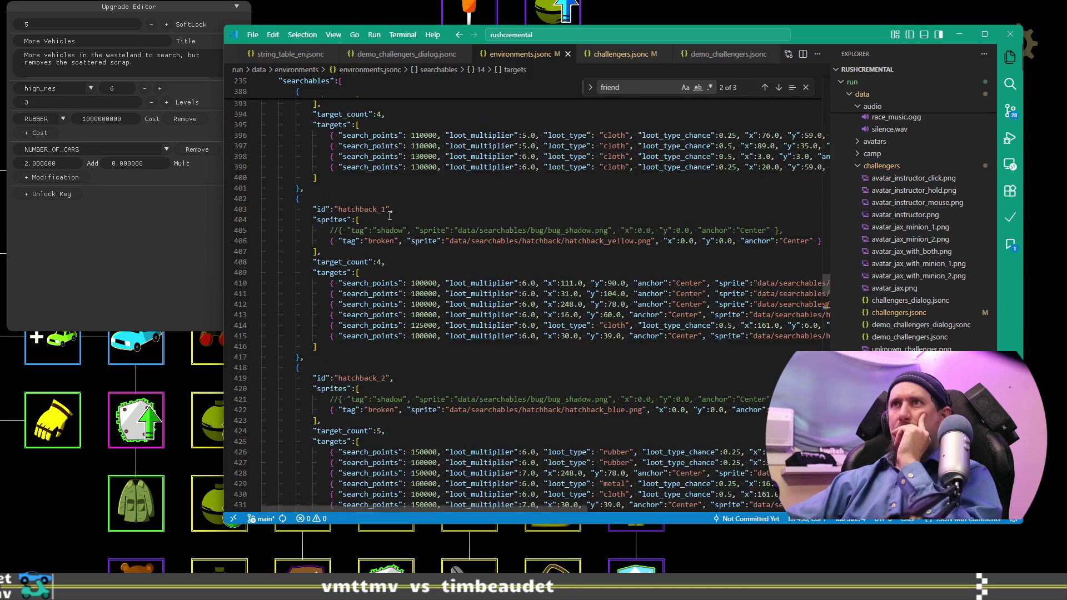
scroll(392, 214, "up", 15)
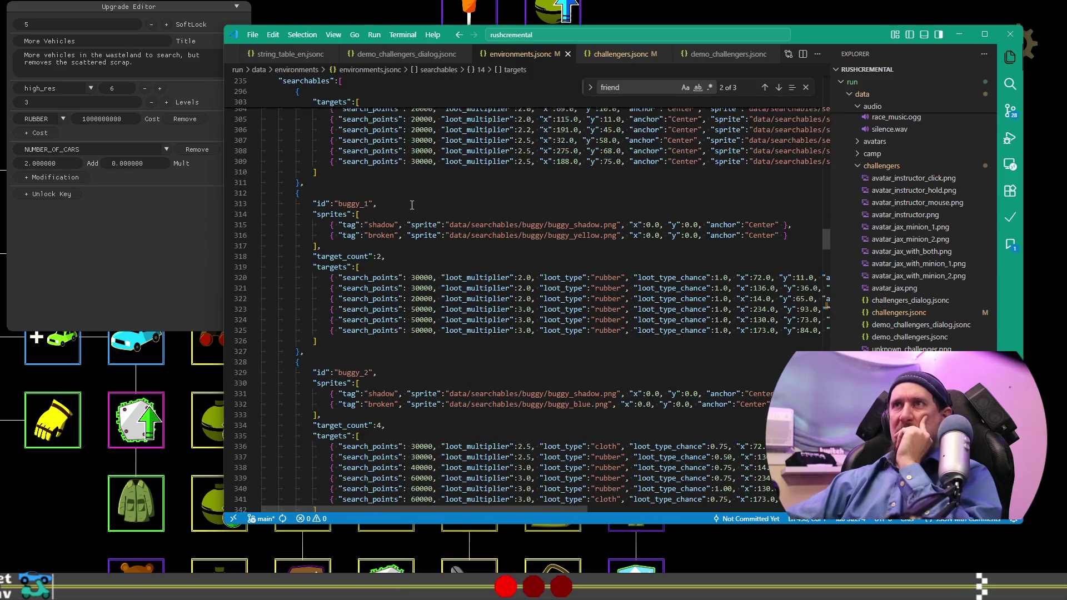
scroll(392, 207, "down", 17)
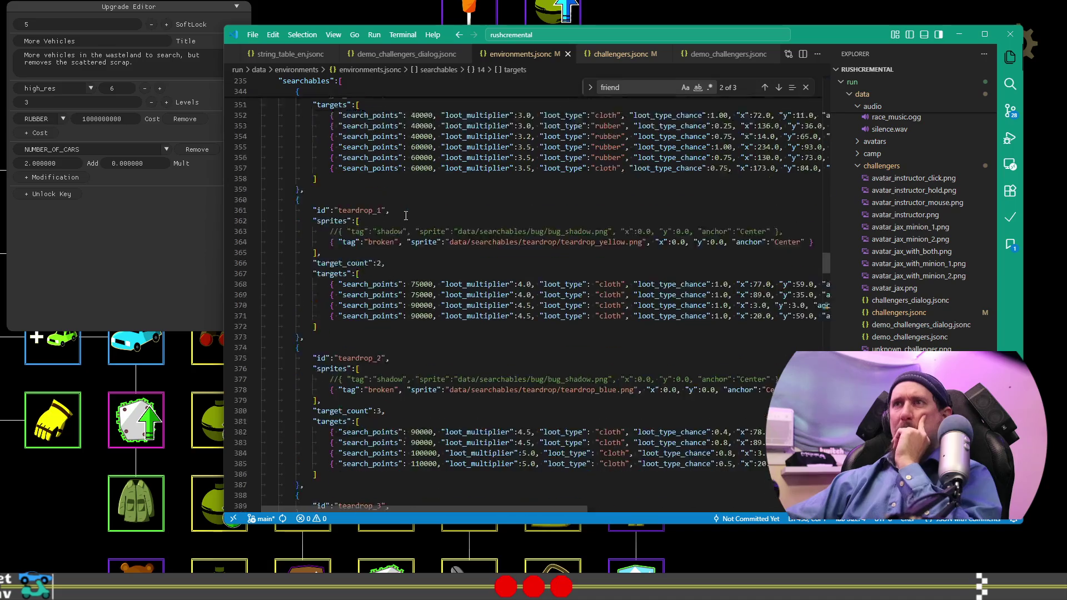
scroll(407, 214, "down", 7)
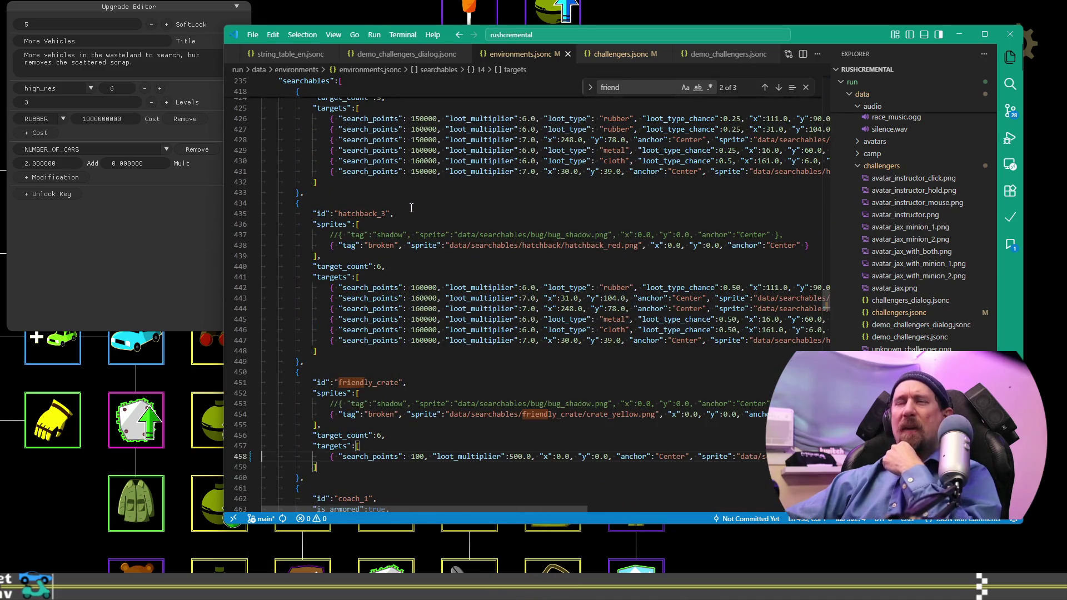
scroll(414, 209, "down", 17)
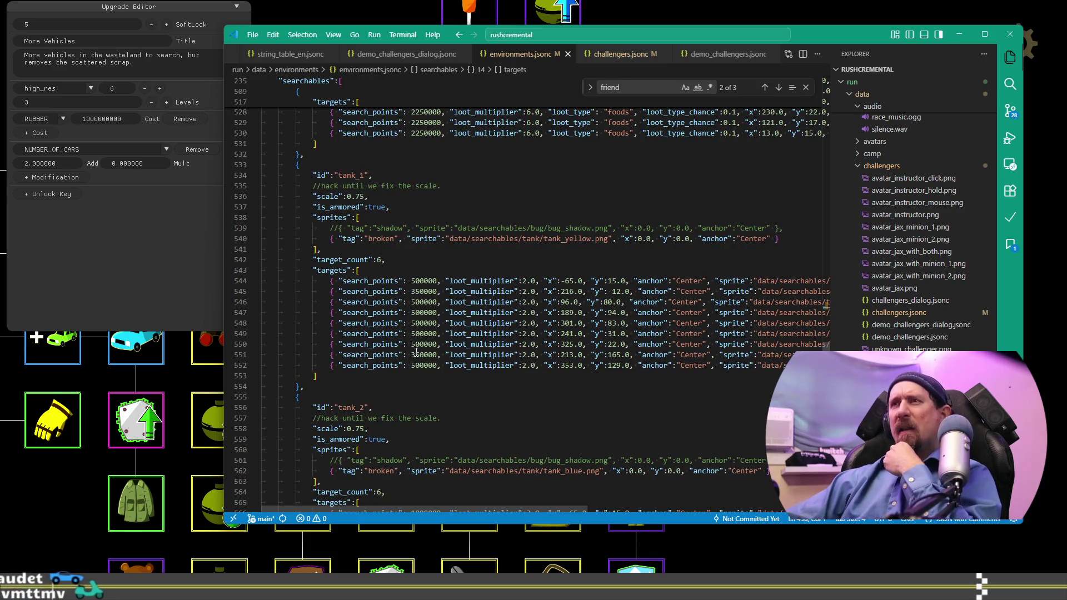
scroll(422, 355, "down", 7)
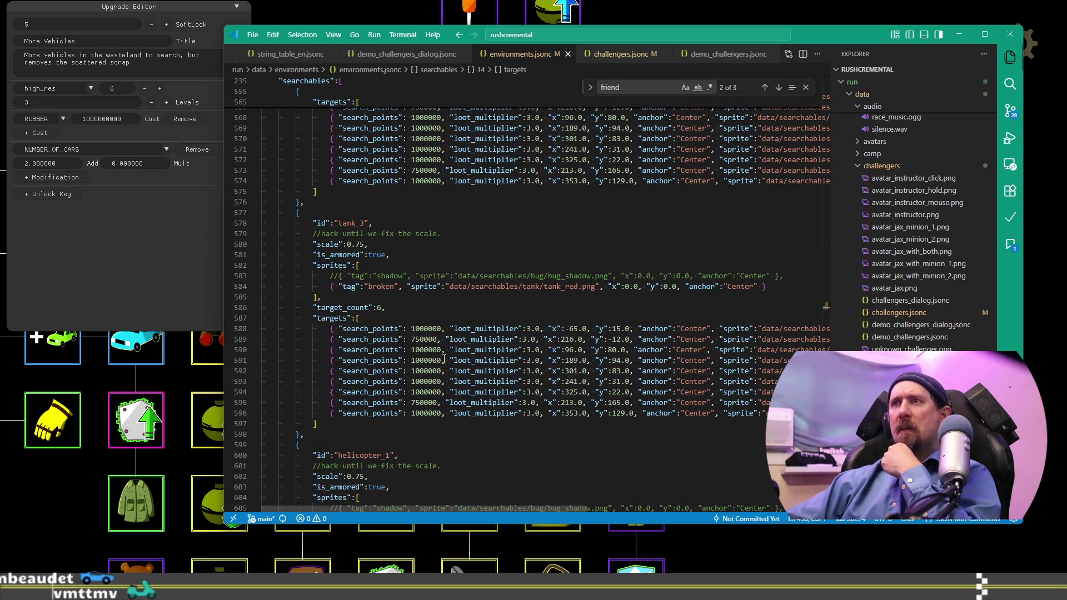
scroll(443, 344, "up", 3)
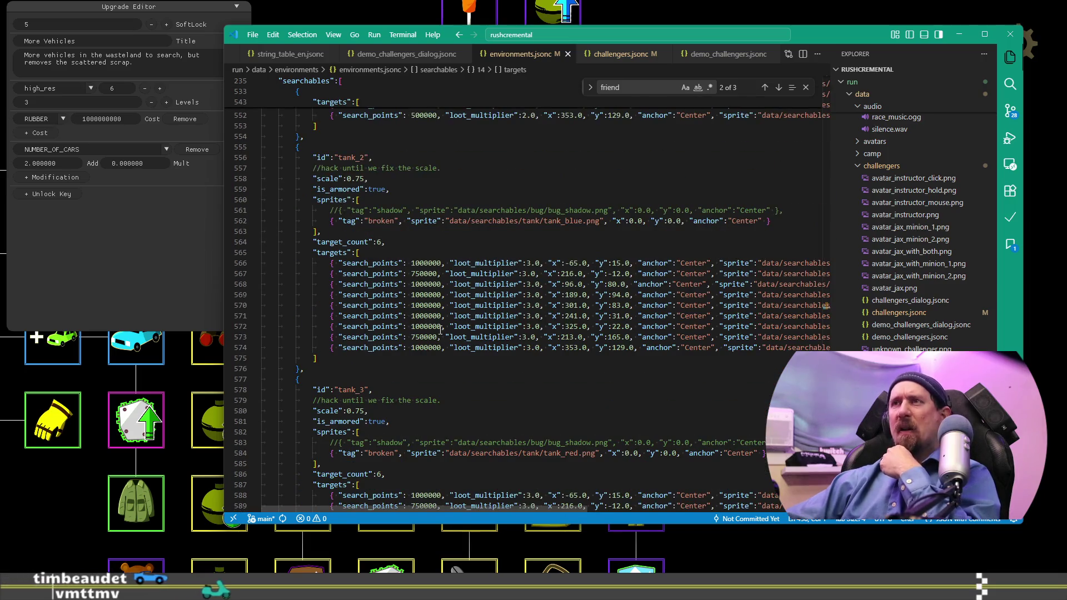
left_click(426, 284)
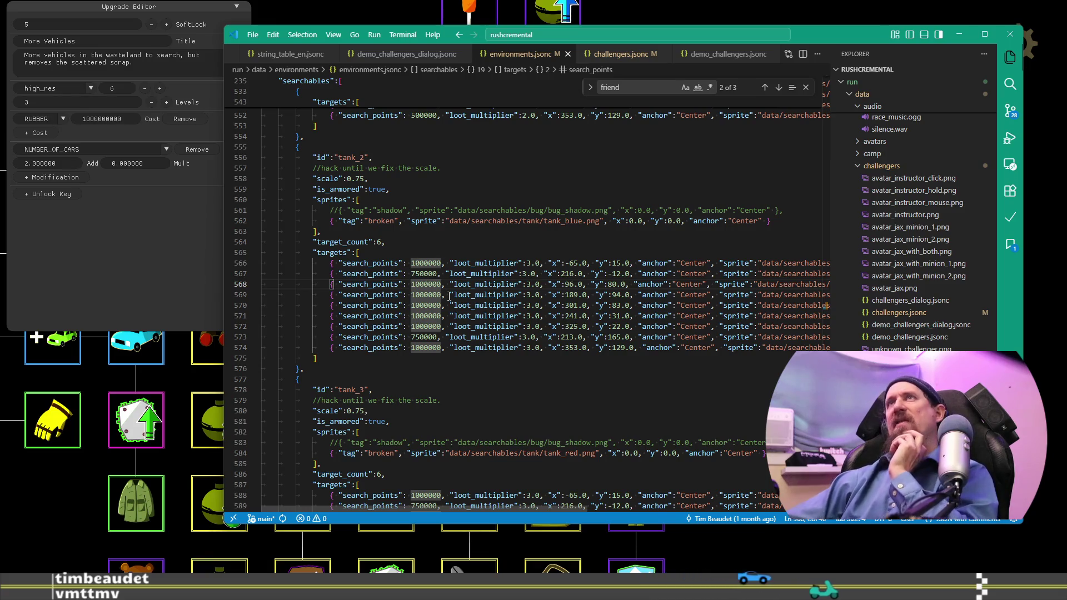
Step: Look over the helicopter_1 searchable entries, then bring the game window back to front
scroll(449, 296, "down", 3)
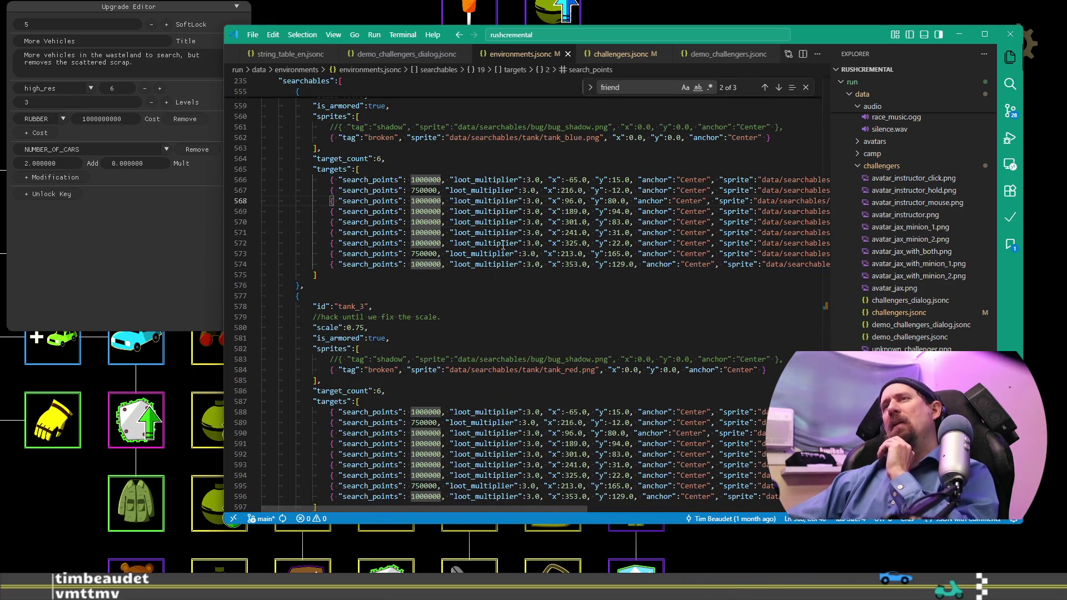
scroll(503, 239, "down", 9)
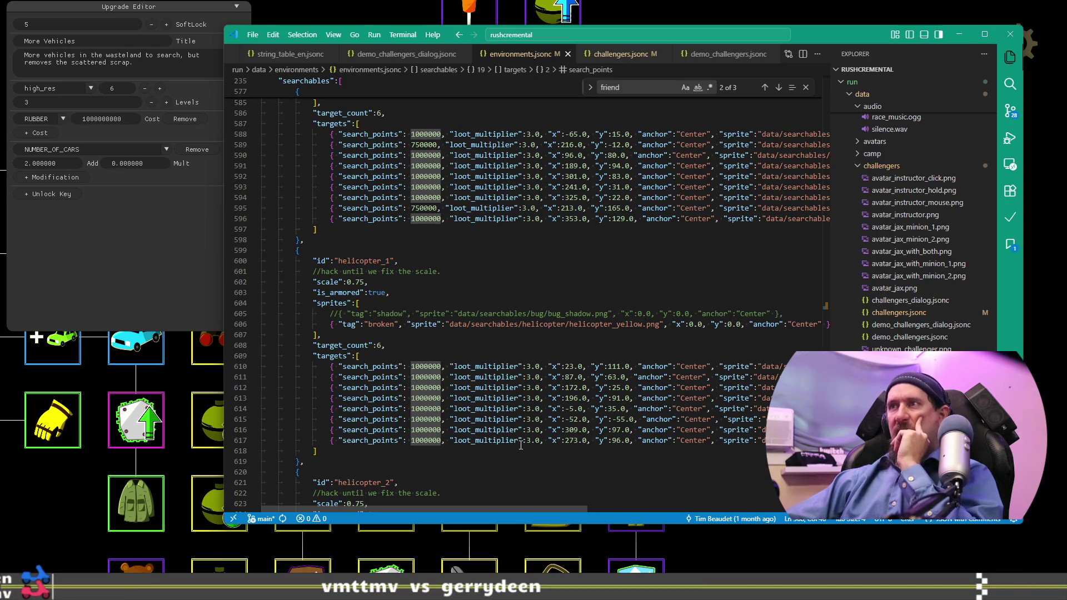
mouse_move(501, 510)
left_mouse_down()
mouse_move(622, 510)
mouse_move(435, 516)
left_mouse_up()
scroll(503, 439, "down", 14)
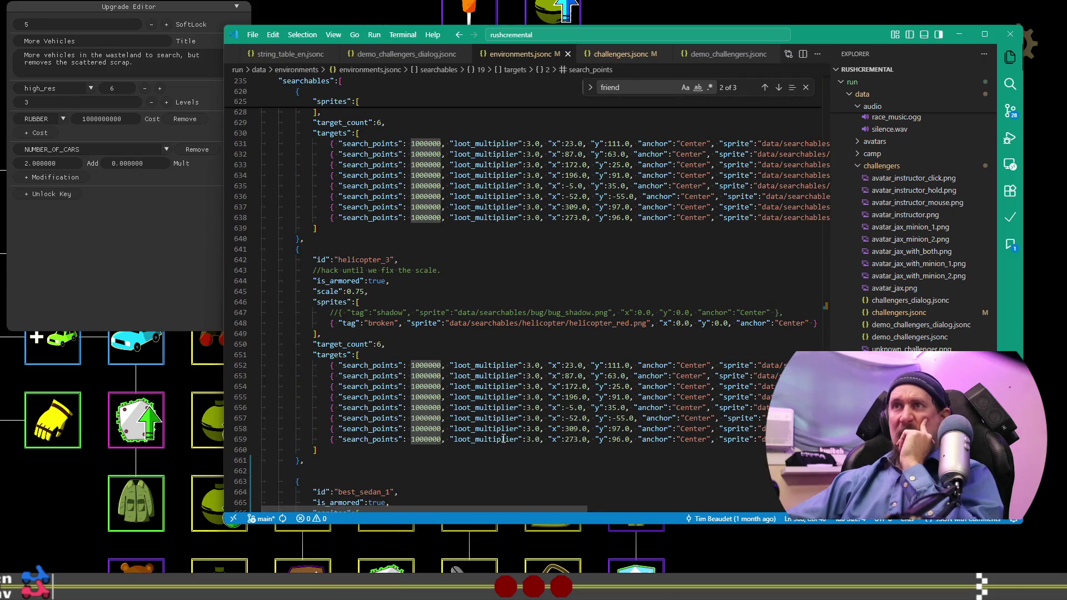
scroll(503, 439, "up", 7)
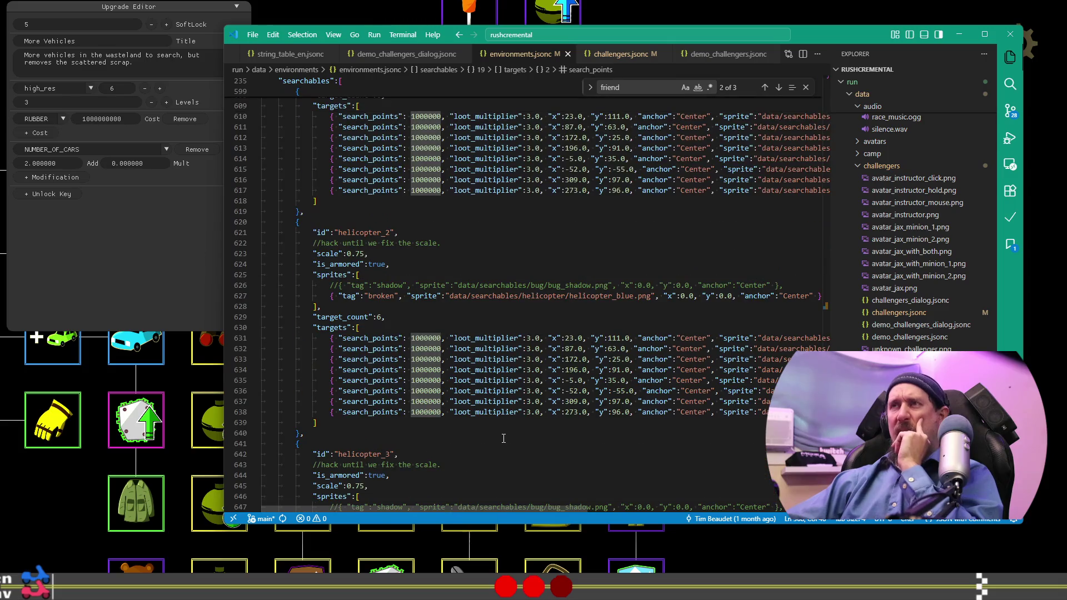
scroll(504, 439, "up", 5)
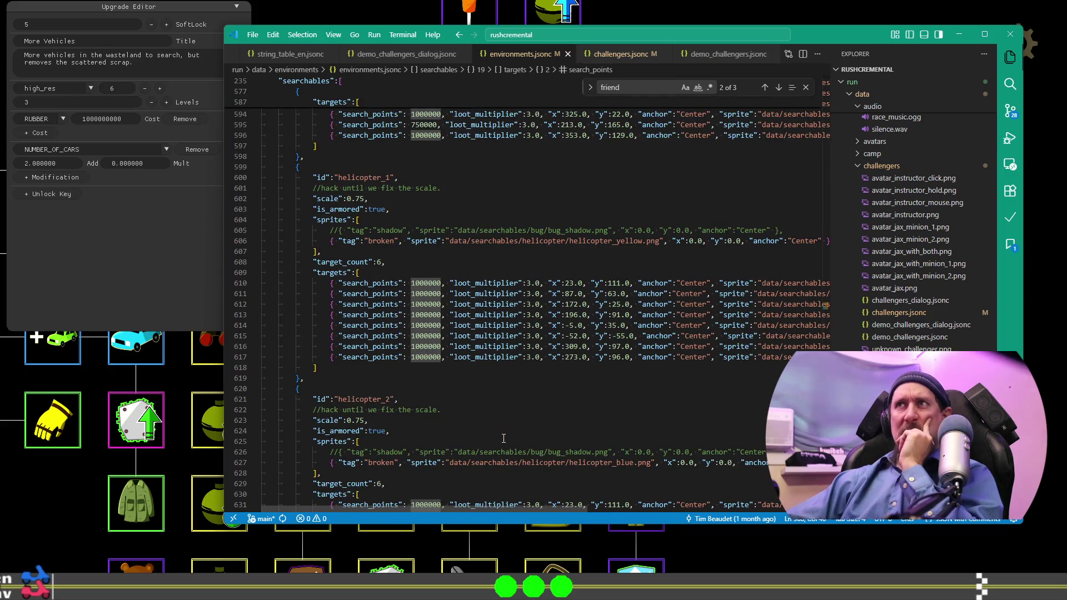
scroll(504, 438, "up", 6)
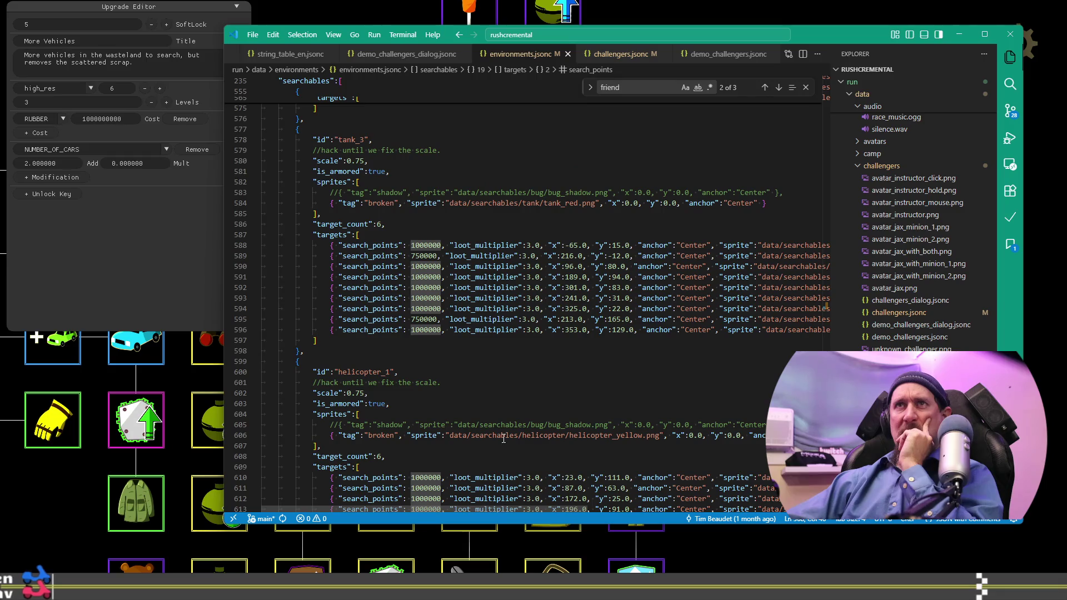
left_click(799, 14)
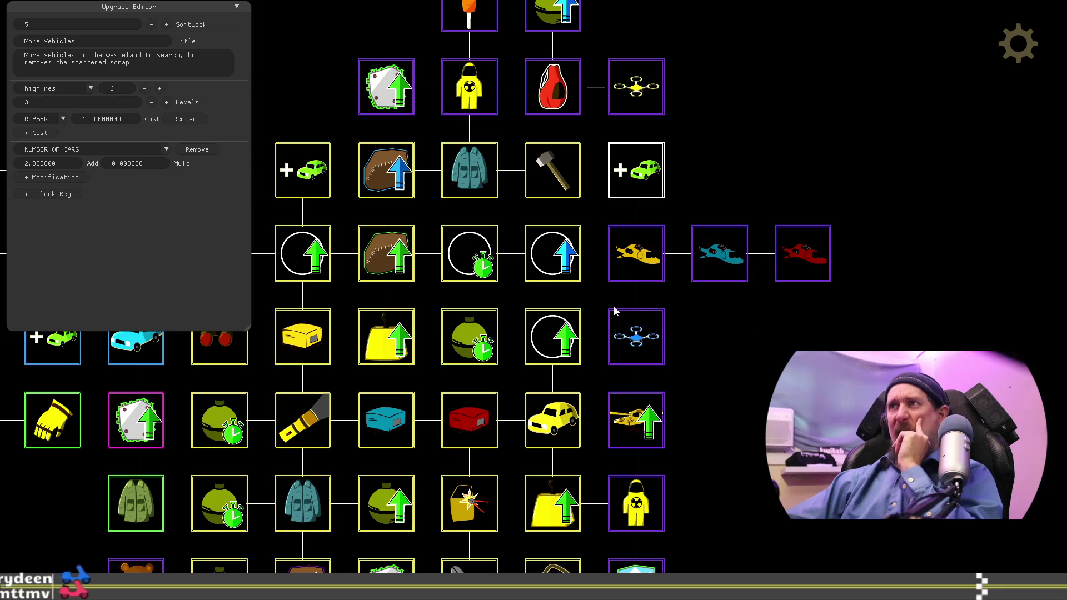
Step: Copy the 3 Hatchbacks description and return to the Helicopter upgrade
left_click(640, 240)
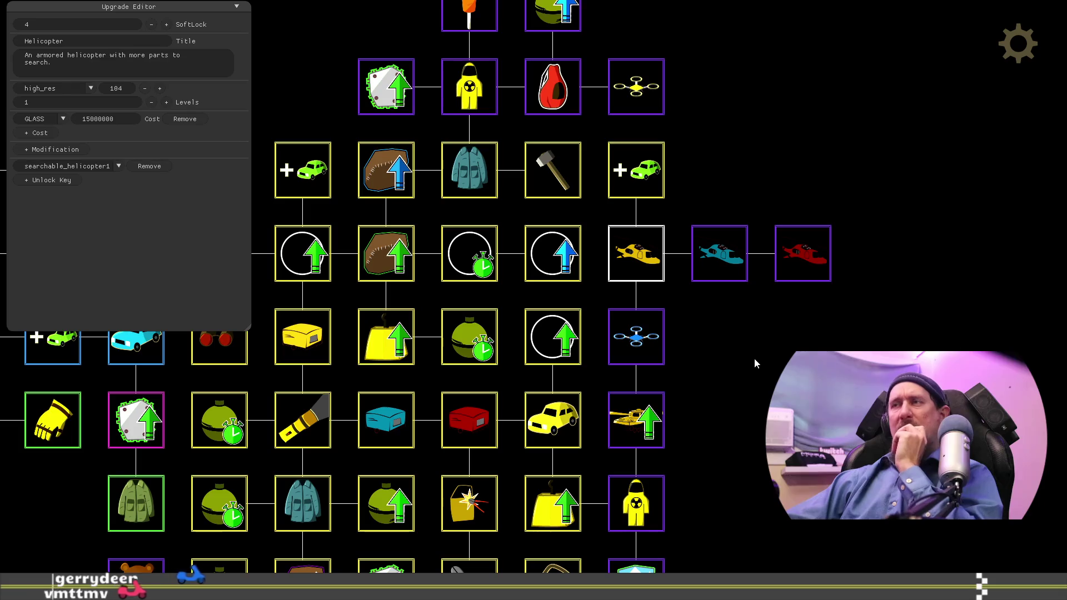
scroll(752, 412, "down", 1)
mouse_move(751, 412)
left_mouse_down()
mouse_move(845, 292)
mouse_move(913, 334)
mouse_move(924, 307)
left_mouse_up()
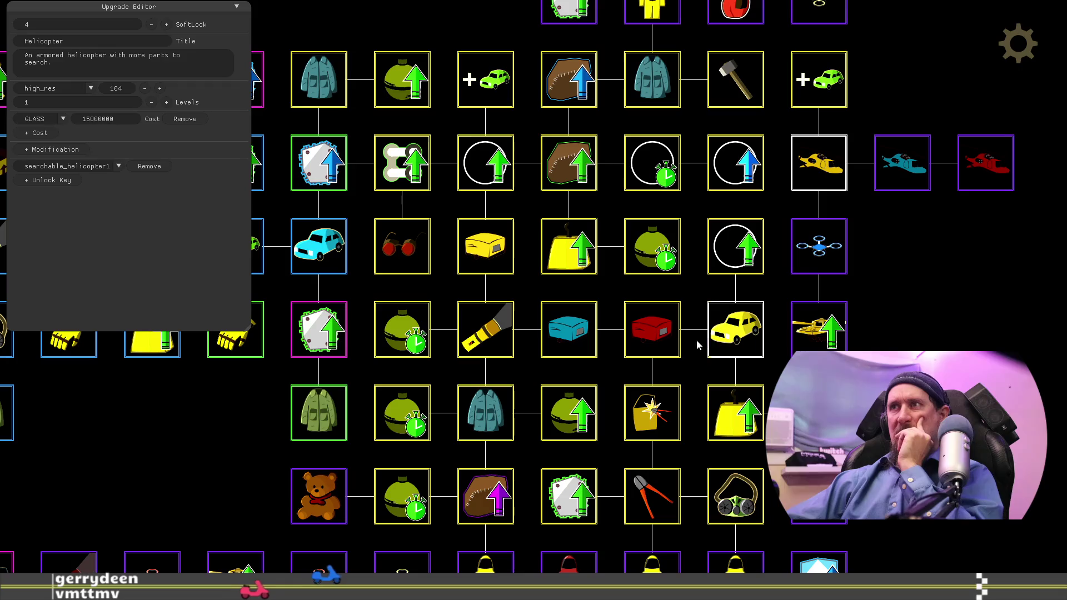
mouse_move(629, 344)
left_mouse_down()
mouse_move(578, 187)
mouse_move(621, 271)
left_mouse_up()
left_click(621, 271)
left_click_drag(827, 252, 729, 355)
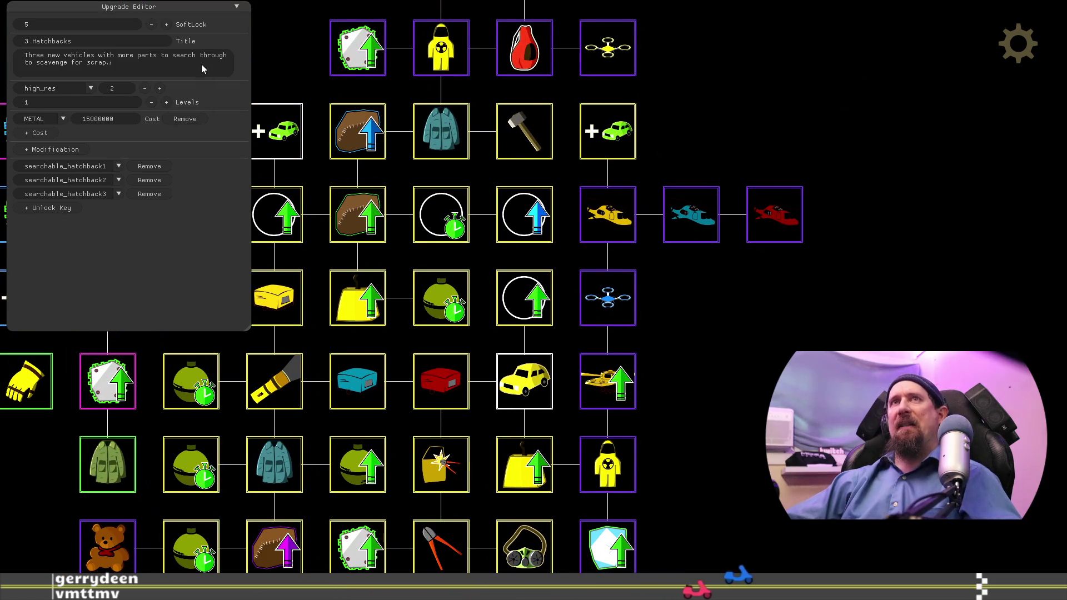
left_click(608, 214)
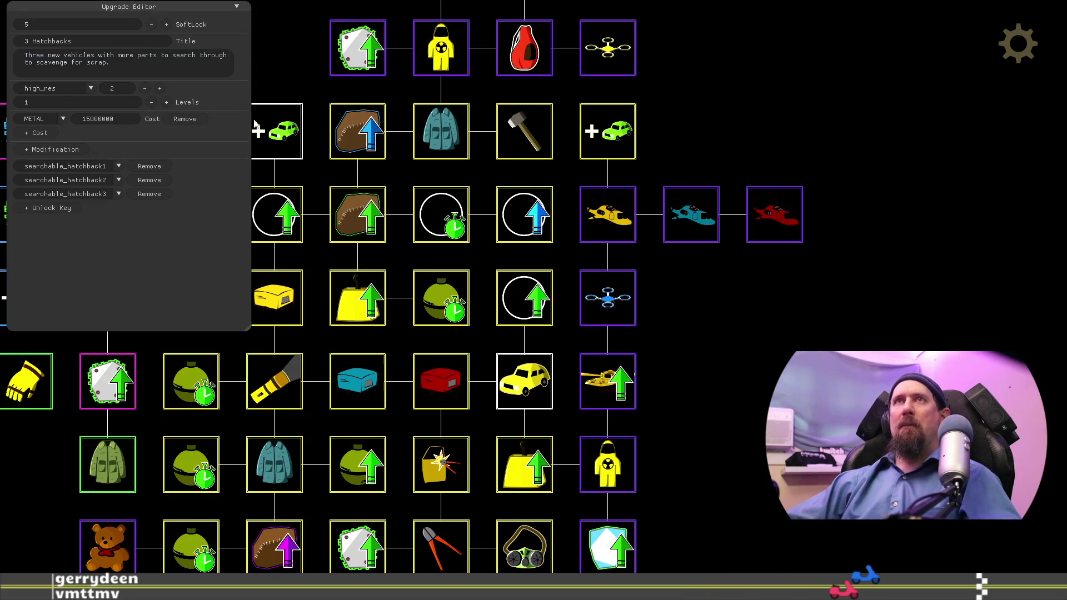
Step: Replace the helicopter description with the hatchback text, adding 'armored' and a line break before 'to scavenge for scrap'
left_click(176, 66)
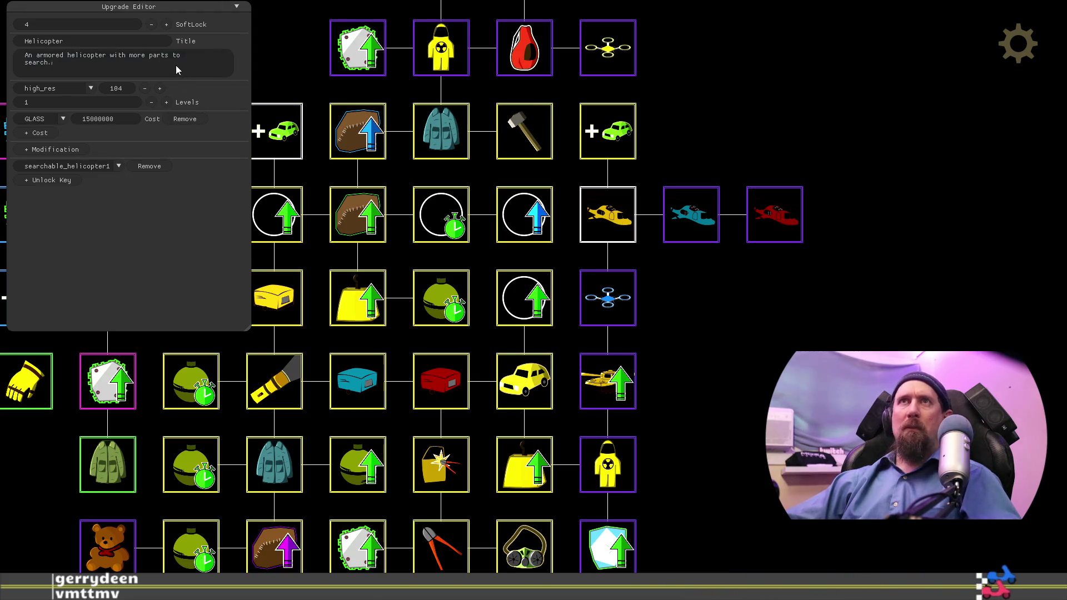
key("ctrl+a")
type("Three new vehicles with more parts to search through to scavenge for scrap.")
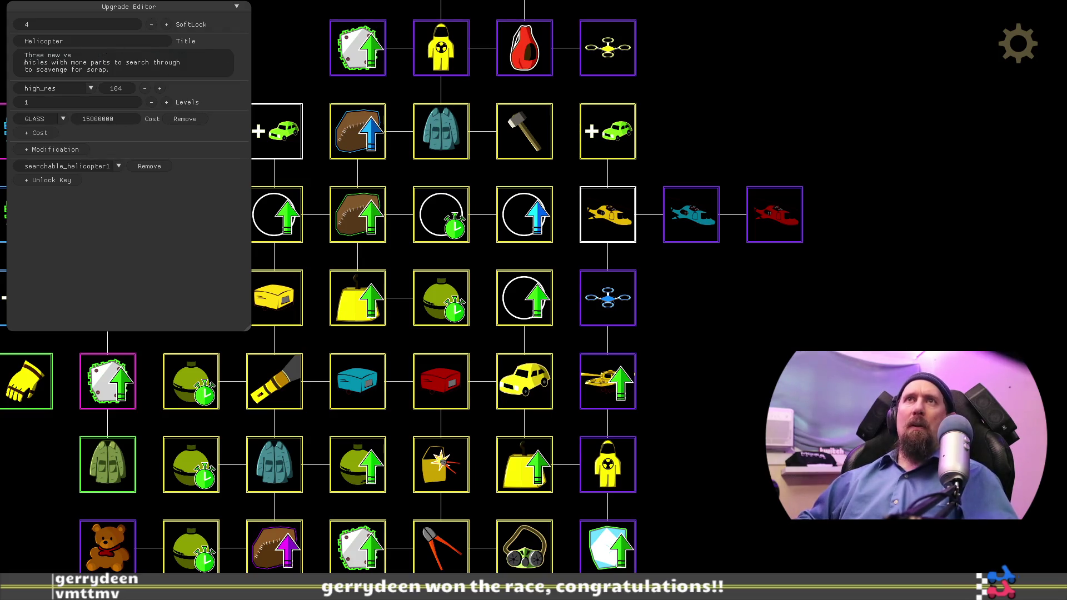
type("armor")
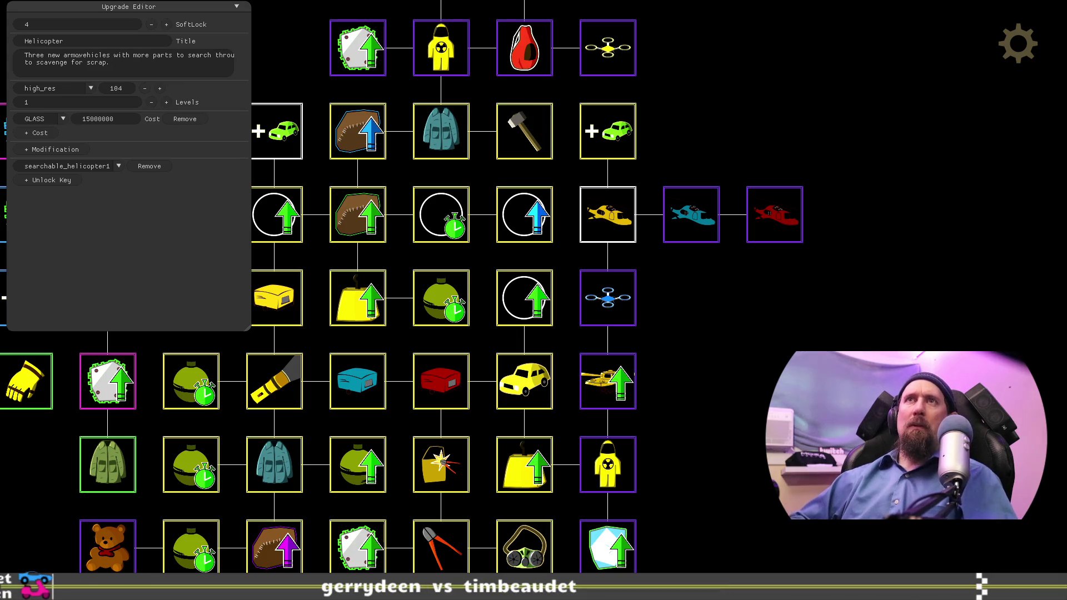
type("ed")
key("End")
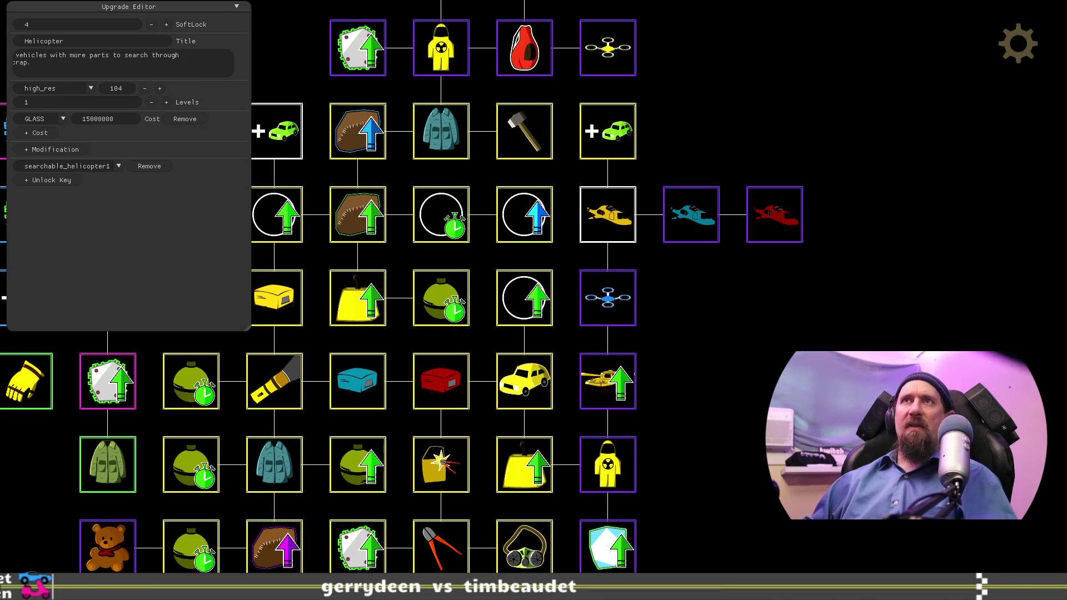
key("Home")
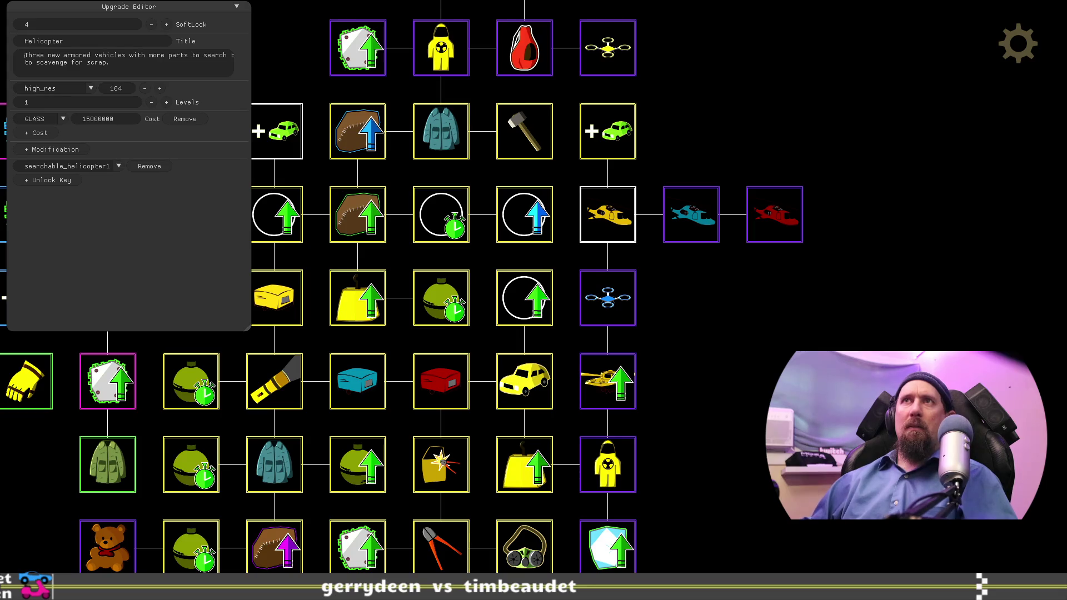
key("End")
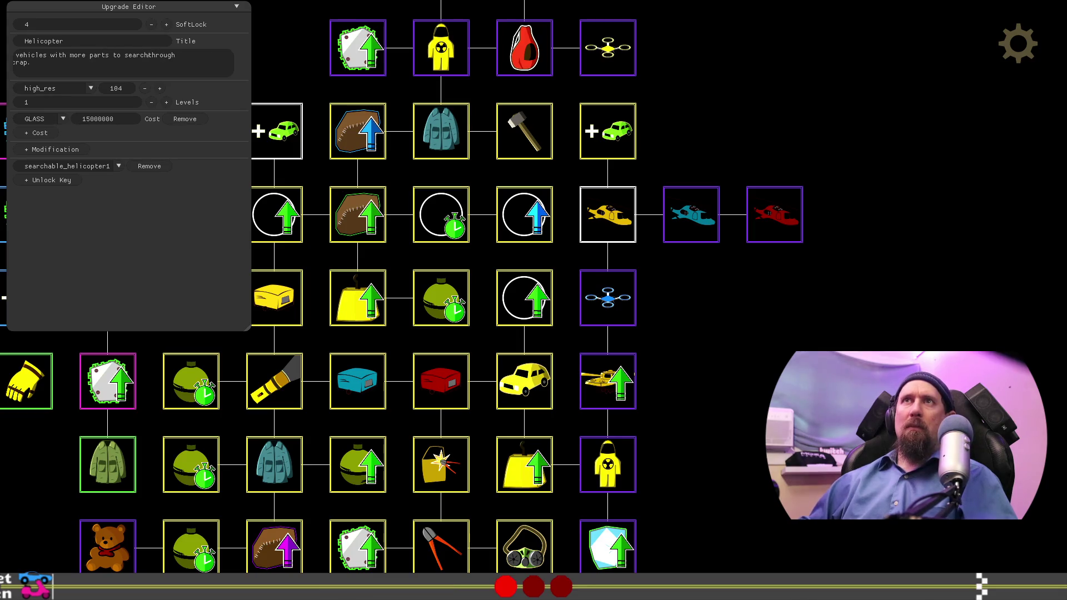
key("Return")
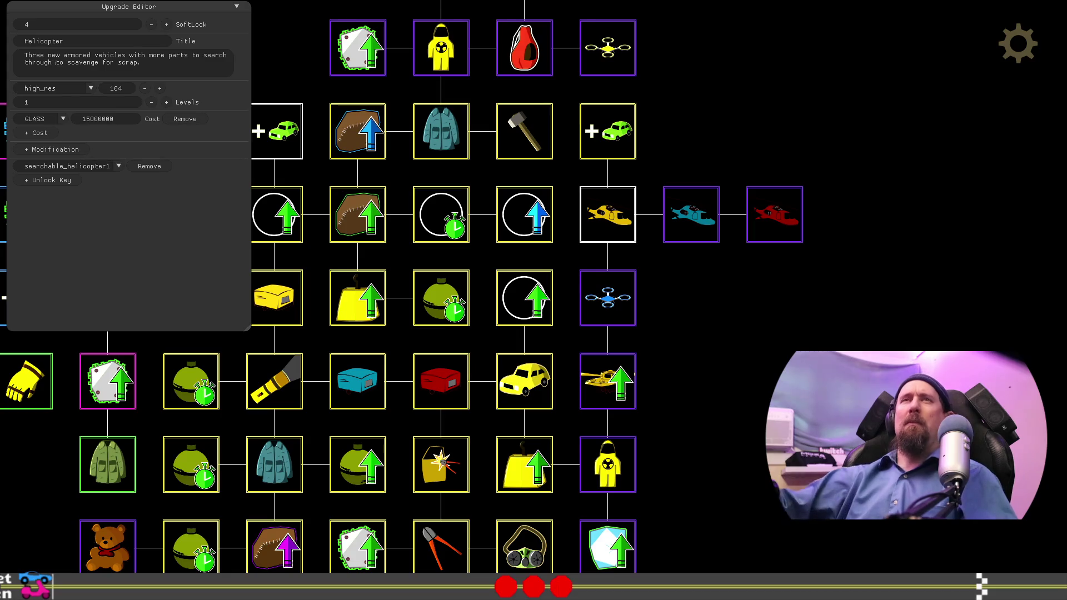
Step: Retitle the upgrade '3 Helicopters' and delete the cyan and red helicopter nodes
left_click(95, 40)
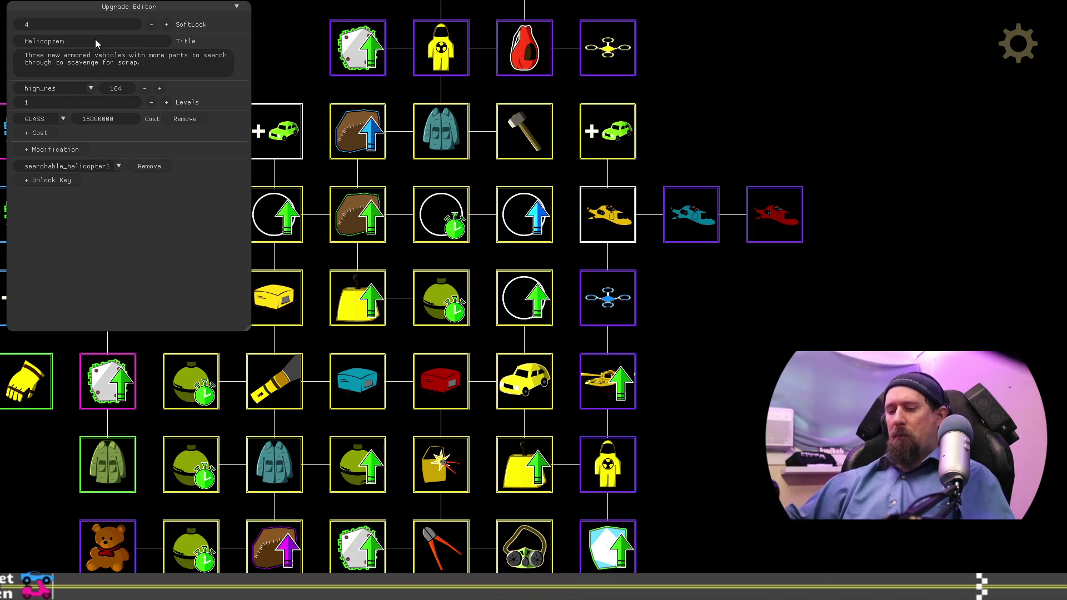
key("Home")
type("3")
key("End")
type("s")
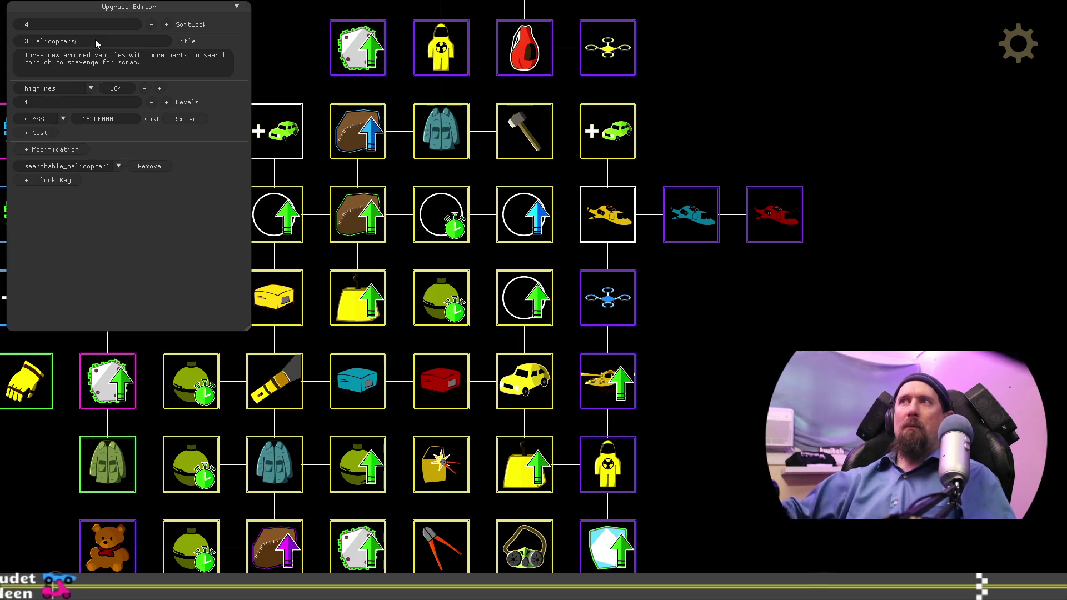
left_click(715, 237)
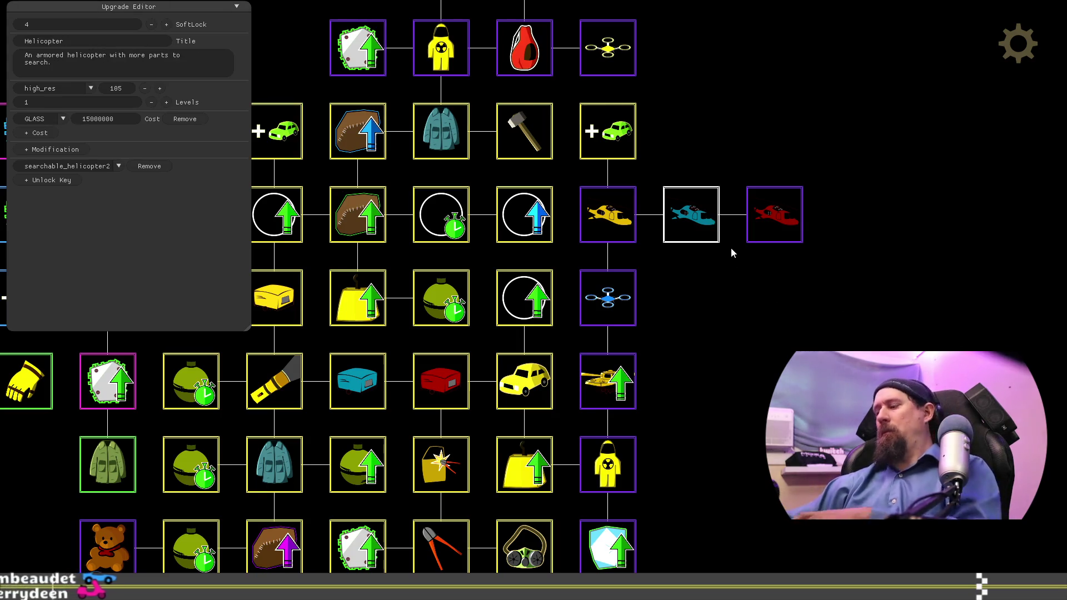
key("Delete")
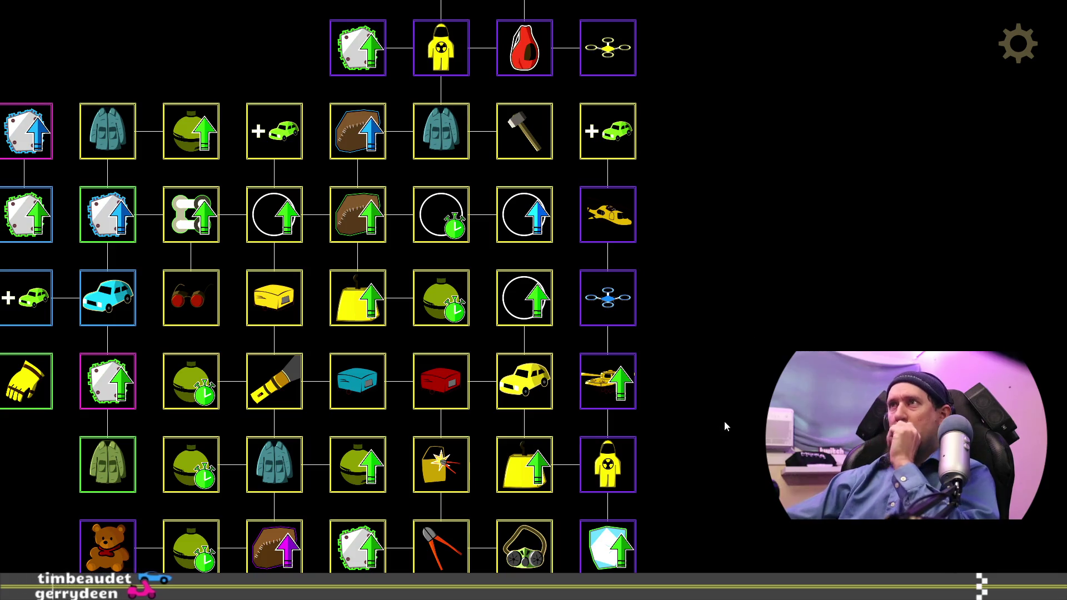
Step: Check how 3 Hatchbacks lists its three keys, then reselect 3 Helicopters
left_click_drag(702, 458, 848, 233)
mouse_move(476, 483)
left_mouse_down()
mouse_move(424, 519)
mouse_move(409, 598)
left_mouse_up()
left_click_drag(767, 238, 761, 420)
left_click(747, 208)
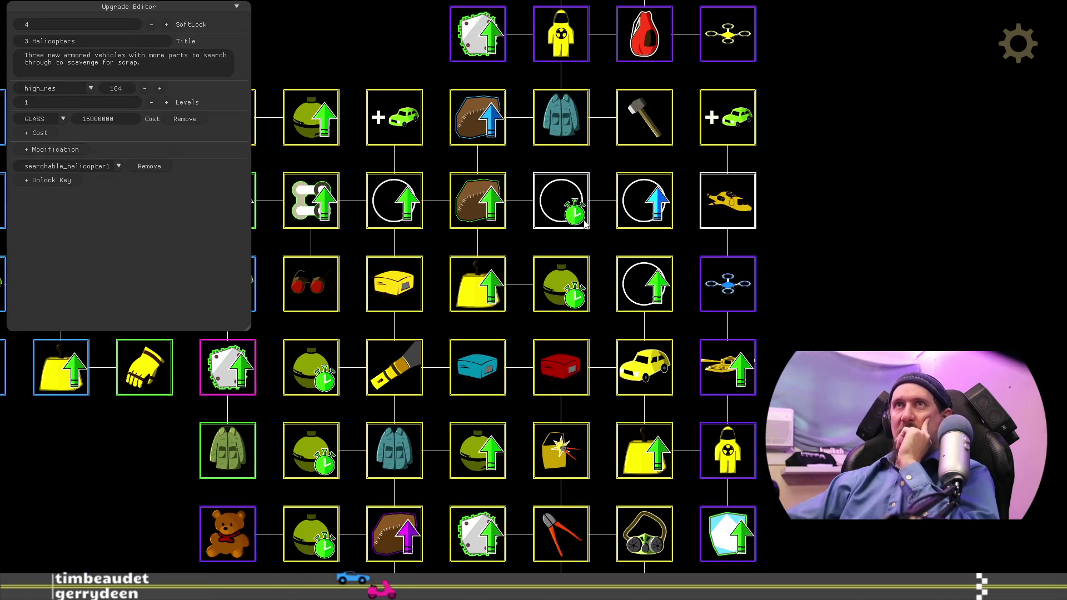
left_click(644, 377)
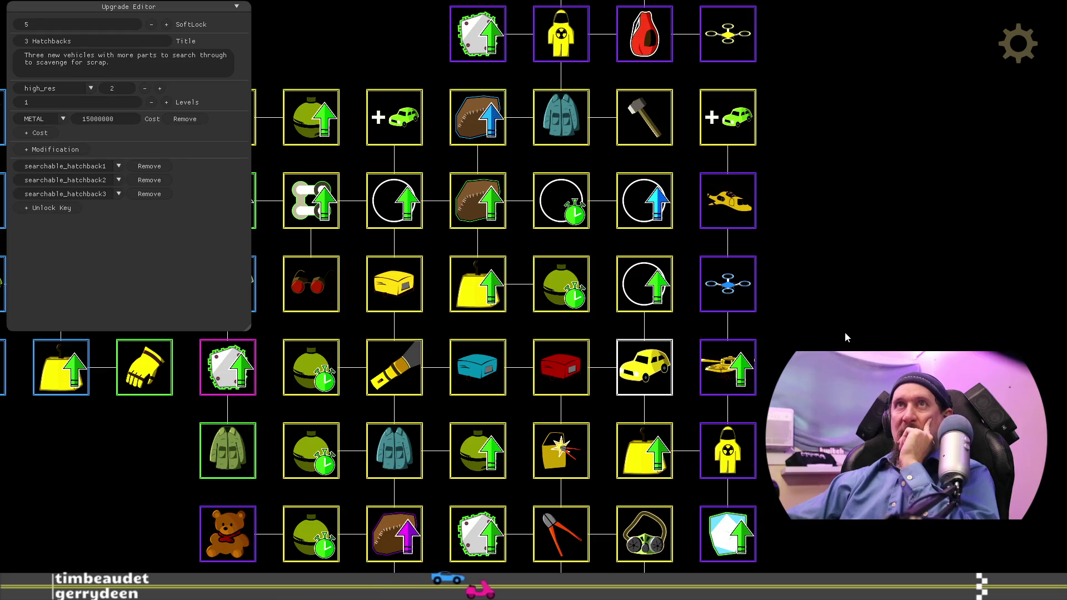
left_click_drag(839, 337, 885, 285)
left_click(786, 157)
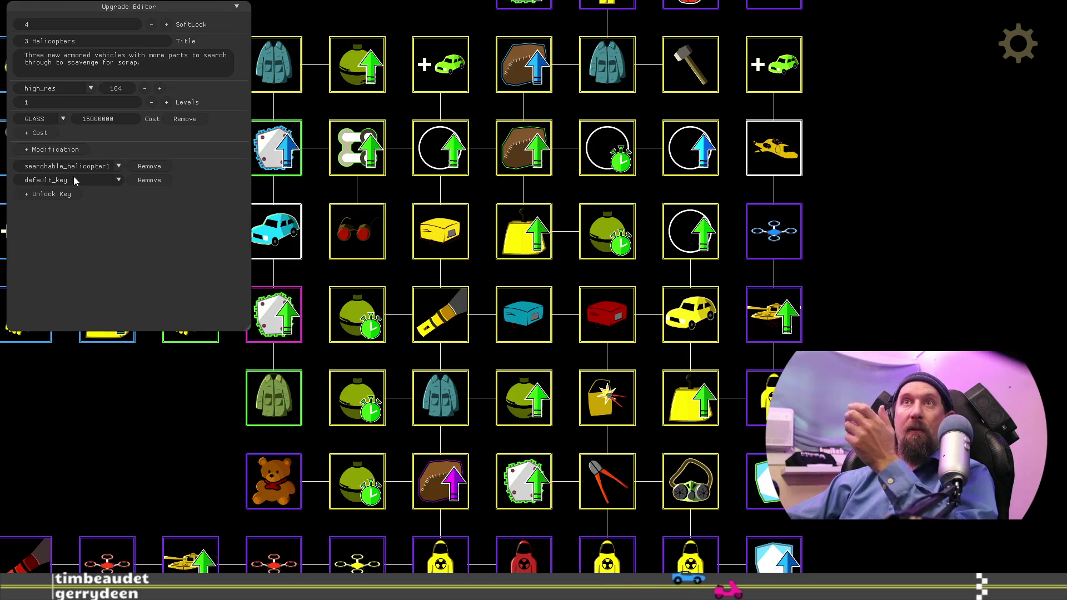
Step: Add searchable_helicopter2 and searchable_helicopter3 as the second and third unlock keys
left_click(75, 181)
scroll(113, 241, "down", 2)
scroll(112, 243, "down", 4)
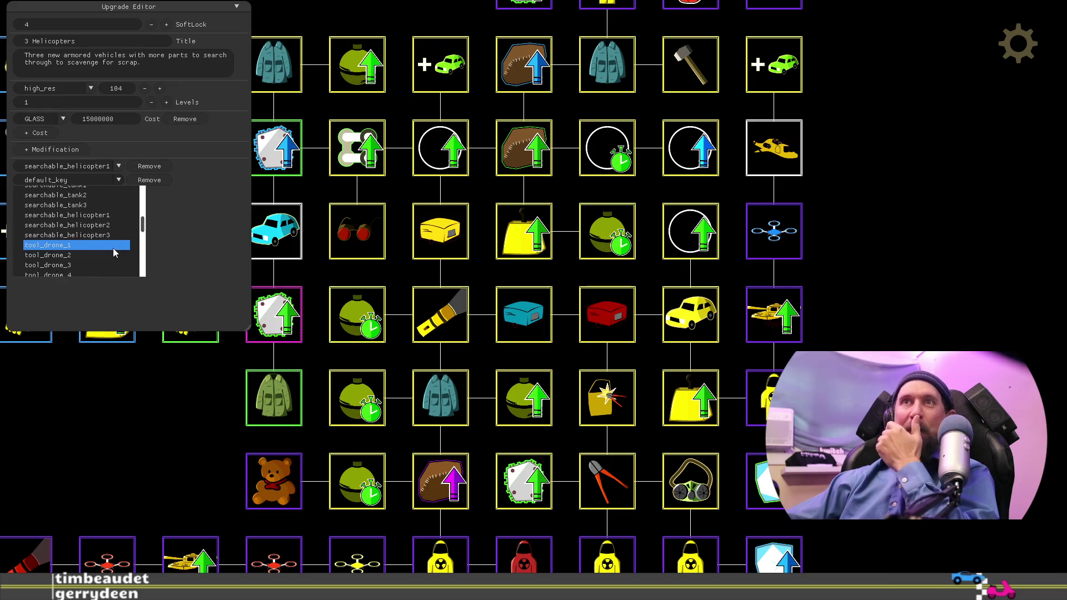
left_click(114, 226)
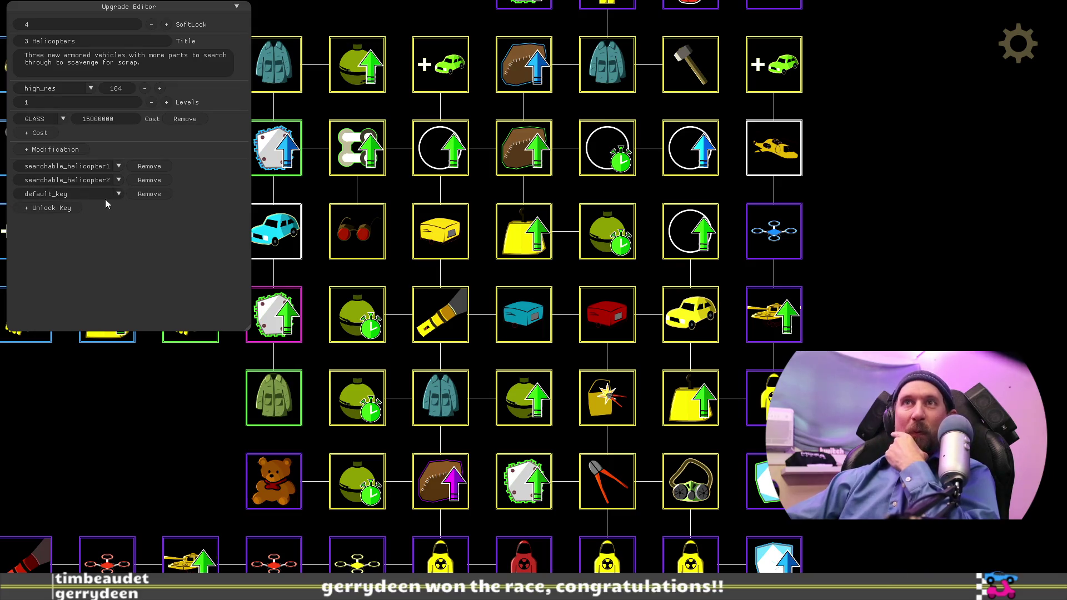
left_click(115, 195)
scroll(115, 240, "down", 1)
left_click(114, 225)
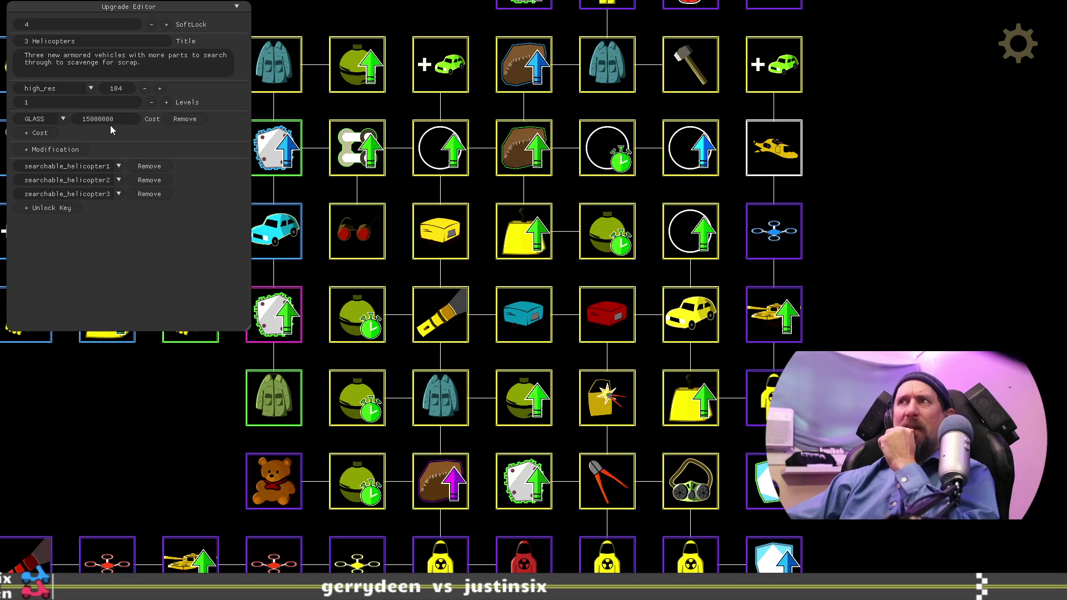
left_click(786, 256)
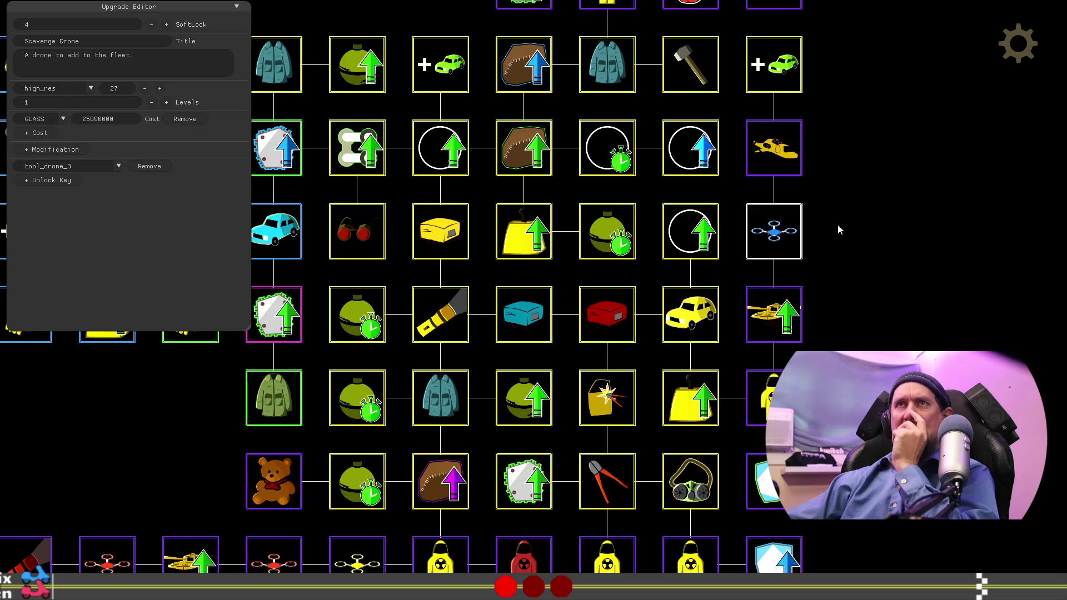
Step: After comparing with Scavenge Drone, raise the 3 Helicopters cost to 30000000
left_click(796, 158)
left_click(783, 206)
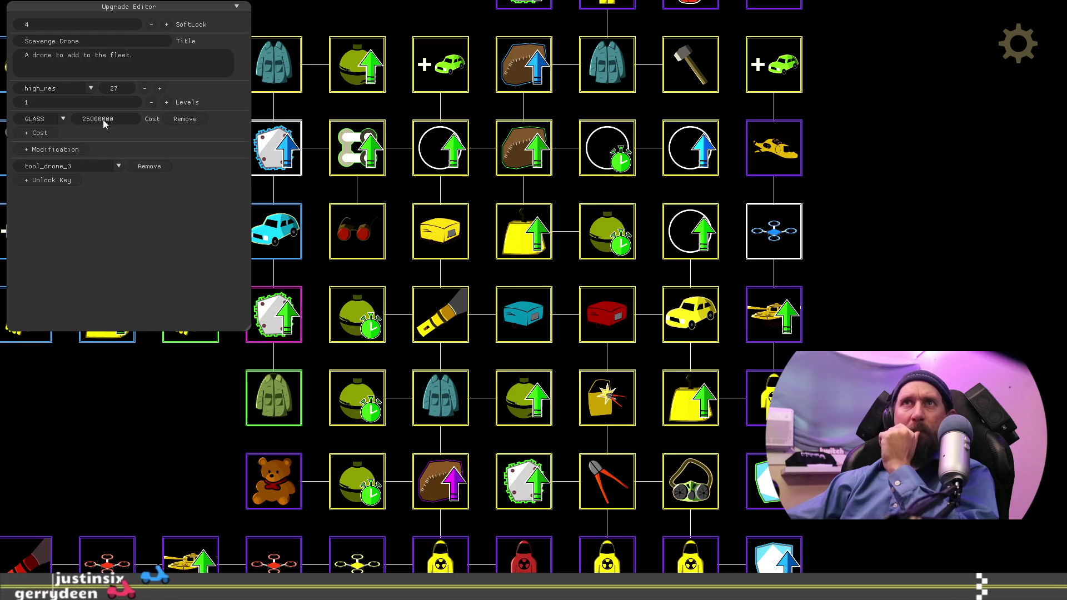
left_click(774, 148)
left_click(131, 125)
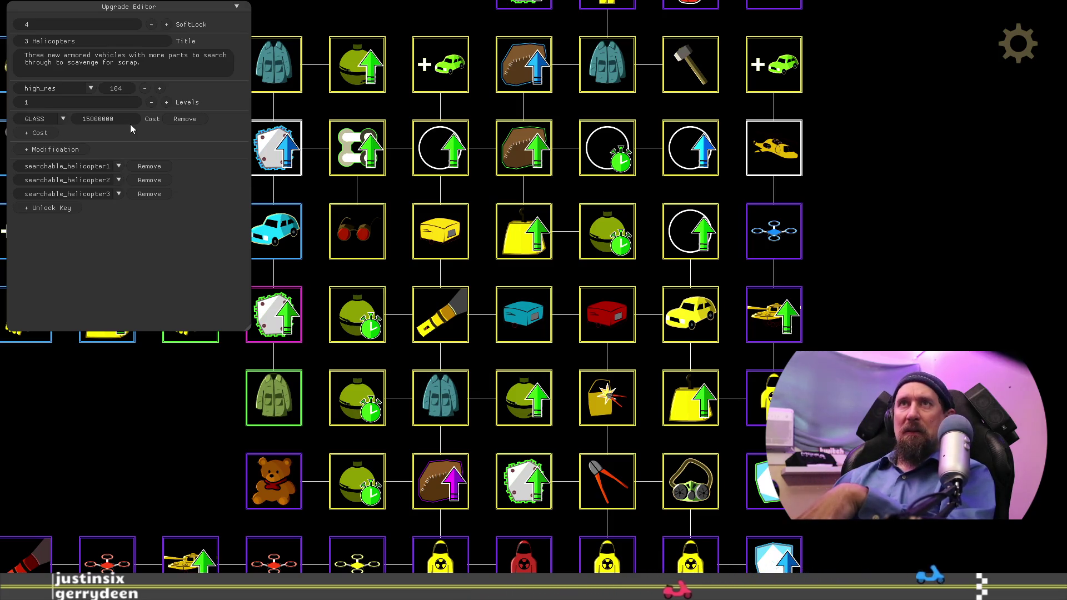
key("BackSpace")
key("BackSpace")
type("30")
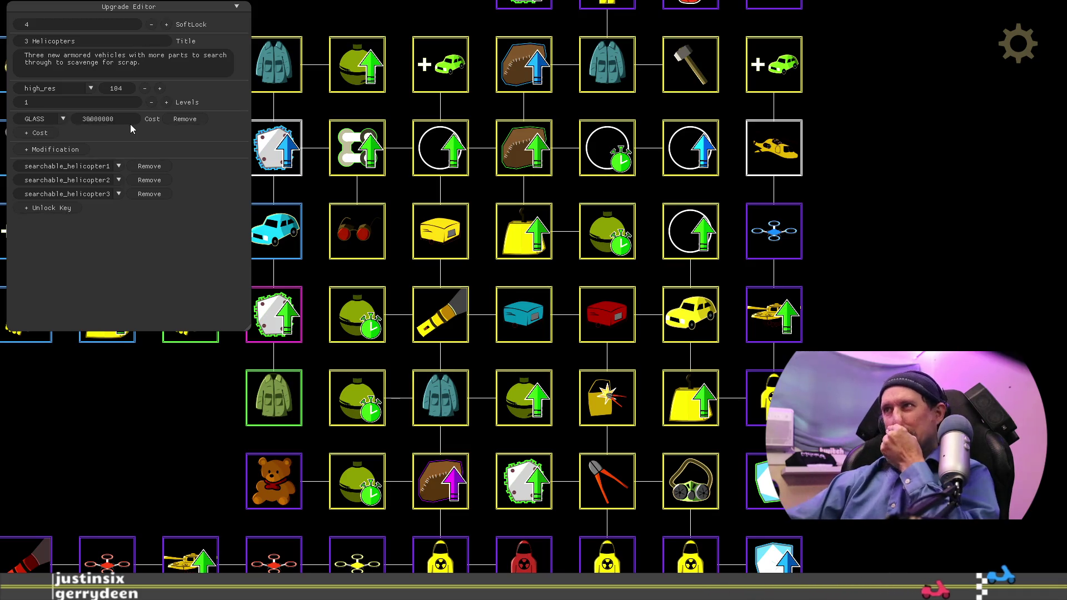
Step: Cross-check costs against More Vehicles, Scavenge Drone and (1) Extra Armor, then reselect 3 Helicopters
left_click(783, 84)
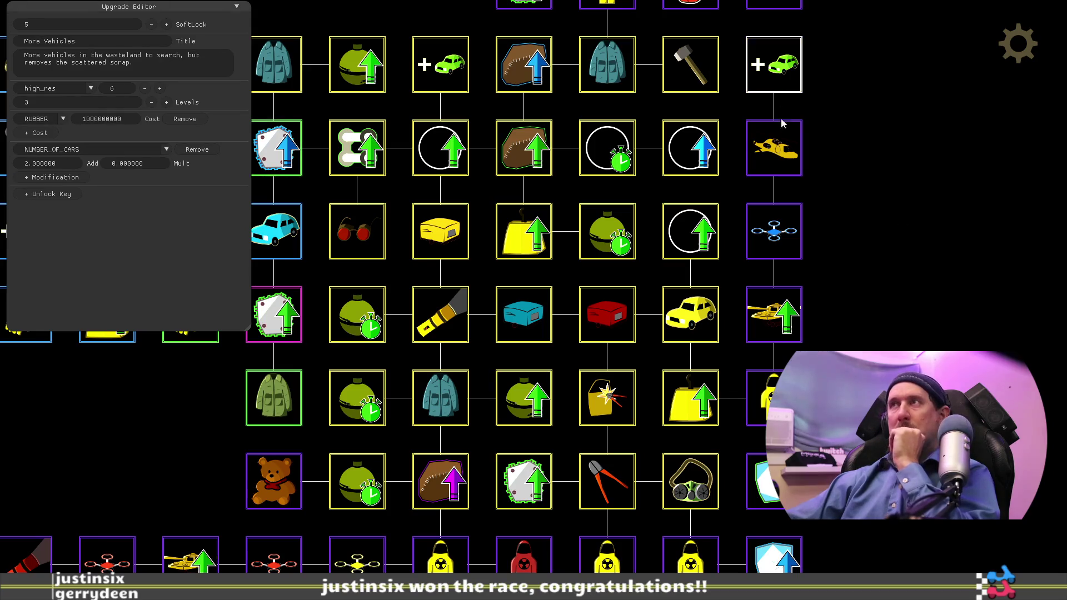
left_click(786, 238)
left_click(788, 173)
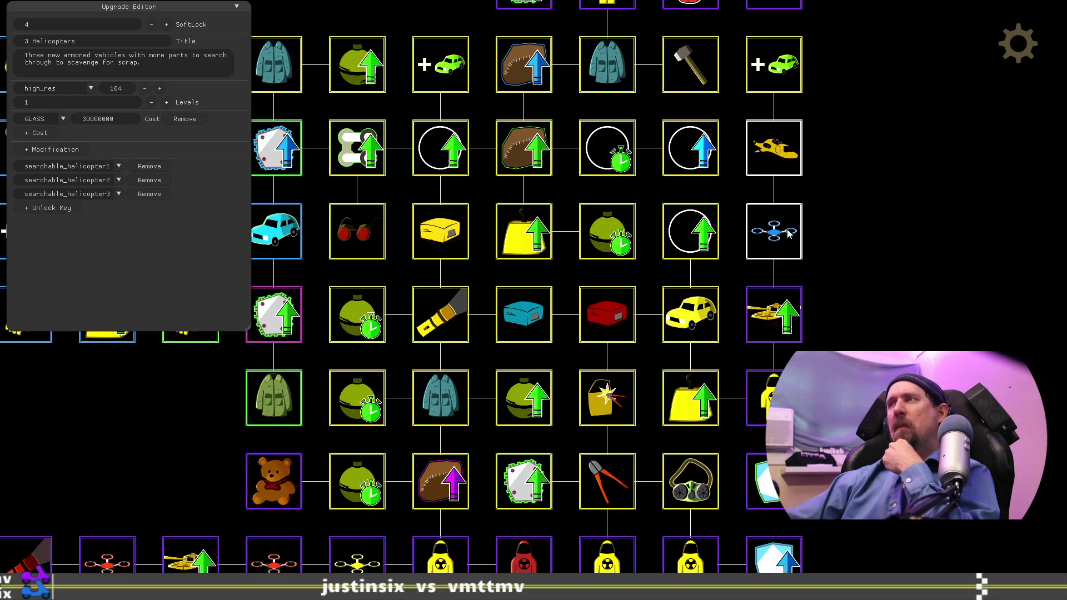
left_click(778, 315)
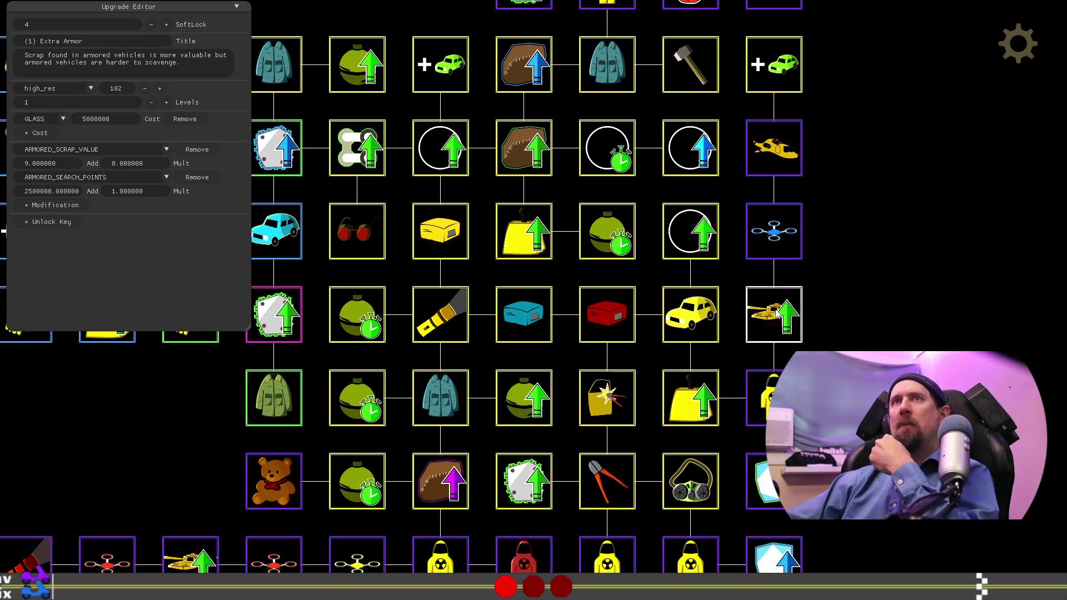
left_click(766, 231)
left_click(777, 156)
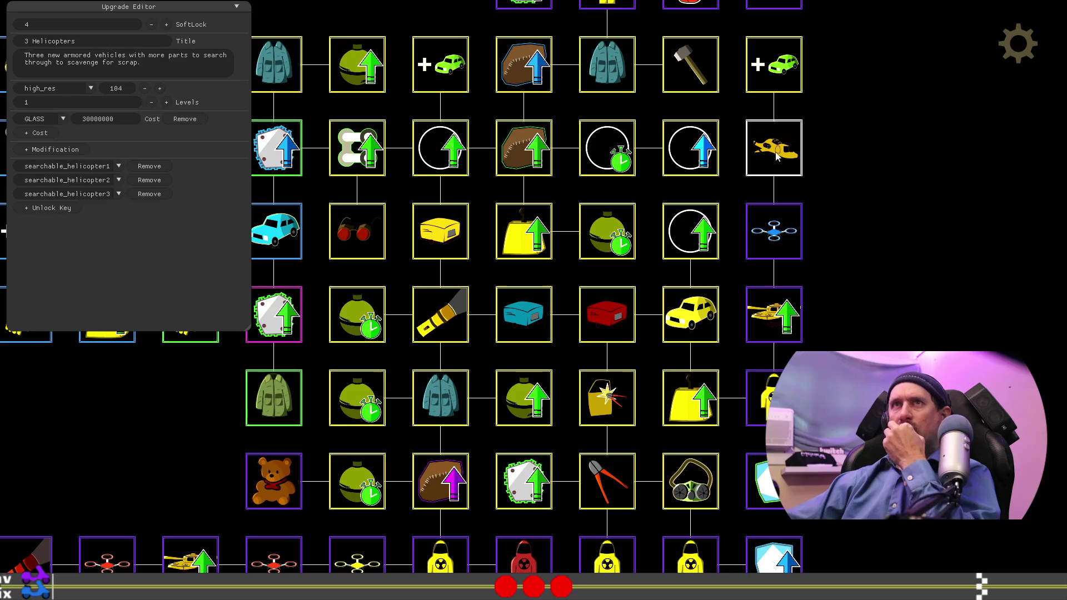
Step: Leave the editor for the in-game tree, then run the 'editor' terminal command and reopen Scavenge Drone
left_click_drag(834, 362, 970, 203)
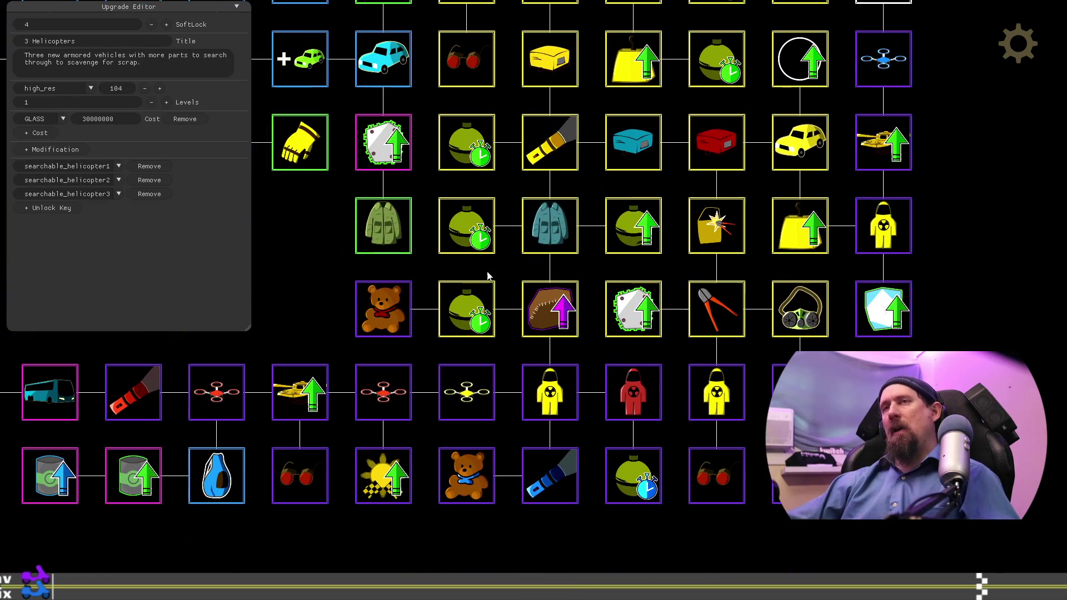
key("Escape")
mouse_move(872, 142)
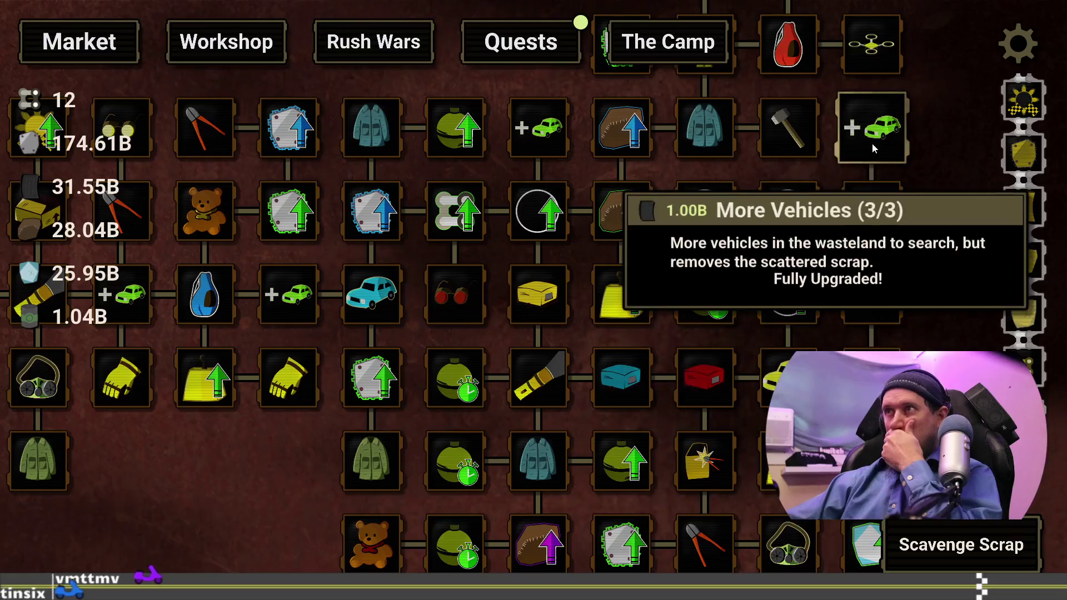
mouse_move(333, 485)
left_mouse_down()
mouse_move(365, 348)
mouse_move(528, 257)
left_mouse_up()
left_click_drag(240, 489, 384, 421)
key("grave")
type("editor")
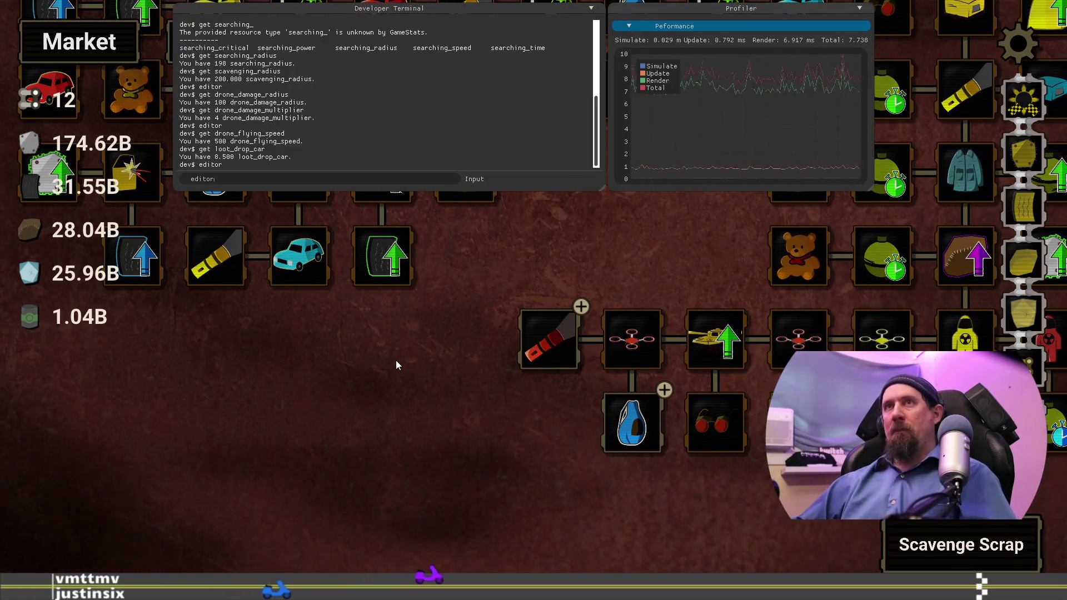
key("Return")
key("grave")
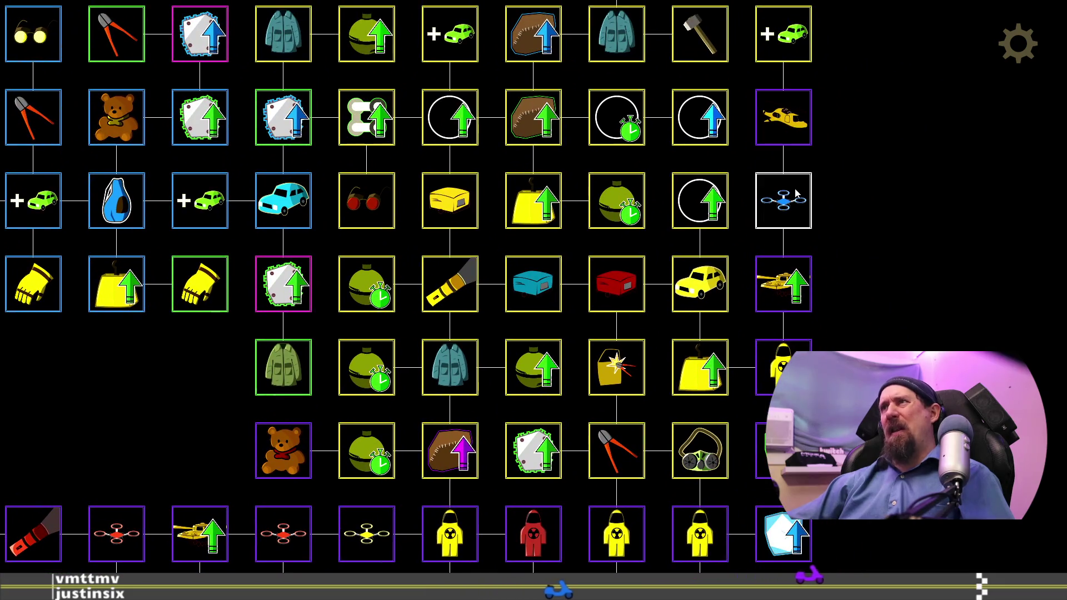
left_click(799, 205)
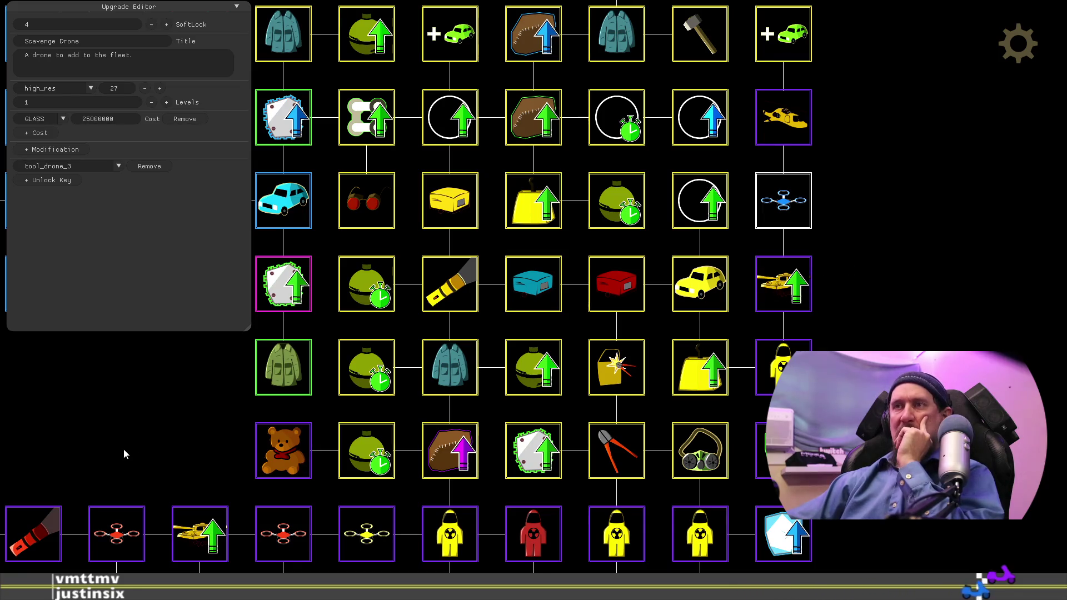
Step: Pan to the bus and coach row and move the cyan coach down out of it
mouse_move(126, 444)
left_mouse_down()
mouse_move(719, 340)
mouse_move(705, 305)
mouse_move(966, 299)
mouse_move(891, 325)
mouse_move(837, 267)
mouse_move(746, 290)
mouse_move(776, 286)
left_mouse_up()
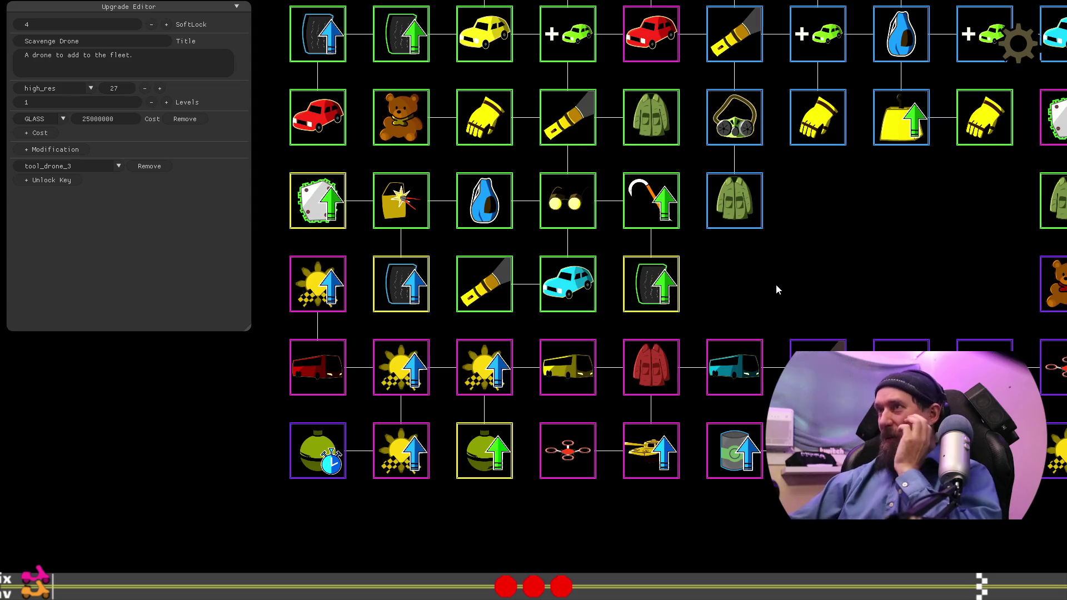
mouse_move(776, 286)
left_mouse_down()
mouse_move(745, 238)
mouse_move(798, 222)
mouse_move(885, 298)
mouse_move(751, 488)
mouse_move(743, 474)
left_mouse_up()
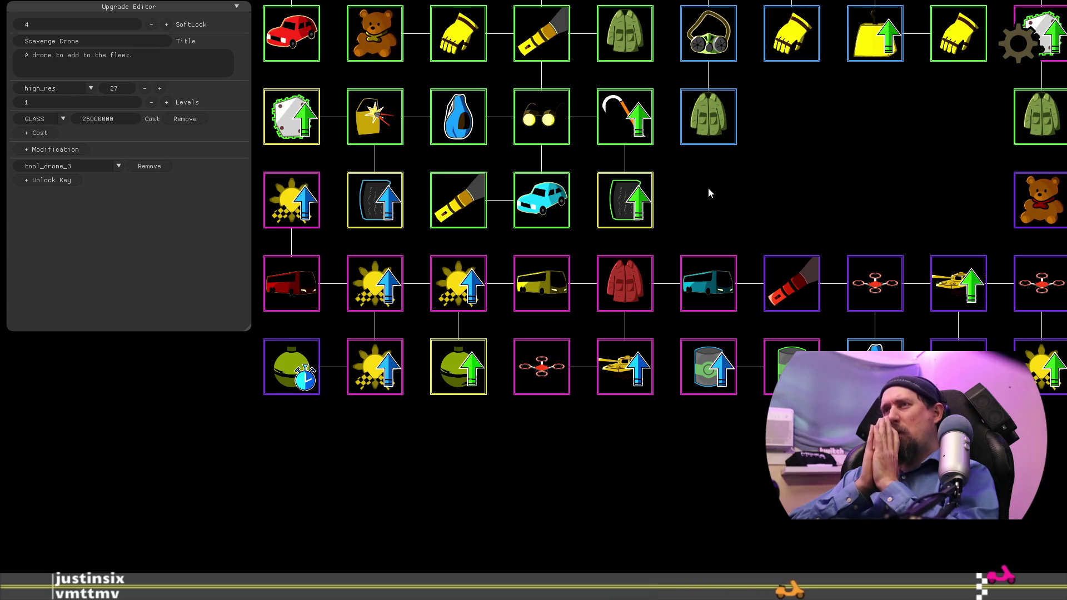
mouse_move(708, 283)
left_mouse_down()
mouse_move(687, 371)
mouse_move(550, 456)
left_mouse_up()
Step: Reorder the row: red coach beside red armor, yellow bus first, cyan coach in the middle
left_click_drag(291, 294, 695, 312)
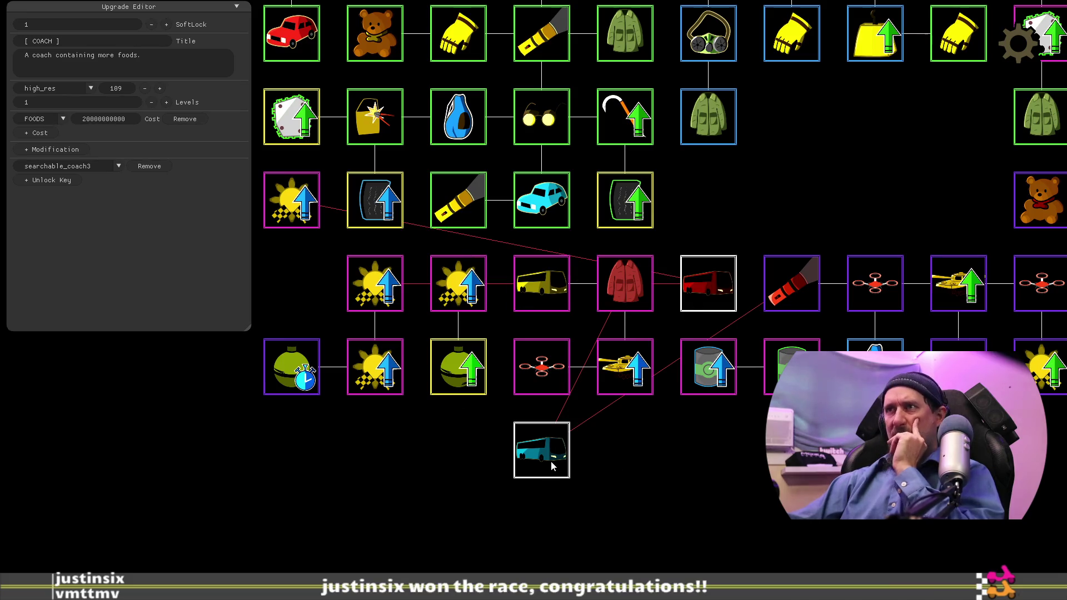
mouse_move(538, 309)
left_mouse_down()
mouse_move(247, 309)
mouse_move(384, 545)
mouse_move(358, 345)
mouse_move(321, 305)
left_mouse_up()
mouse_move(536, 453)
left_mouse_down()
mouse_move(514, 373)
mouse_move(549, 303)
left_mouse_up()
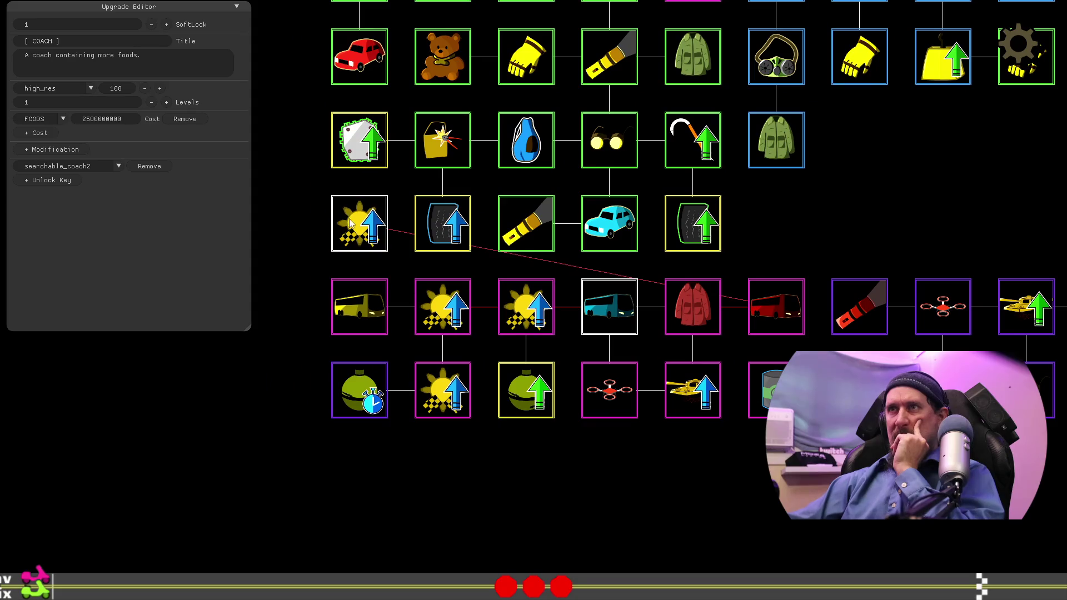
Step: Try the red coach in the row above, then put it back beside the flashlight
left_click(350, 221)
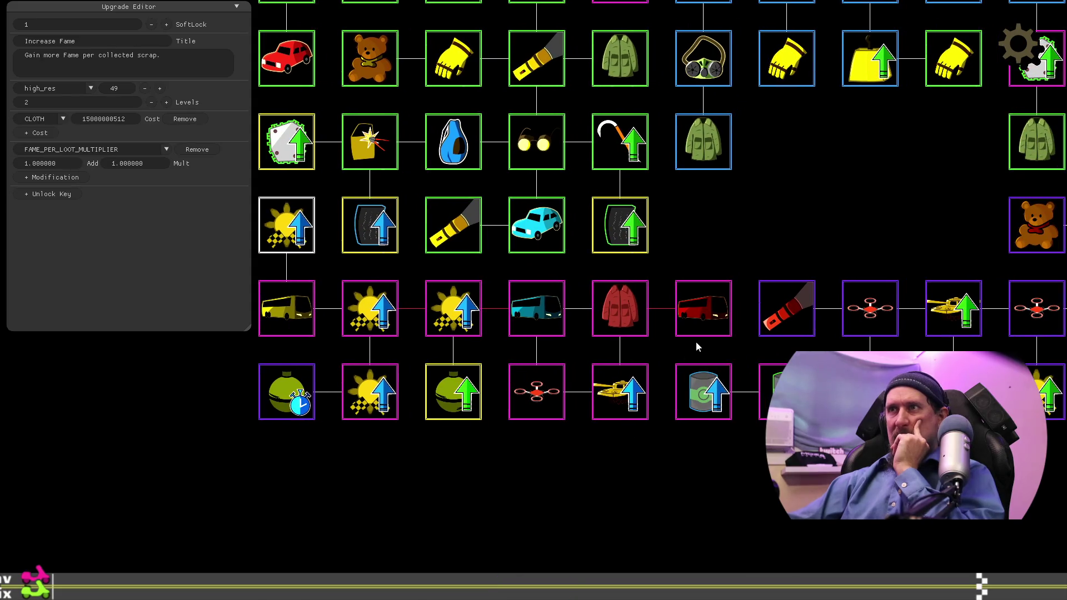
left_click(703, 315)
left_click_drag(704, 313, 704, 228)
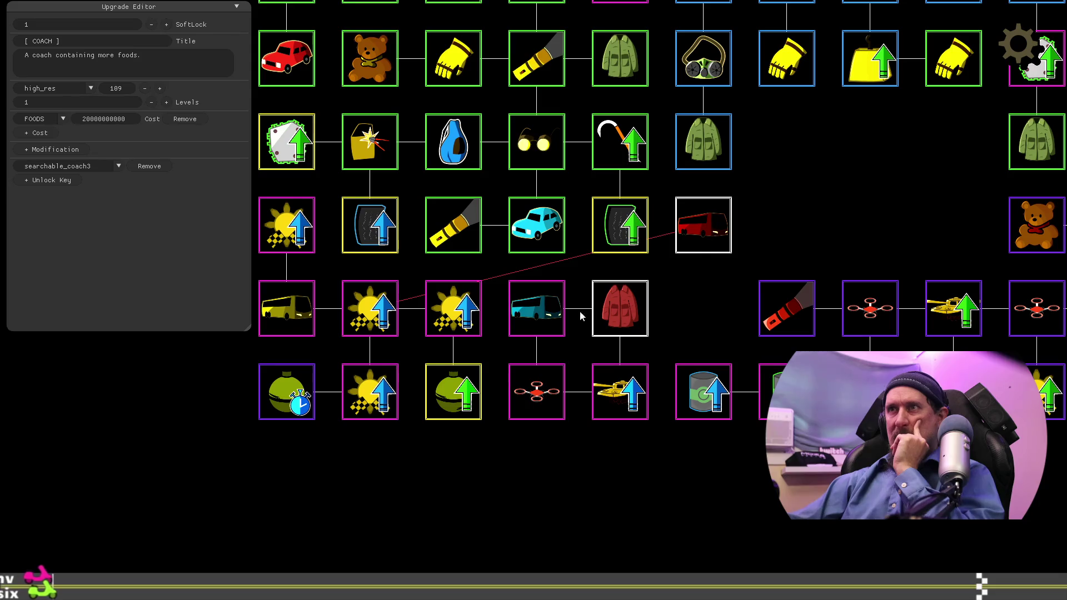
left_click(391, 304)
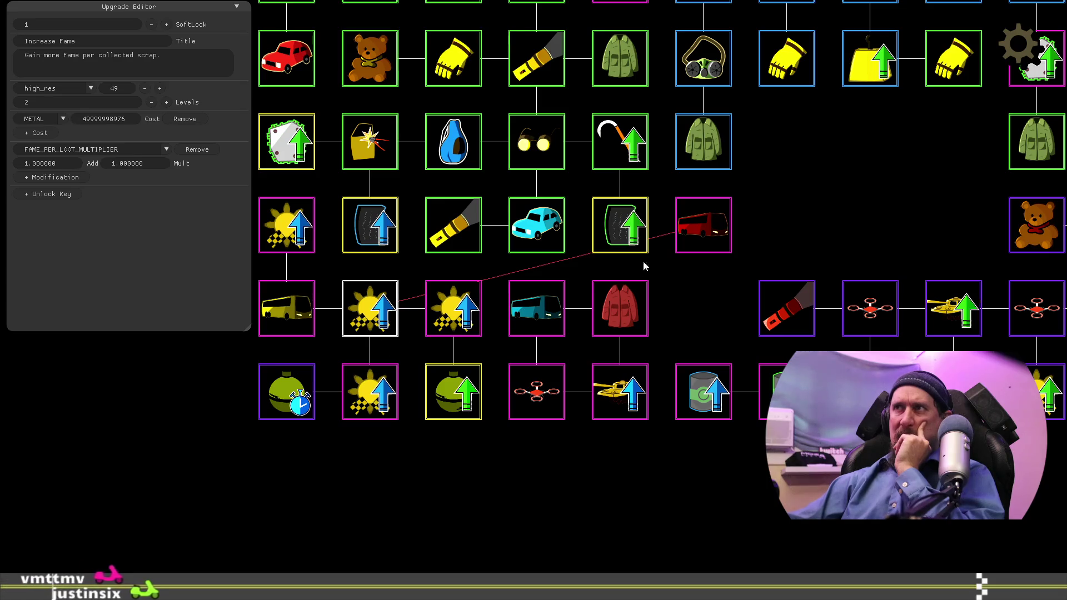
left_click(705, 233)
left_click_drag(704, 244, 705, 312)
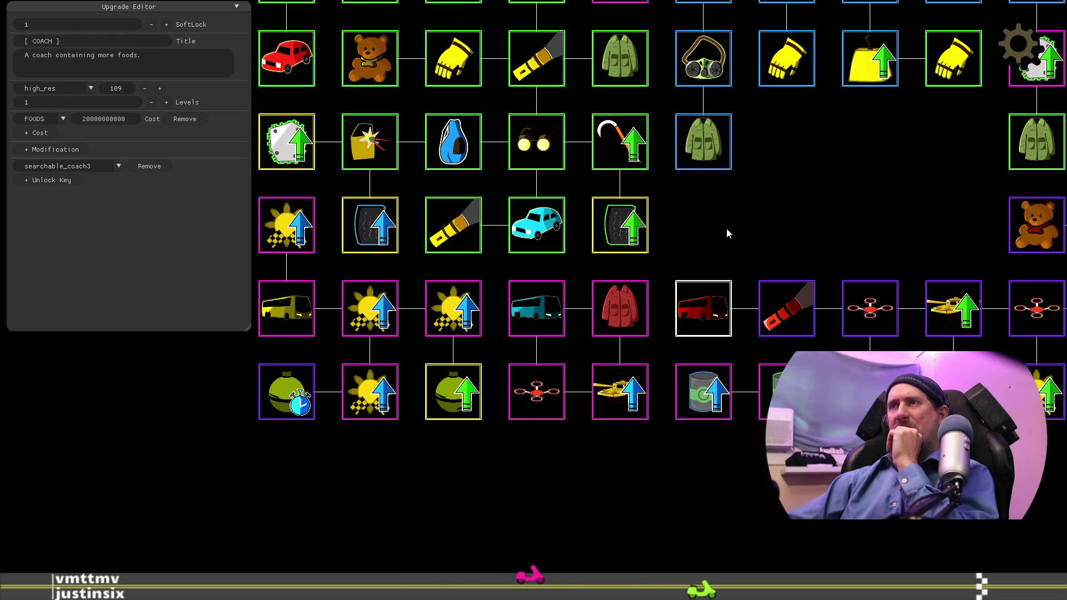
Step: Place a copy of the red coach in the empty slot above the row
mouse_move(832, 182)
left_mouse_down()
mouse_move(642, 335)
mouse_move(499, 365)
mouse_move(551, 353)
left_mouse_up()
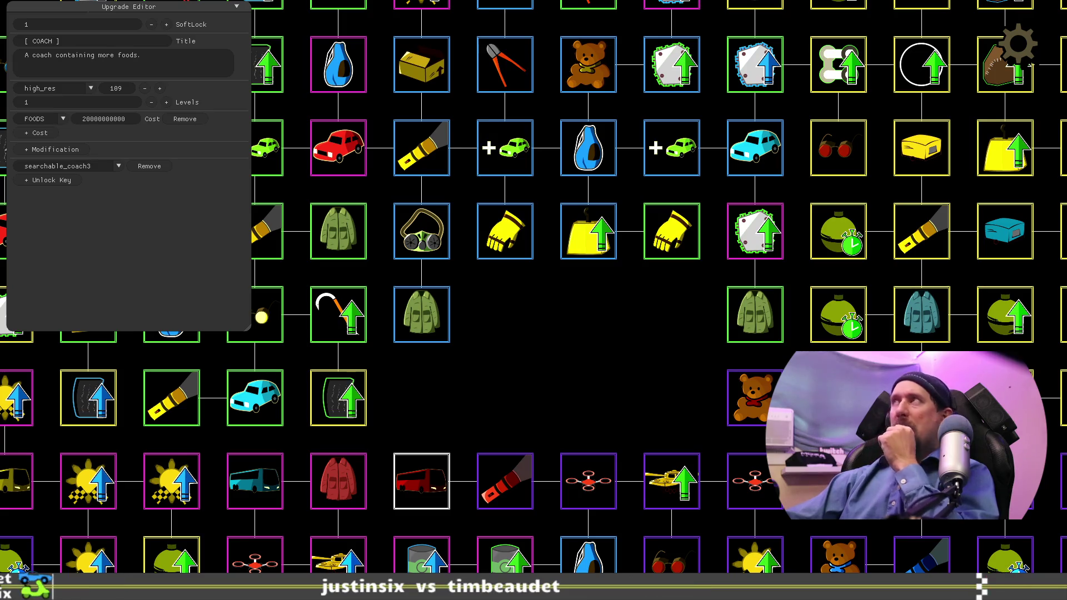
left_click_drag(377, 418, 562, 288)
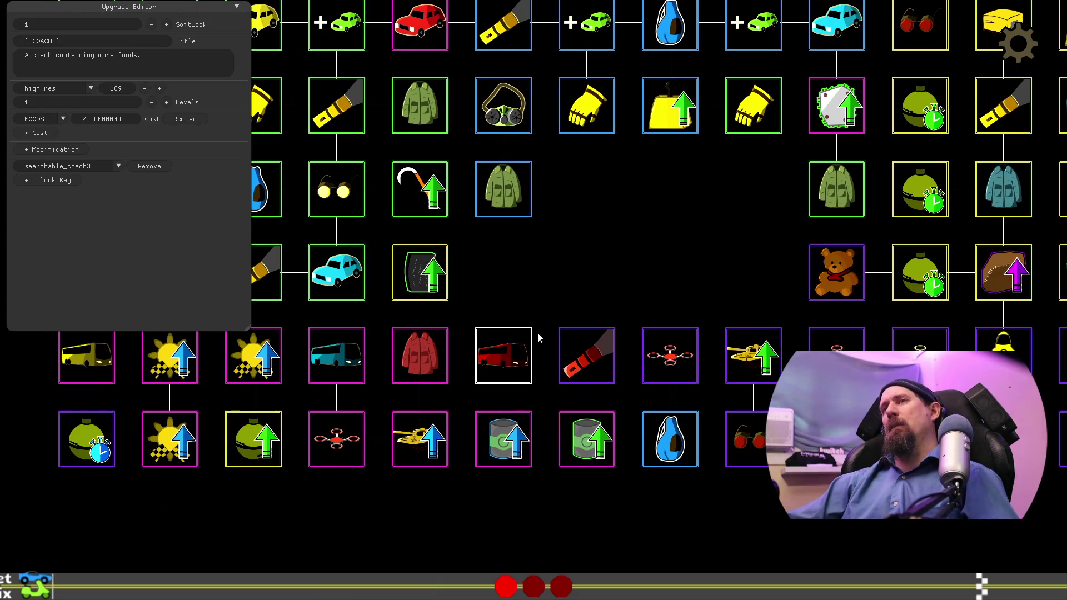
left_click_drag(505, 361, 499, 288)
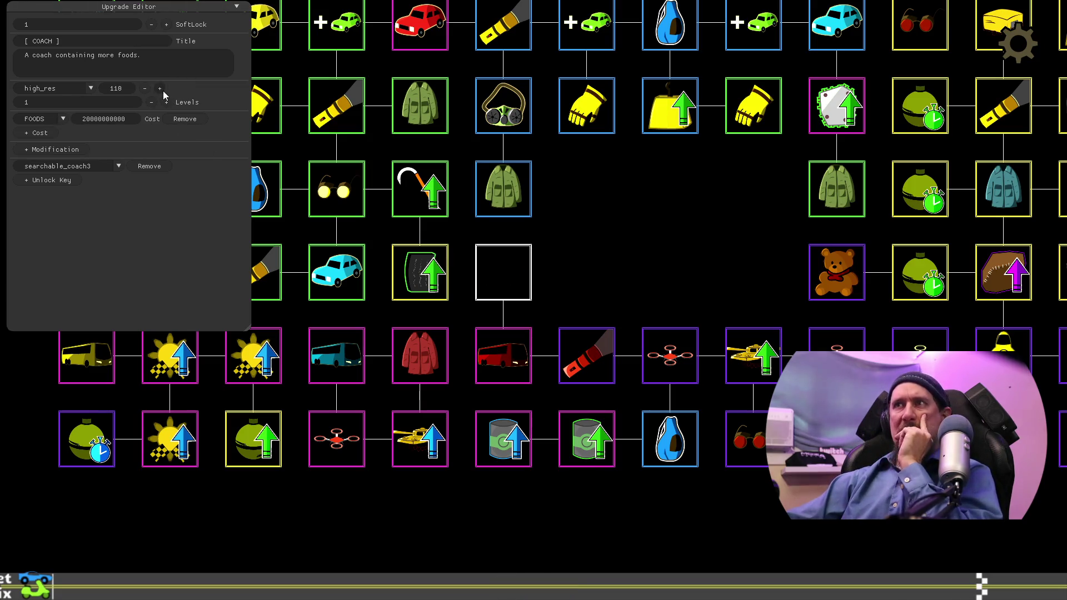
Step: Set the new node's high_res icon index to 78, the question-mark placeholder icon
left_click(144, 89)
left_click(144, 89)
left_click(144, 89)
left_click(145, 89)
left_click(145, 89)
left_click(145, 89)
left_click(145, 89)
left_click(145, 89)
left_click(144, 89)
left_click(145, 89)
left_click(144, 89)
left_click(145, 88)
left_click(145, 89)
left_click(144, 89)
left_click(145, 89)
left_click(144, 89)
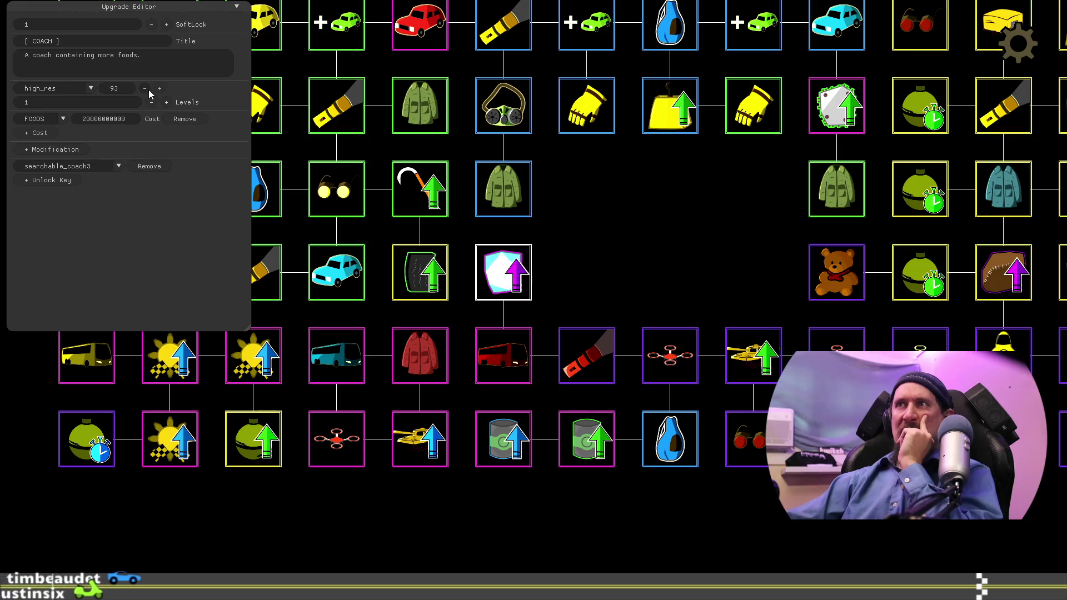
left_click(160, 88)
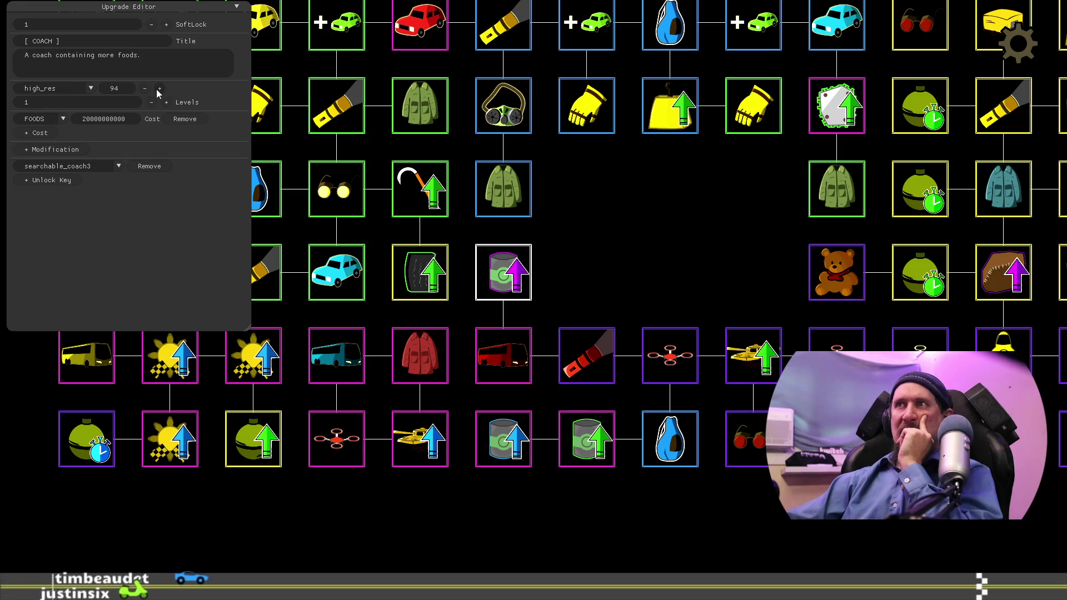
left_click(160, 89)
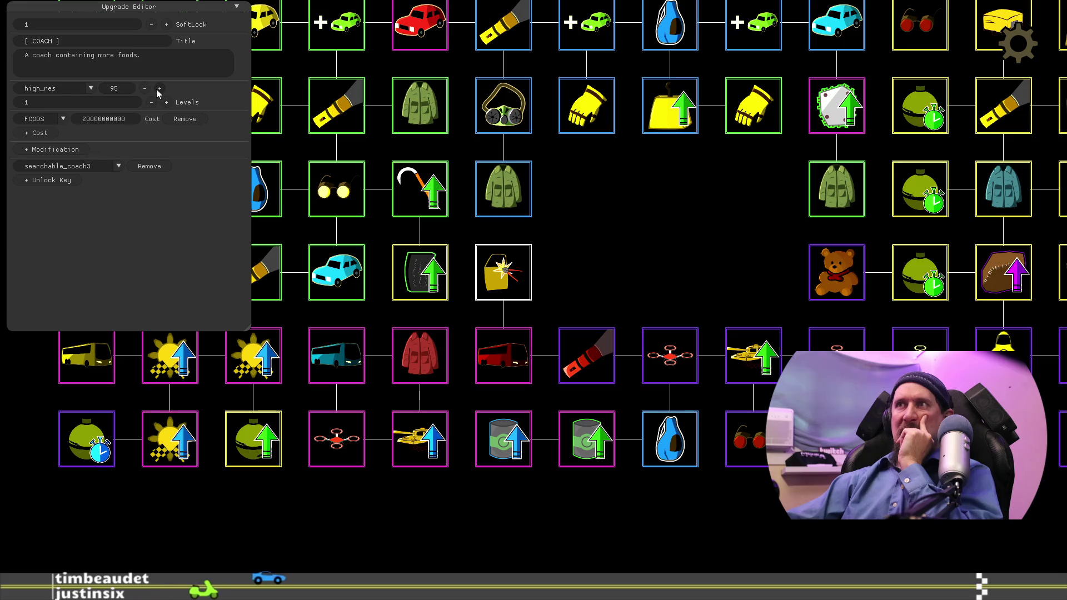
left_click(144, 89)
left_click(144, 89)
left_click(144, 89)
left_click(144, 89)
left_click(145, 89)
left_click(145, 89)
left_click(144, 89)
left_click(144, 89)
left_click(144, 89)
left_click(144, 89)
left_click(144, 89)
left_click(145, 89)
left_click(145, 89)
left_click(144, 89)
left_click(145, 89)
left_click(144, 89)
left_click(145, 89)
left_click(145, 89)
left_click(144, 89)
left_click(144, 89)
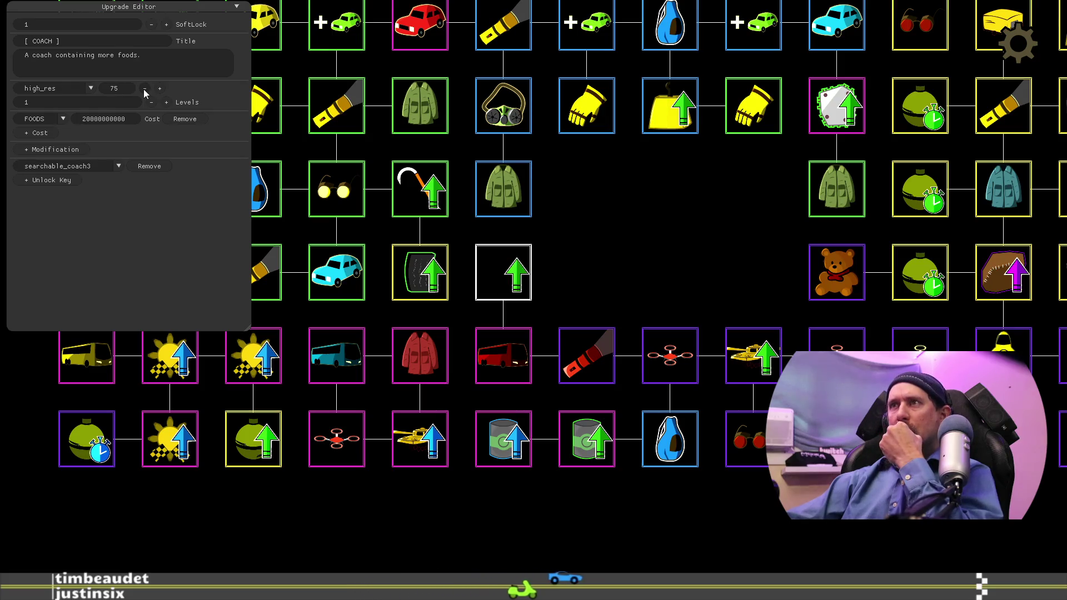
left_click(160, 89)
left_click(159, 89)
left_click(160, 88)
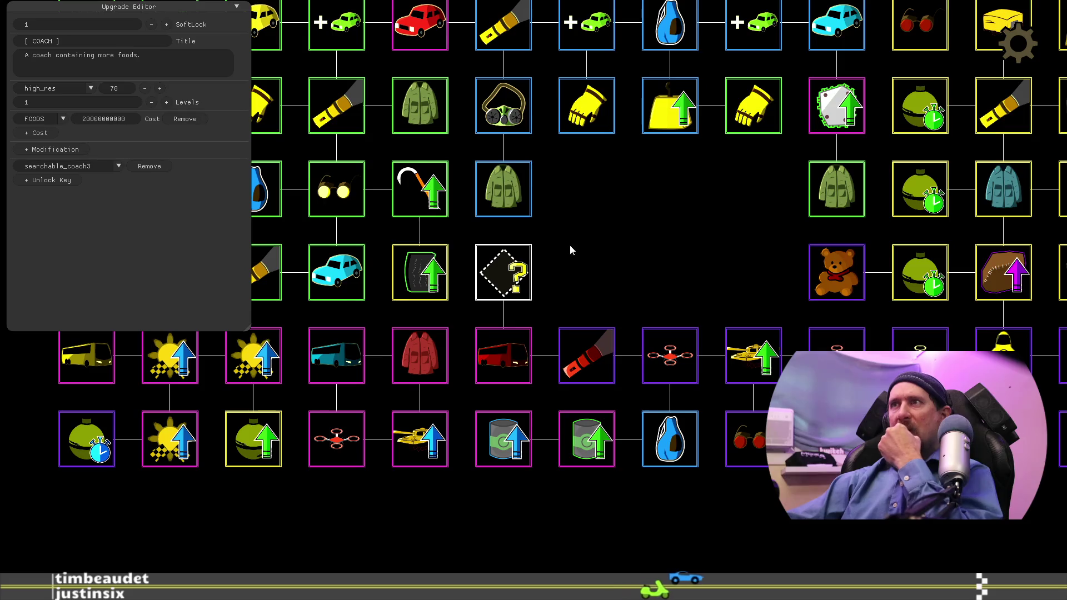
left_click_drag(562, 248, 682, 218)
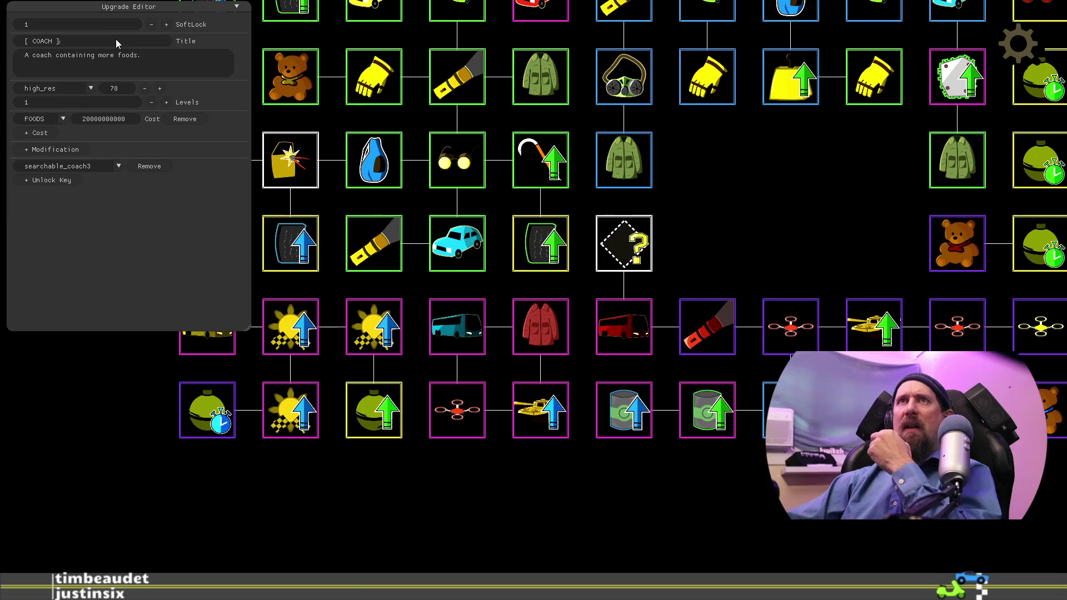
Step: Title the new node 'Extra Boost' with the description 'PH: Faster car.'
key("BackSpace")
key("BackSpace")
key("BackSpace")
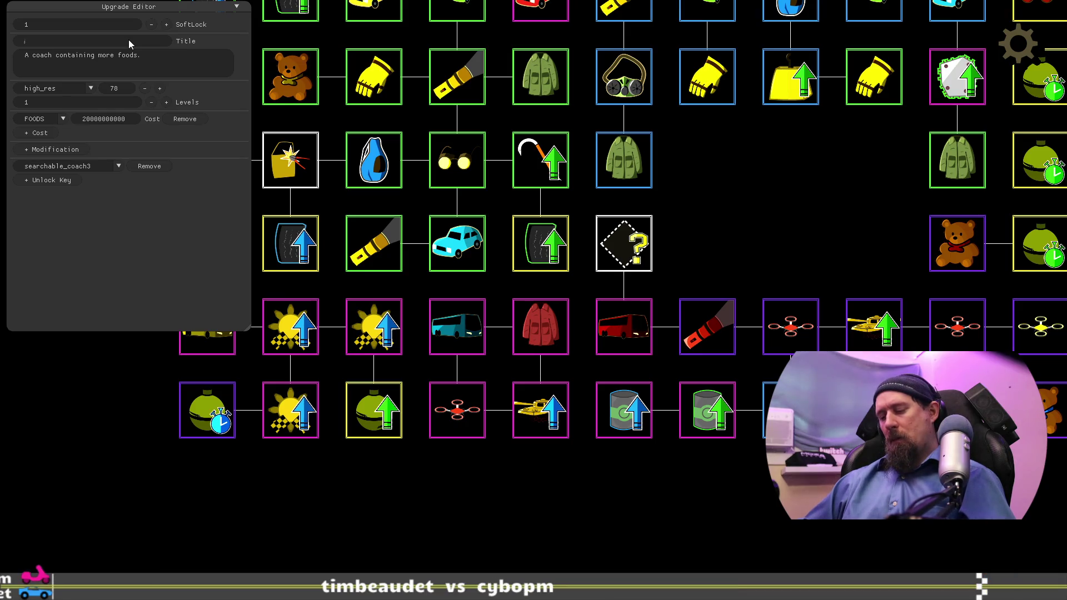
type("Extra Boost")
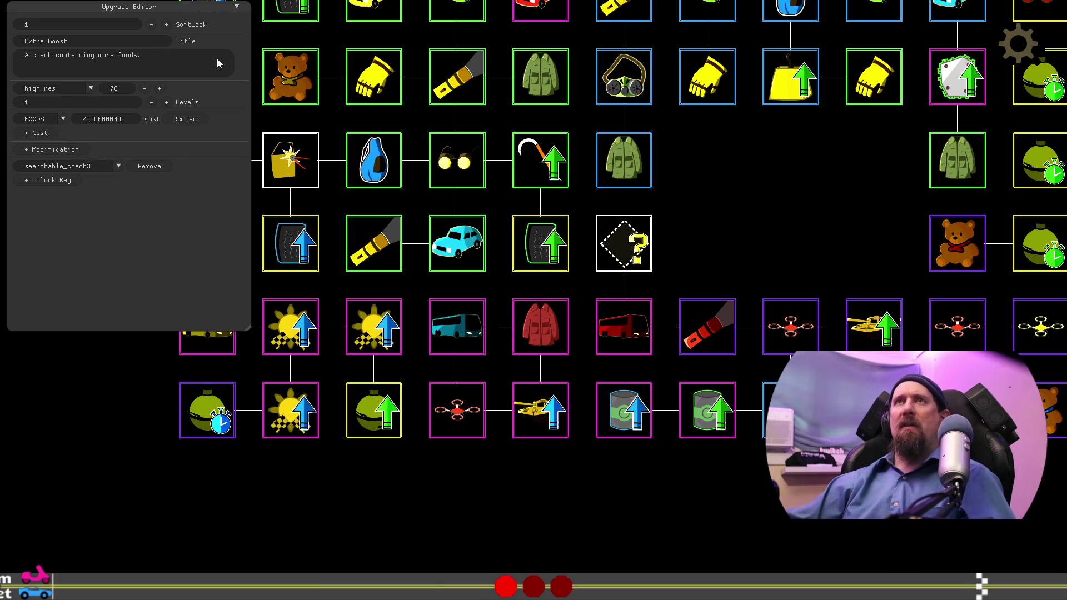
key("ctrl+a")
key("BackSpace")
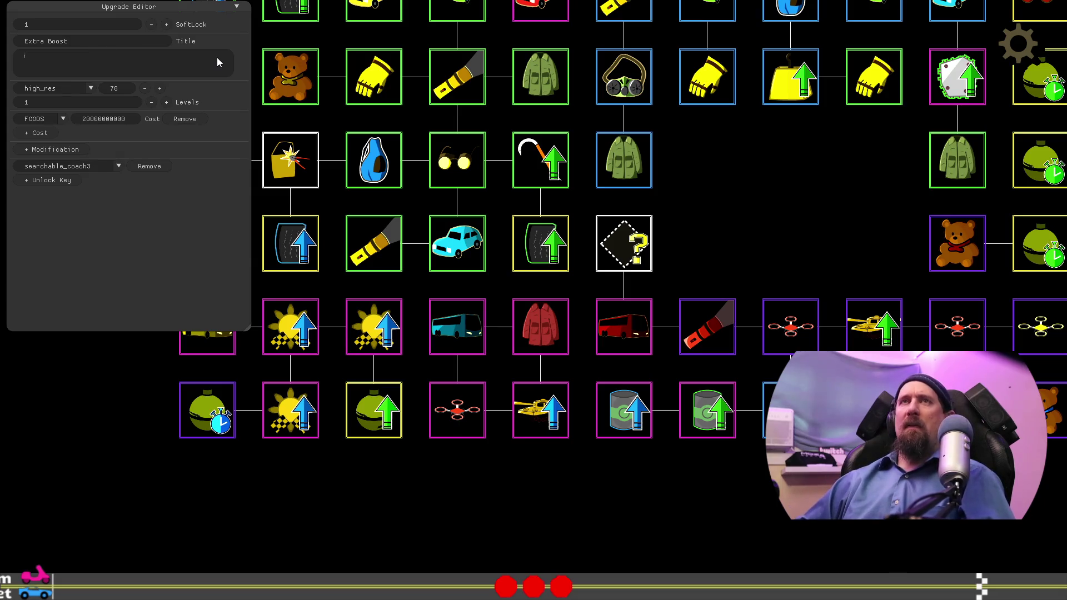
type("er")
key("Home")
type("PH: Faster ")
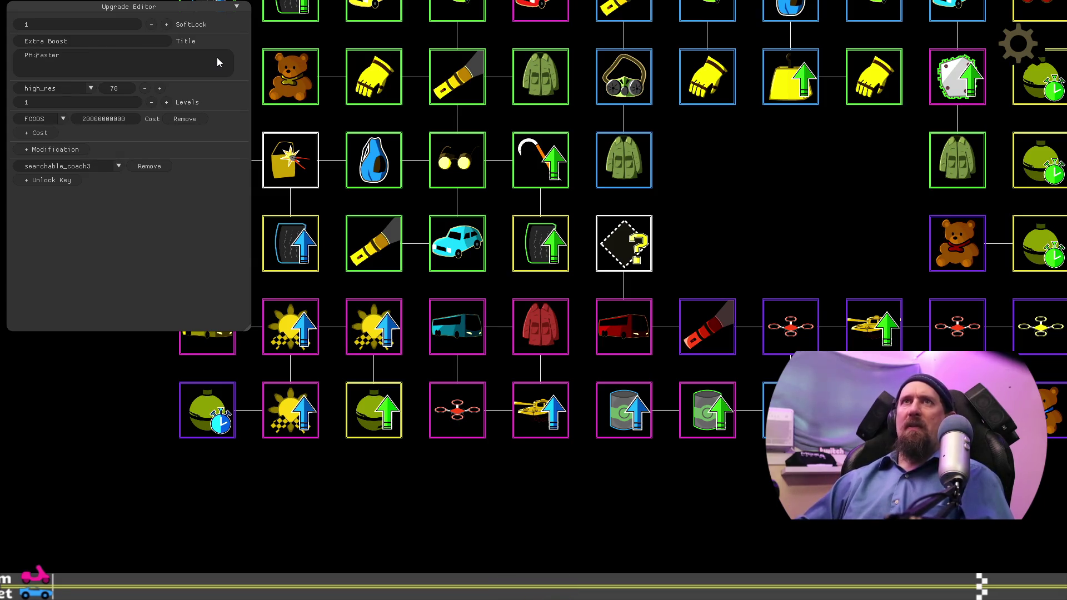
type("car.")
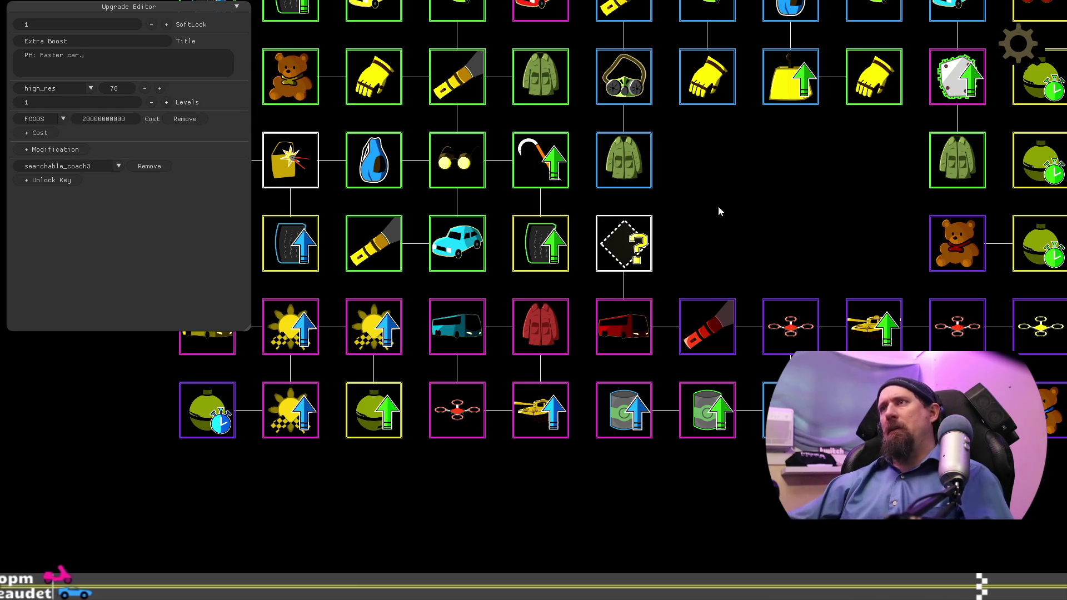
scroll(703, 203, "down", 2)
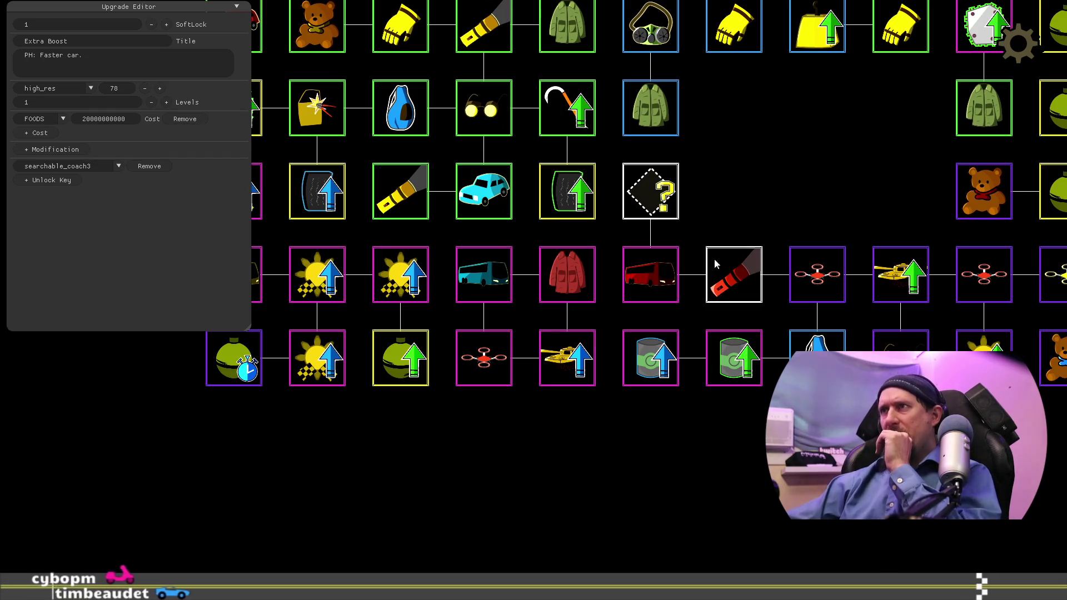
left_click(636, 282)
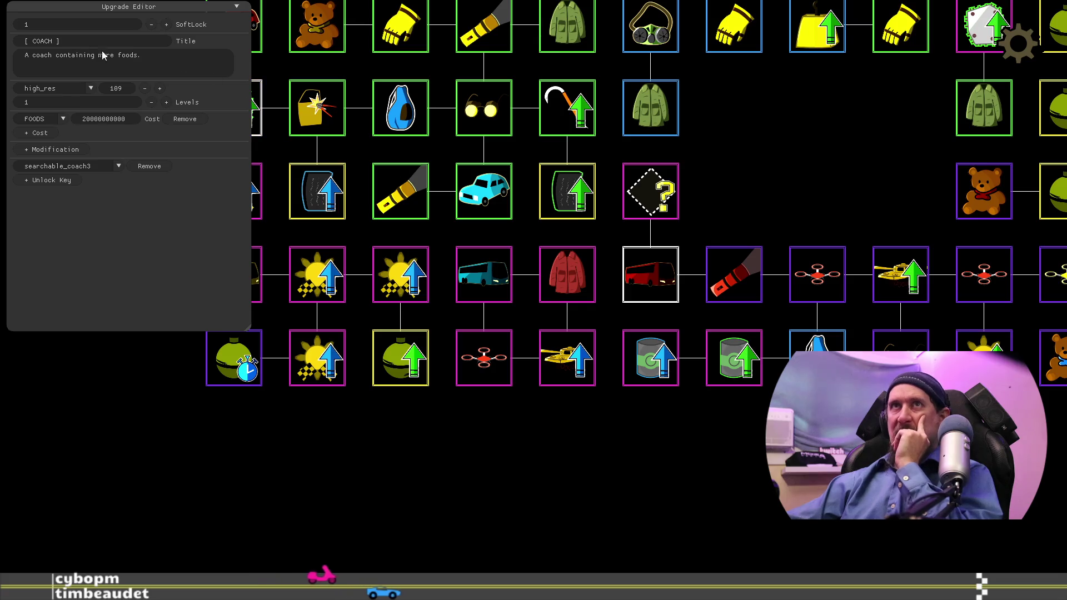
Step: Remove the brackets from the red coach's title and retype part of it
key("BackSpace")
key("BackSpace")
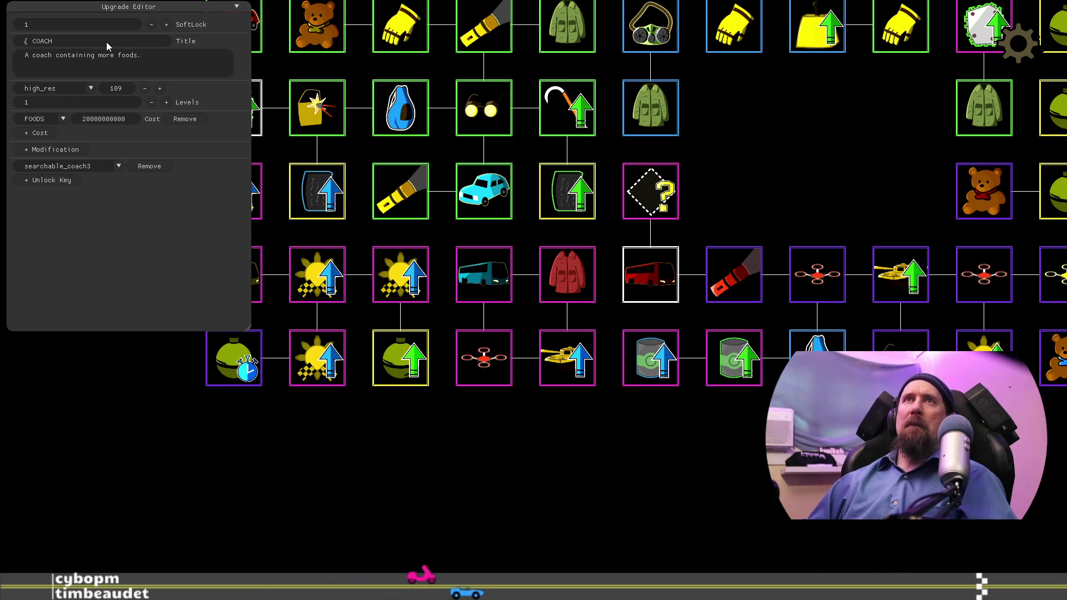
key("BackSpace")
key("BackSpace")
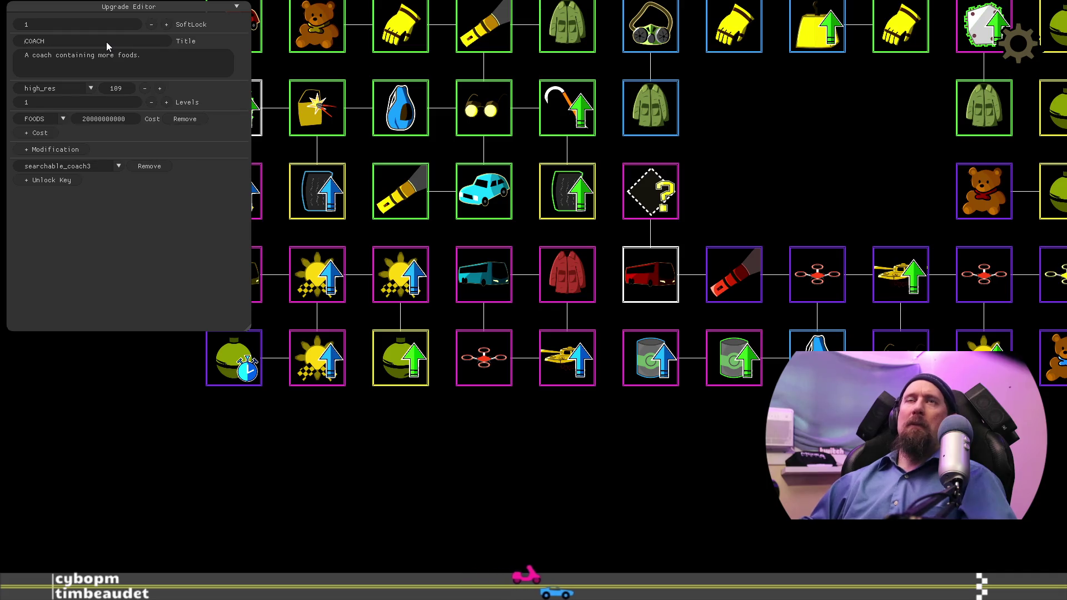
type("oach")
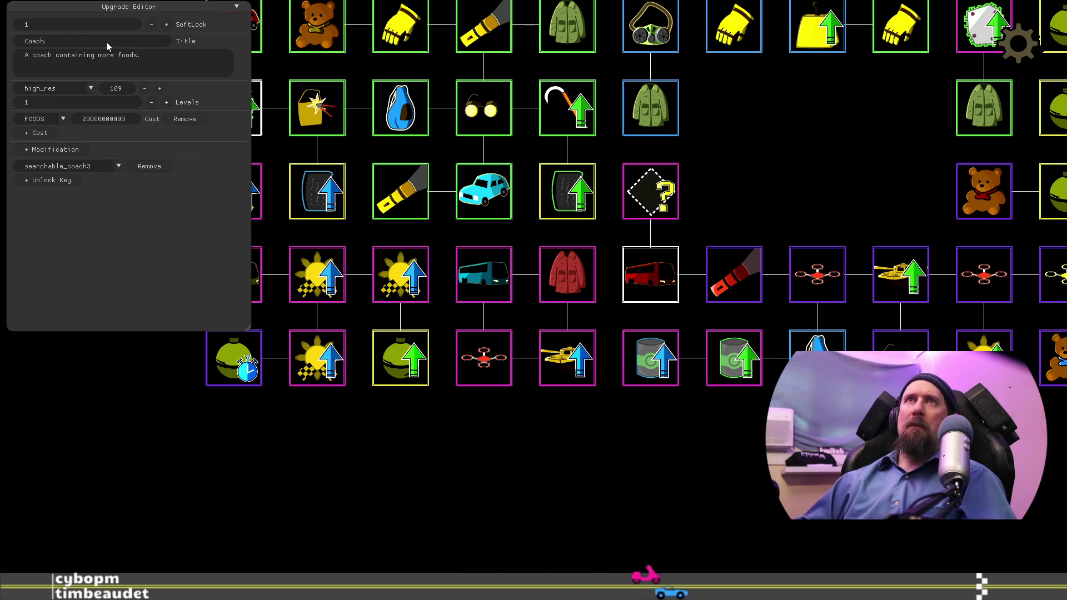
Step: Inspect the Fine Rustfang, Coach, Pristine Rustfang and Rusted Bead-Ale vehicle upgrades
mouse_move(775, 218)
left_mouse_down()
mouse_move(651, 322)
mouse_move(545, 357)
left_mouse_up()
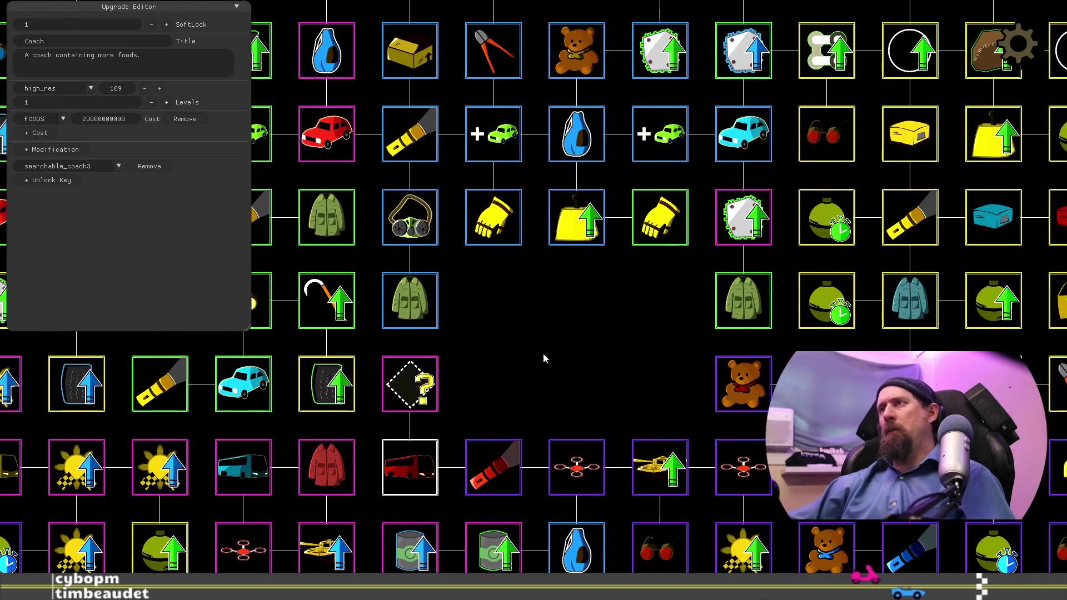
left_click(731, 144)
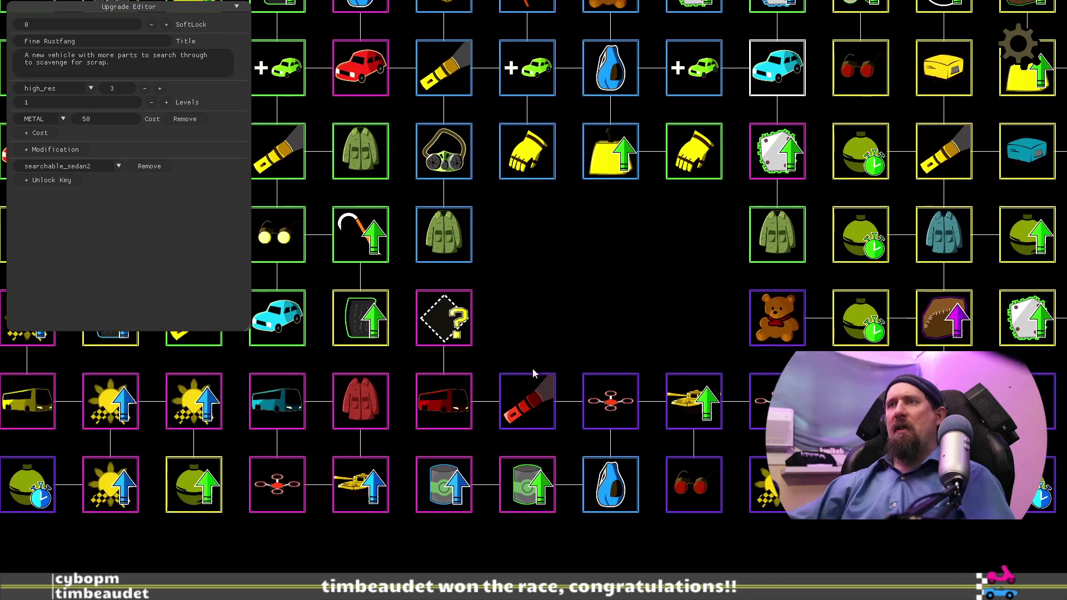
mouse_move(506, 360)
left_mouse_down()
mouse_move(728, 278)
mouse_move(740, 318)
left_mouse_up()
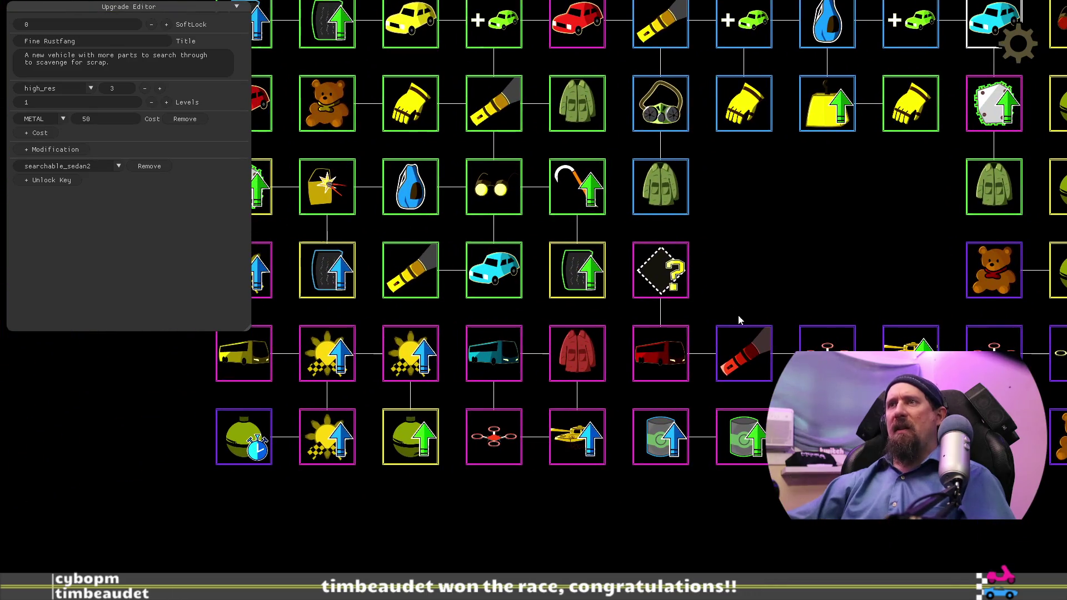
left_click(667, 357)
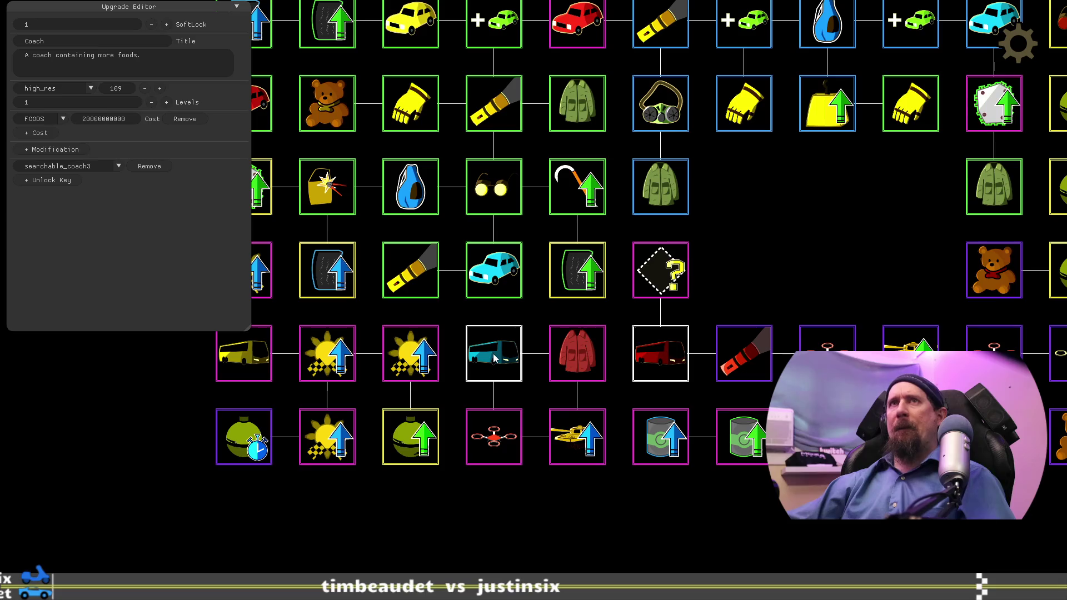
key("Up")
key("Right")
left_click(877, 206)
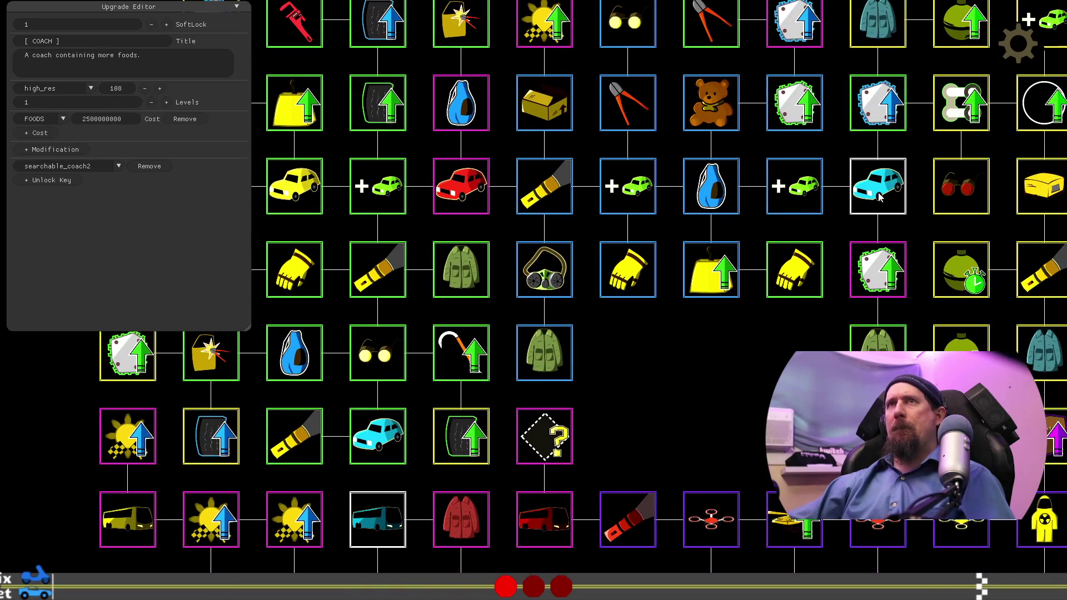
key("Up")
key("Left")
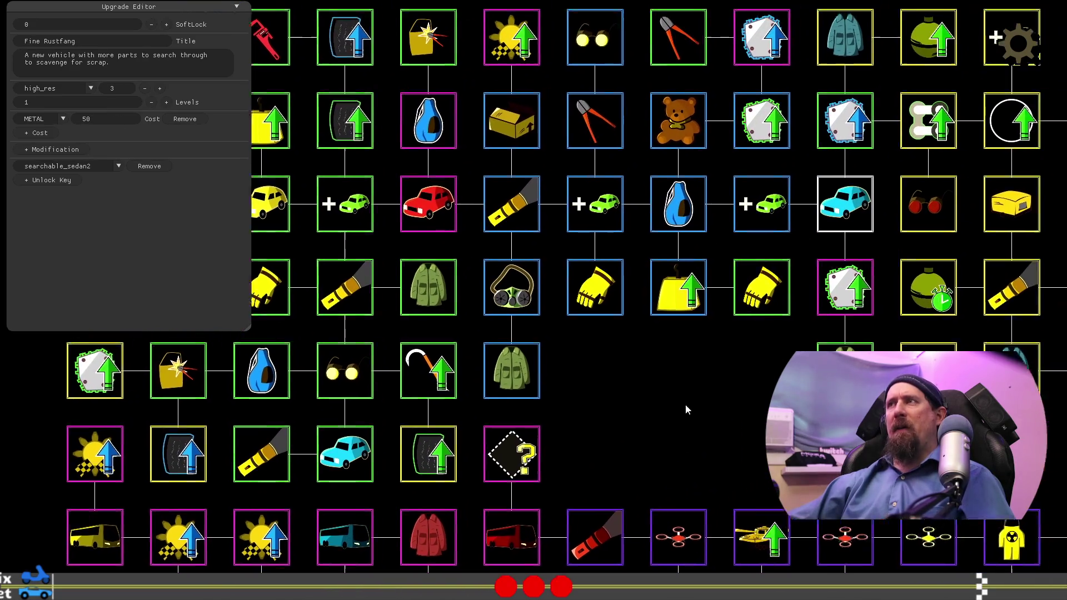
left_click(500, 232)
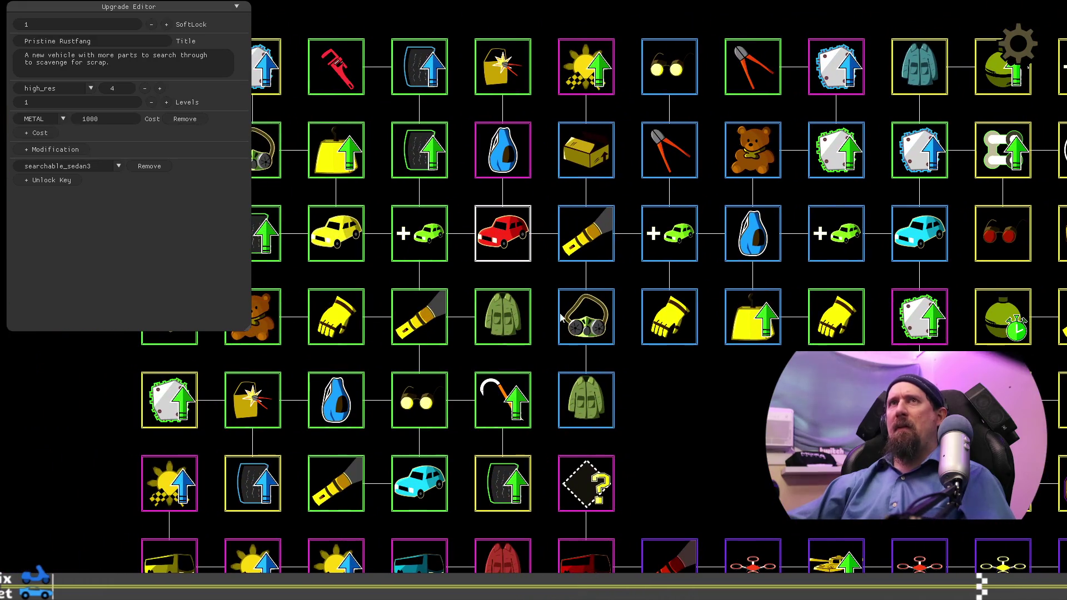
key("Left")
key("Down")
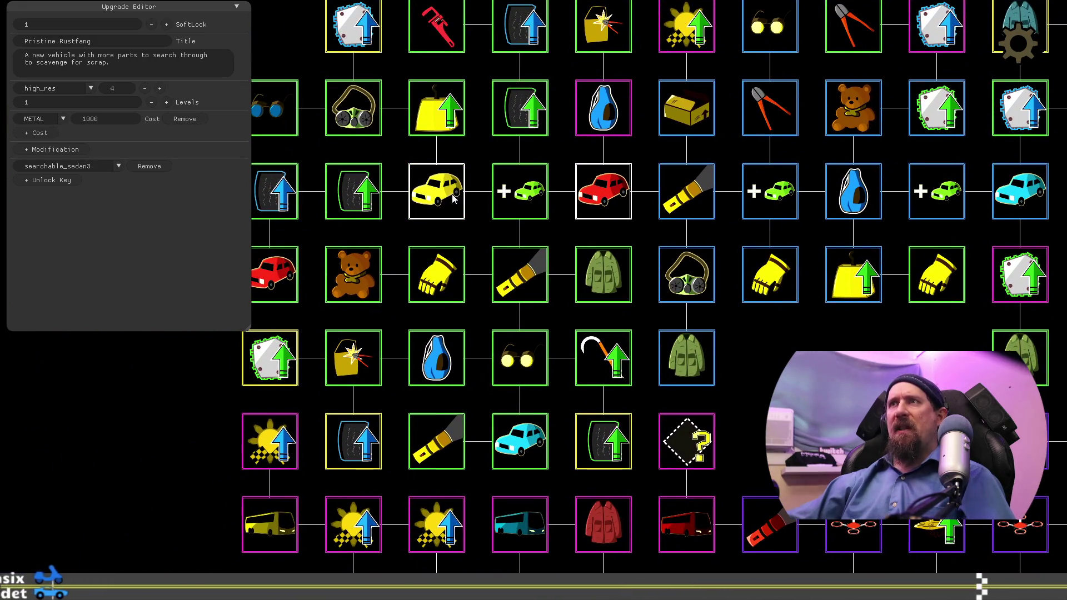
left_click(440, 199)
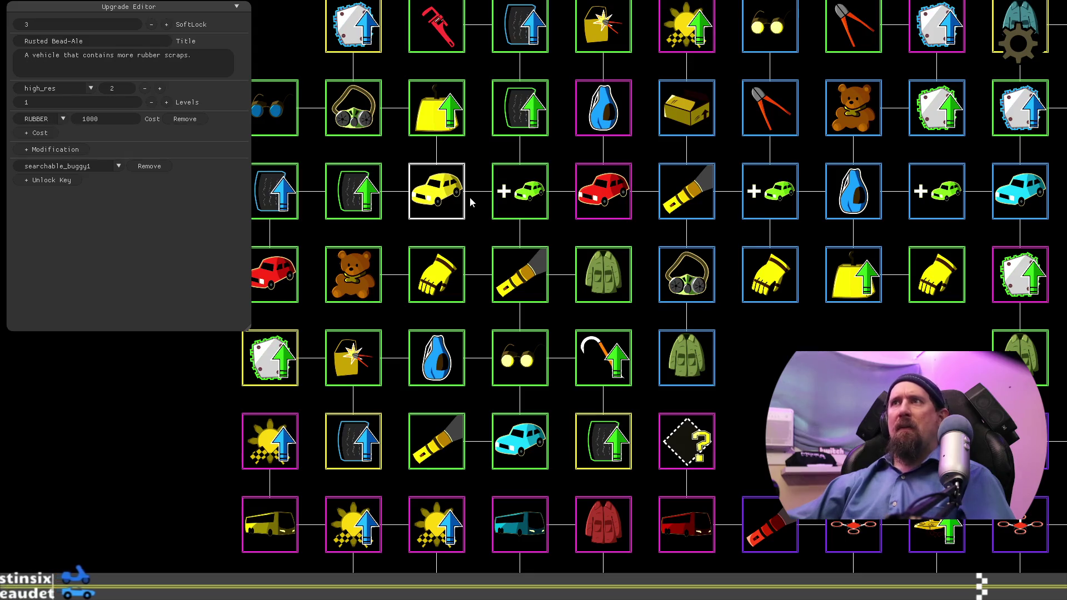
Step: Check 3 Hatchbacks and Rusted Bead-Ale again, then load the teal coach upgrade
key("Right")
key("Down")
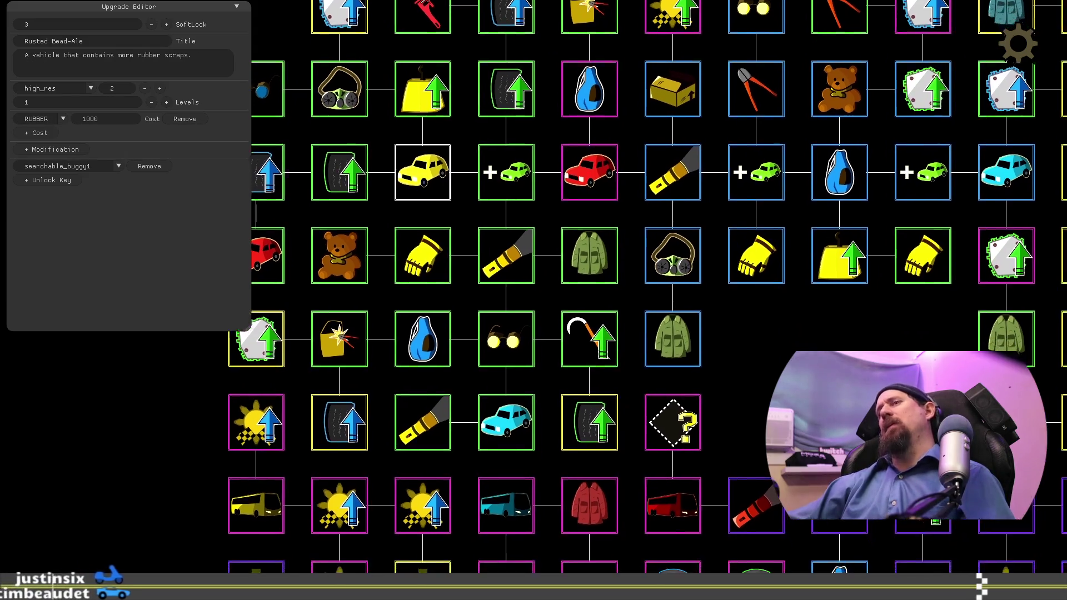
mouse_move(654, 371)
left_mouse_down()
mouse_move(499, 410)
mouse_move(592, 370)
mouse_move(730, 372)
left_mouse_up()
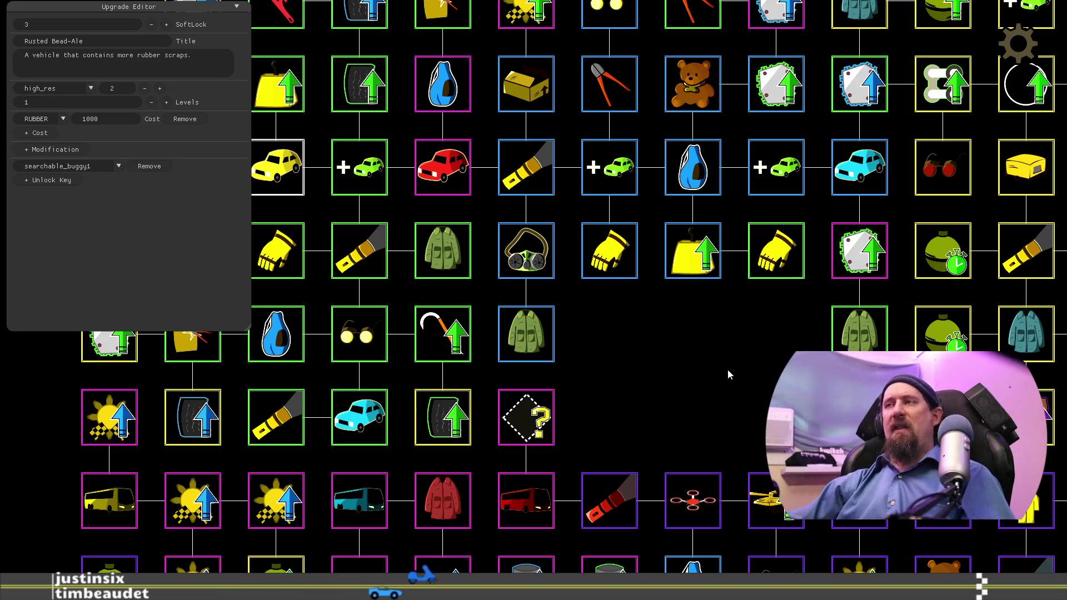
mouse_move(741, 368)
left_mouse_down()
mouse_move(484, 444)
mouse_move(353, 345)
left_mouse_up()
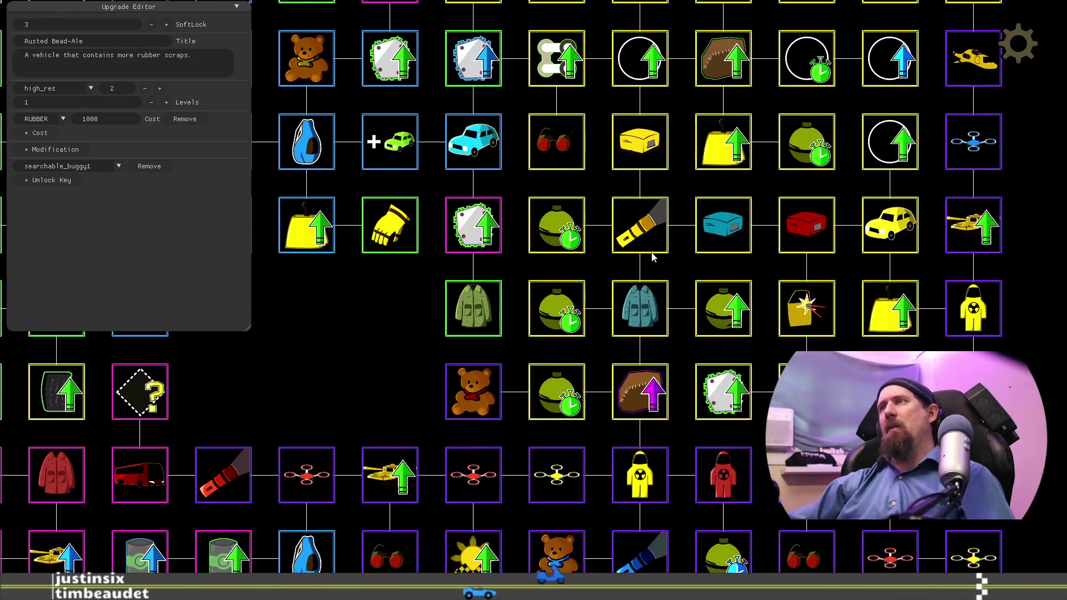
left_click(899, 227)
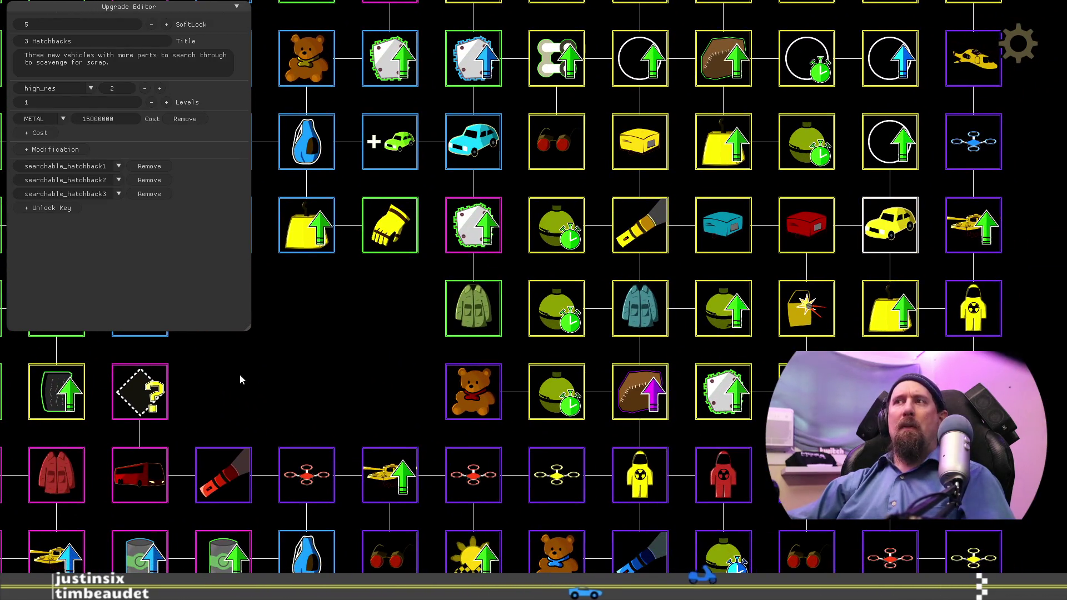
left_click_drag(233, 377, 598, 410)
left_click(393, 240)
mouse_move(748, 432)
left_mouse_down()
mouse_move(838, 410)
mouse_move(823, 201)
left_mouse_up()
left_click(517, 314)
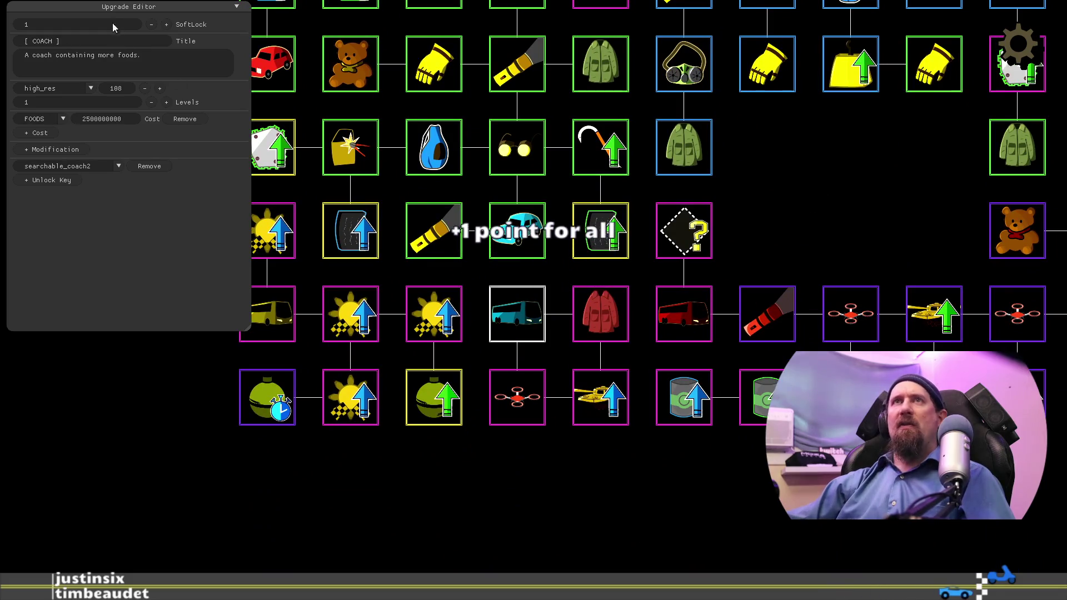
Step: Retitle the teal coach 'Rusted Coach' and end its description with 'parts to scrap.'
left_click(101, 40)
key("BackSpace")
key("BackSpace")
key("BackSpace")
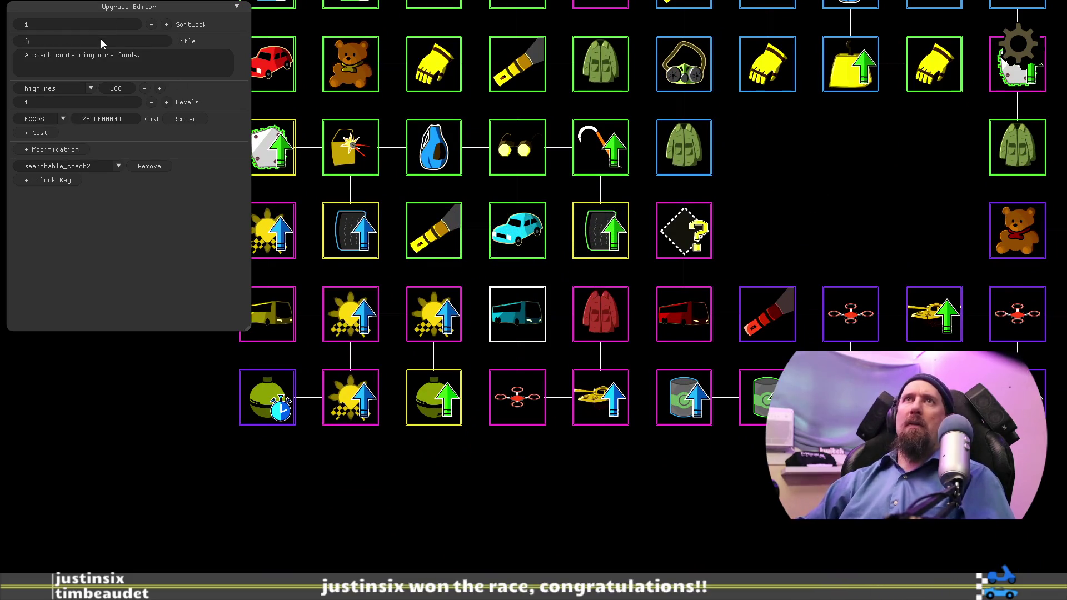
type("Rusted Coach")
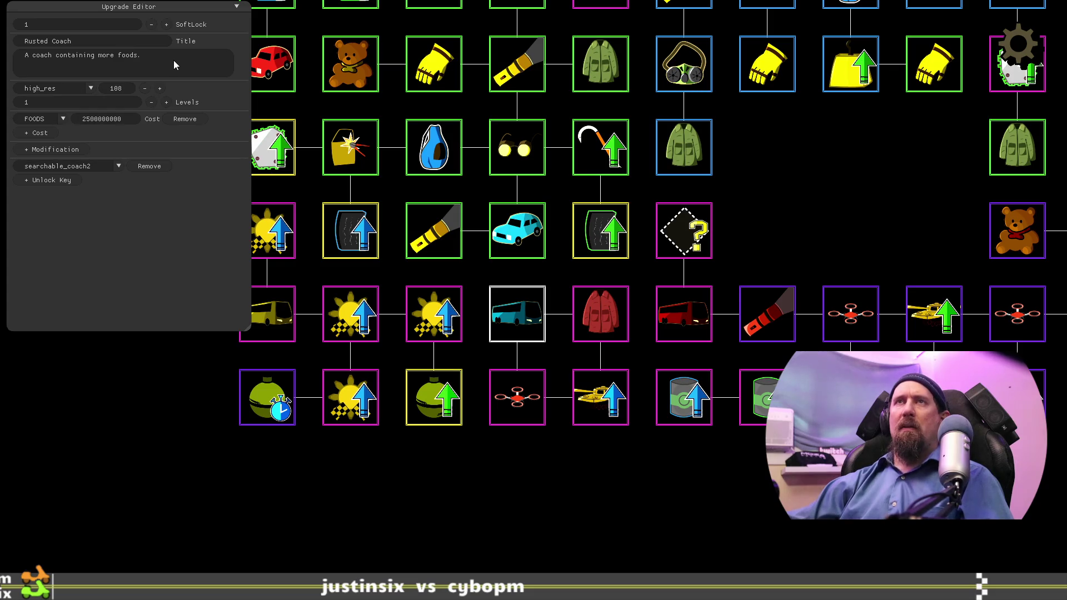
key("BackSpace")
key("BackSpace")
key("BackSpace")
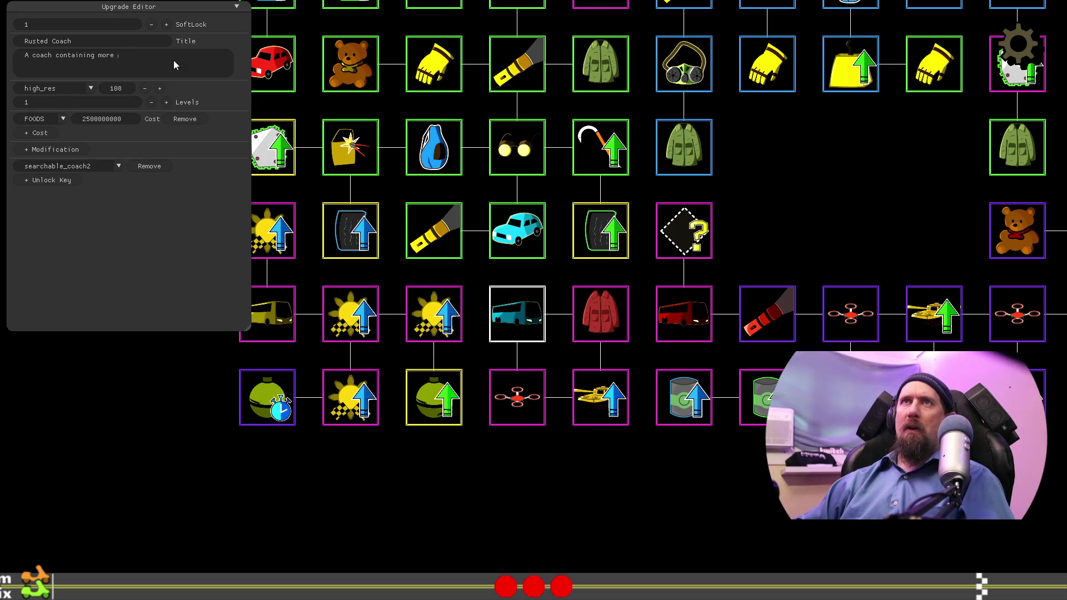
type("parts to scrap.")
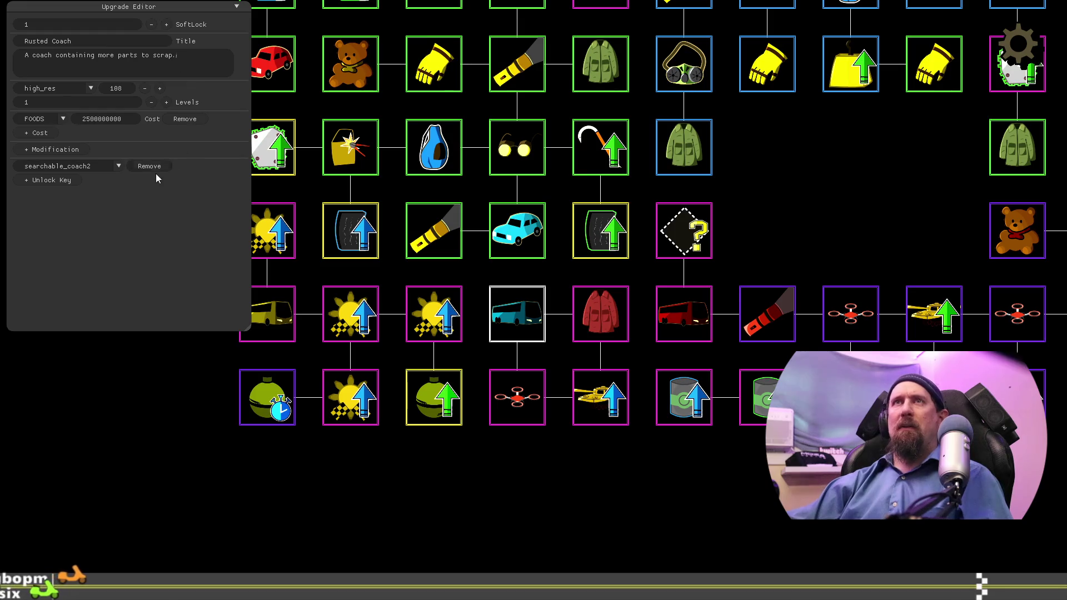
Step: Open the unlock key list, then select the yellow bus upgrade
left_click(120, 165)
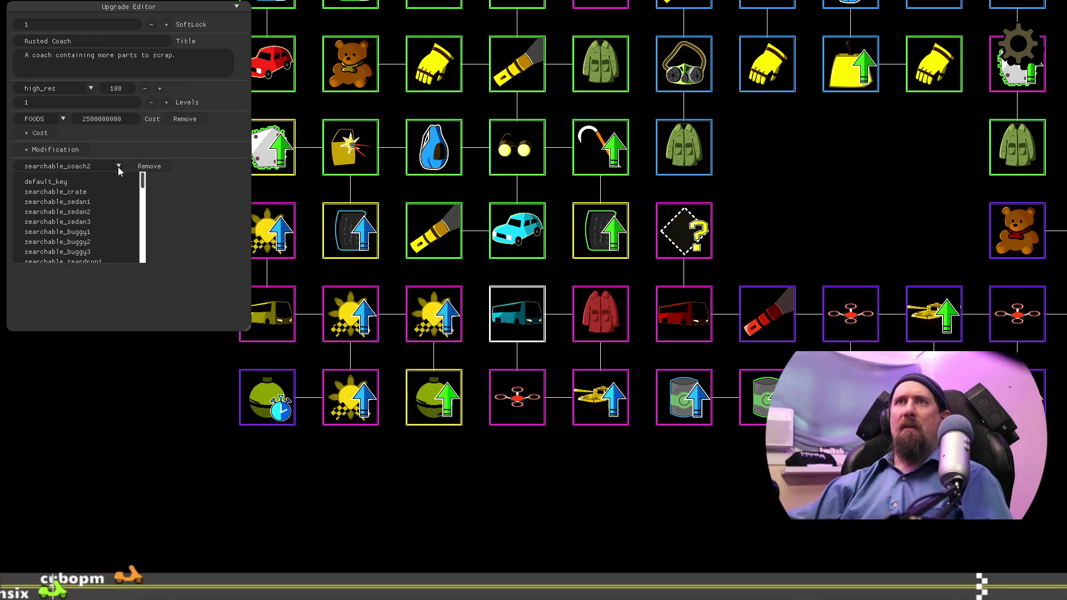
left_click_drag(406, 479, 555, 508)
left_click(436, 328)
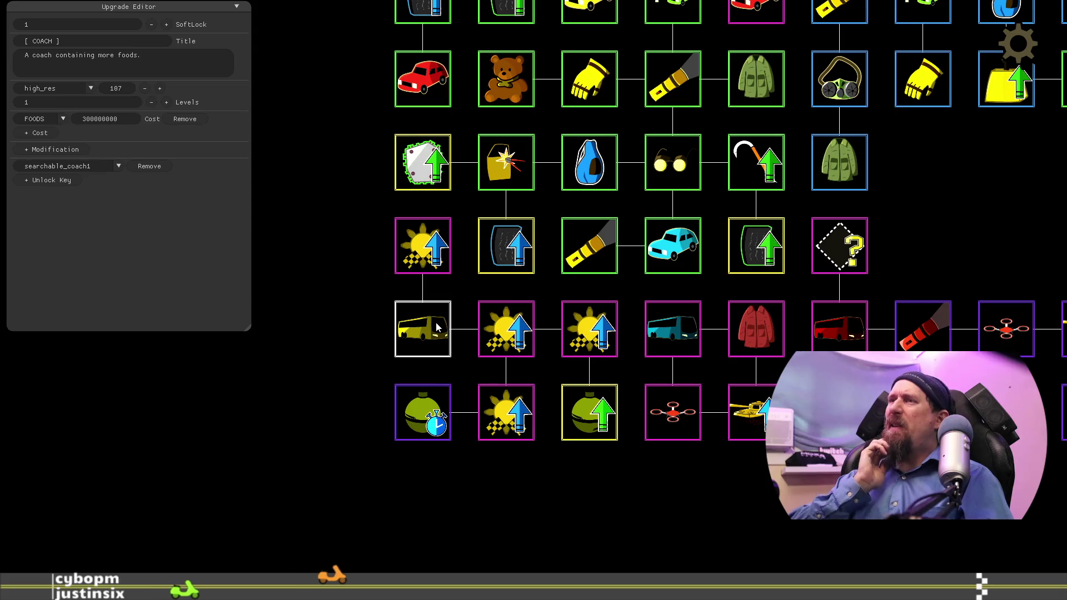
Step: Move the teal bus to its row's start and place the yellow COACH bus left of the red coat
mouse_move(437, 328)
left_mouse_down()
mouse_move(549, 473)
mouse_move(604, 490)
left_mouse_up()
left_click_drag(673, 329, 423, 329)
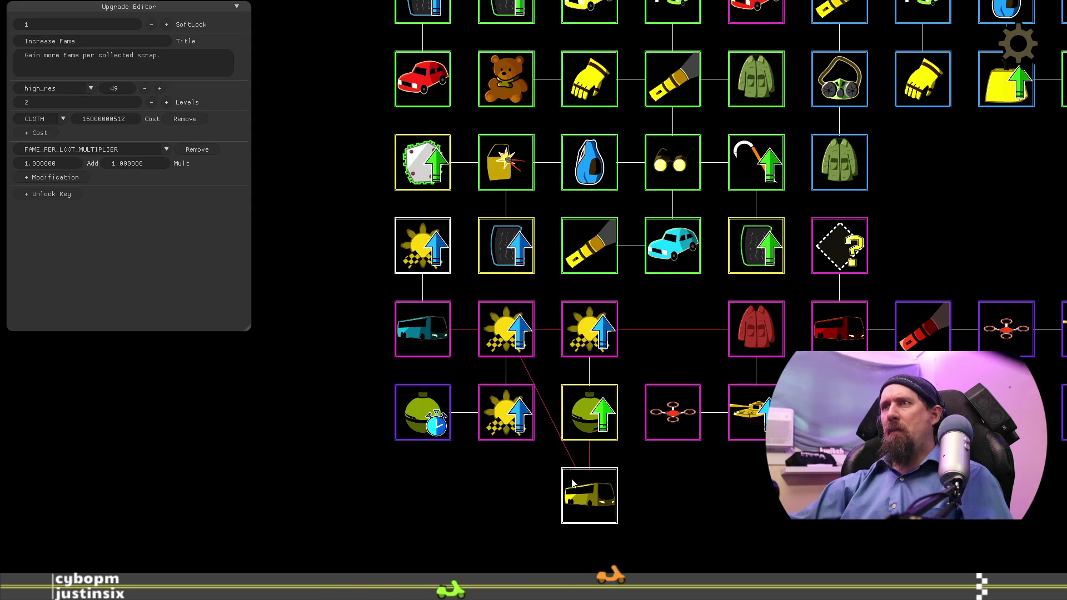
left_click(597, 502)
left_click_drag(598, 502, 768, 341)
left_click(609, 334)
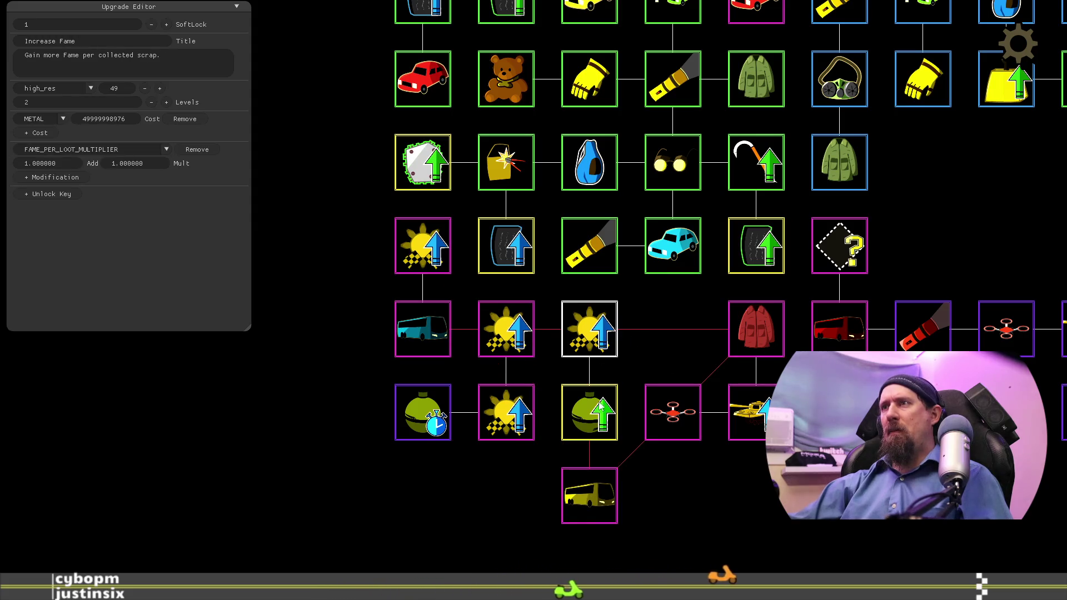
left_click_drag(594, 511, 646, 364)
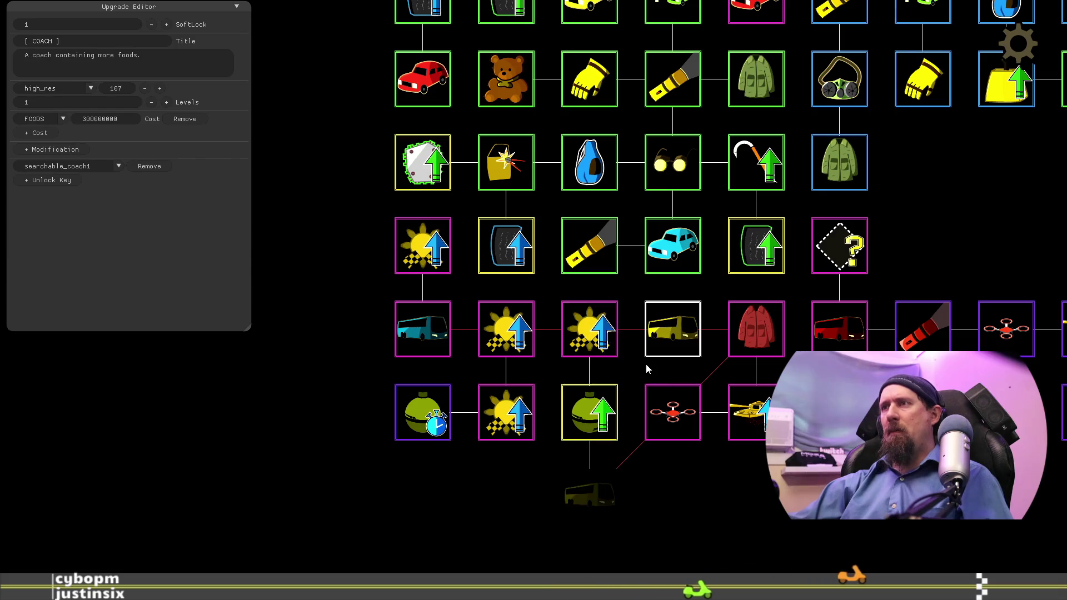
Step: Move both Increase Fame sun nodes down to a new bottom row and nudge the teal bus back
left_click(591, 333)
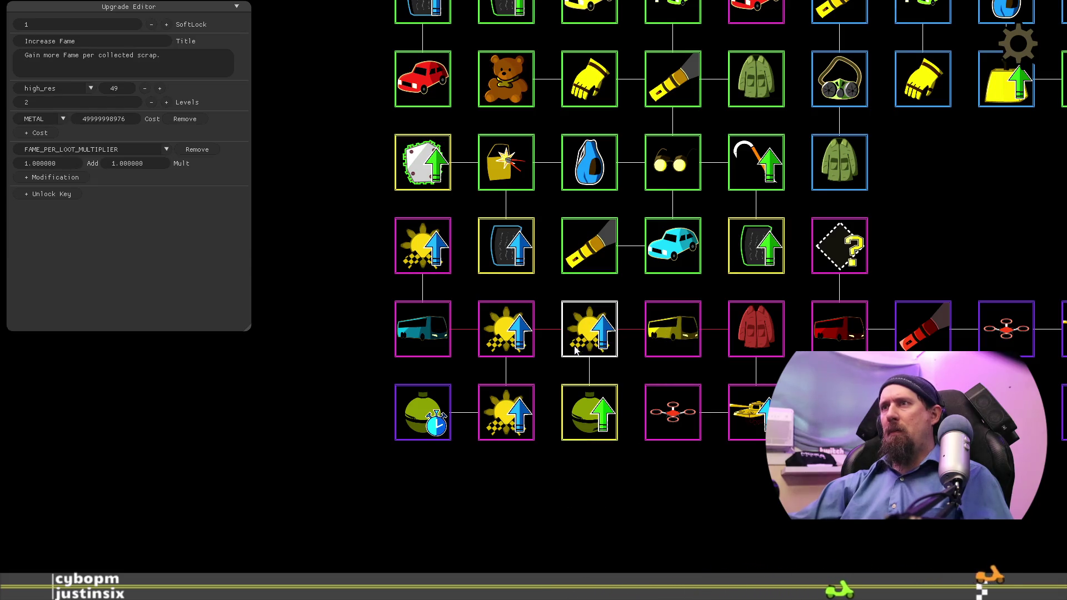
left_click_drag(521, 339, 487, 564)
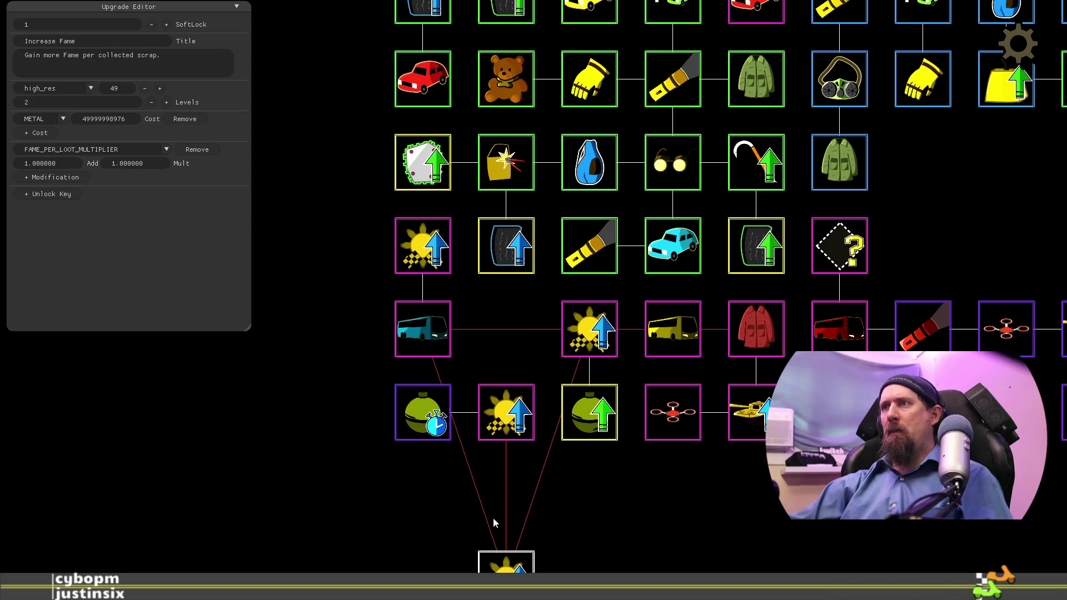
left_click_drag(578, 339, 580, 571)
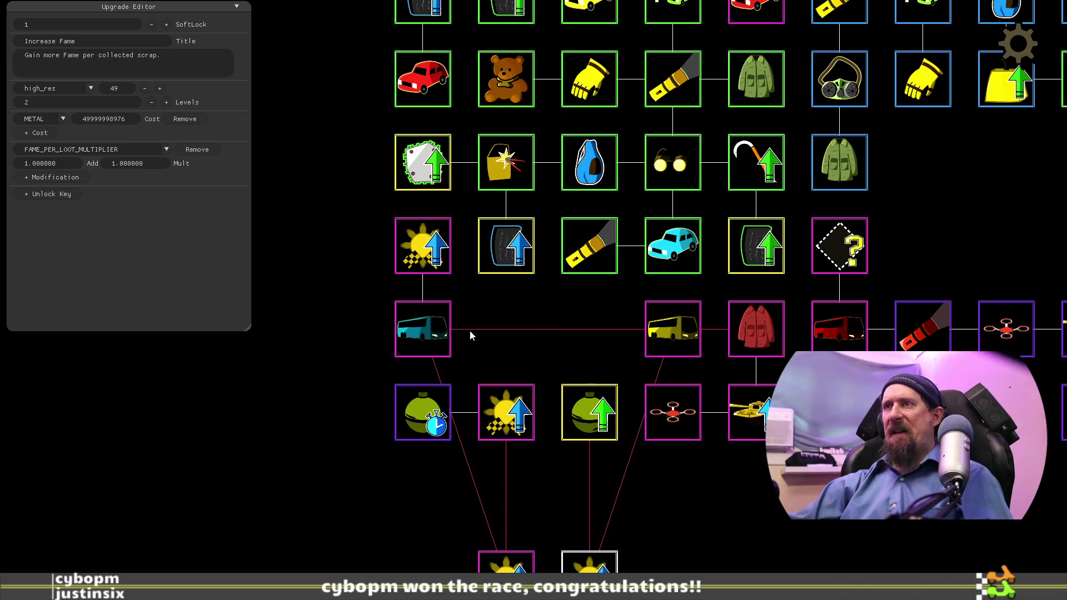
left_click(445, 342)
left_click(485, 556)
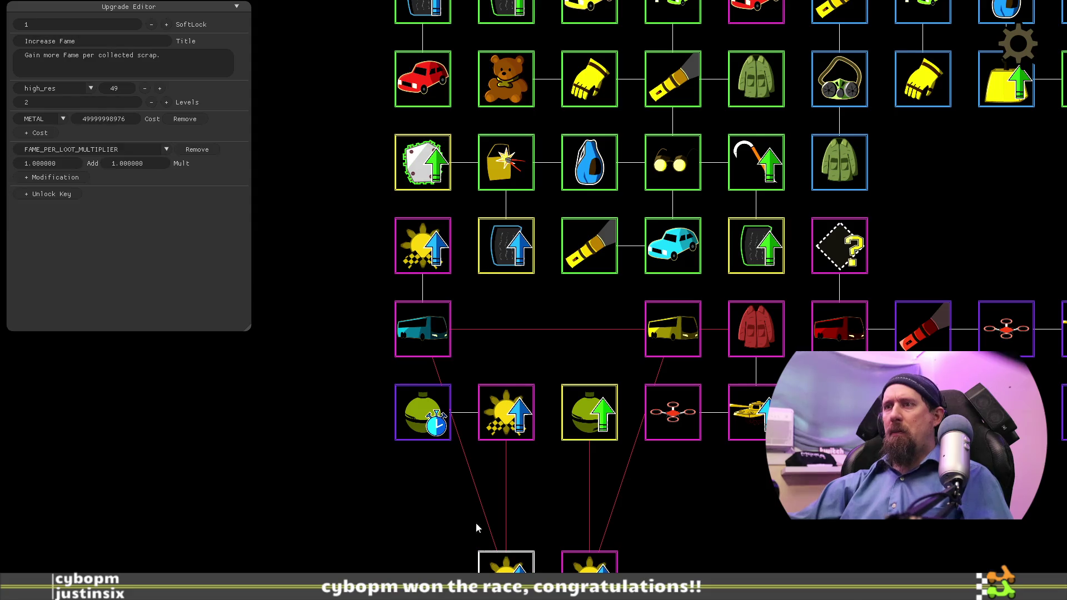
left_click(409, 342)
left_click_drag(409, 342, 333, 422)
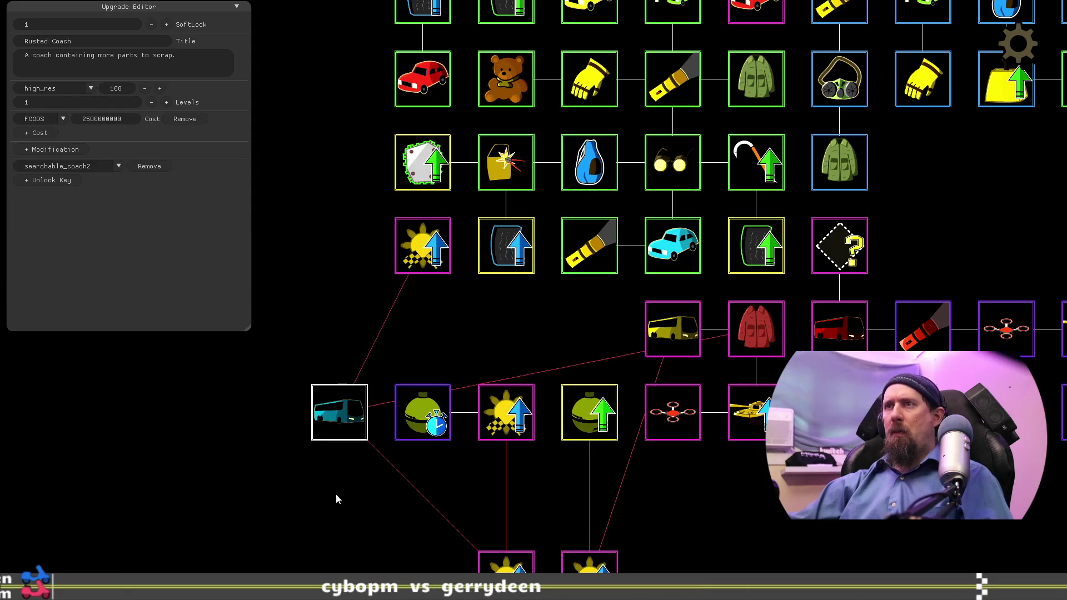
mouse_move(364, 365)
left_mouse_down()
mouse_move(400, 278)
mouse_move(377, 342)
left_mouse_up()
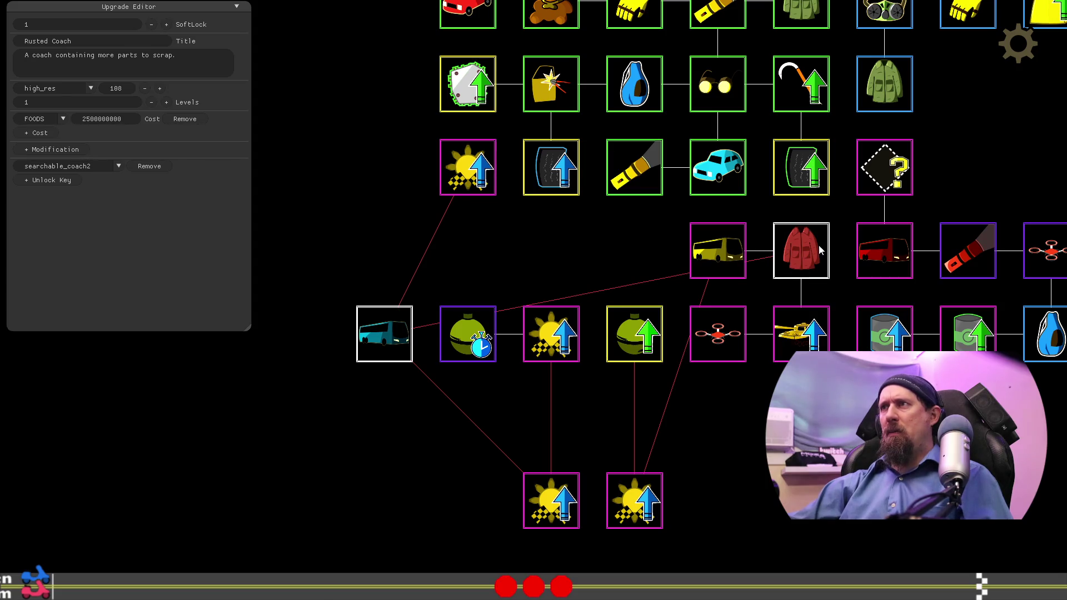
Step: Check the red coat and Leather Jacket, slide a sun node under the timer, and realign the teal bus
left_click(802, 265)
left_click(803, 292)
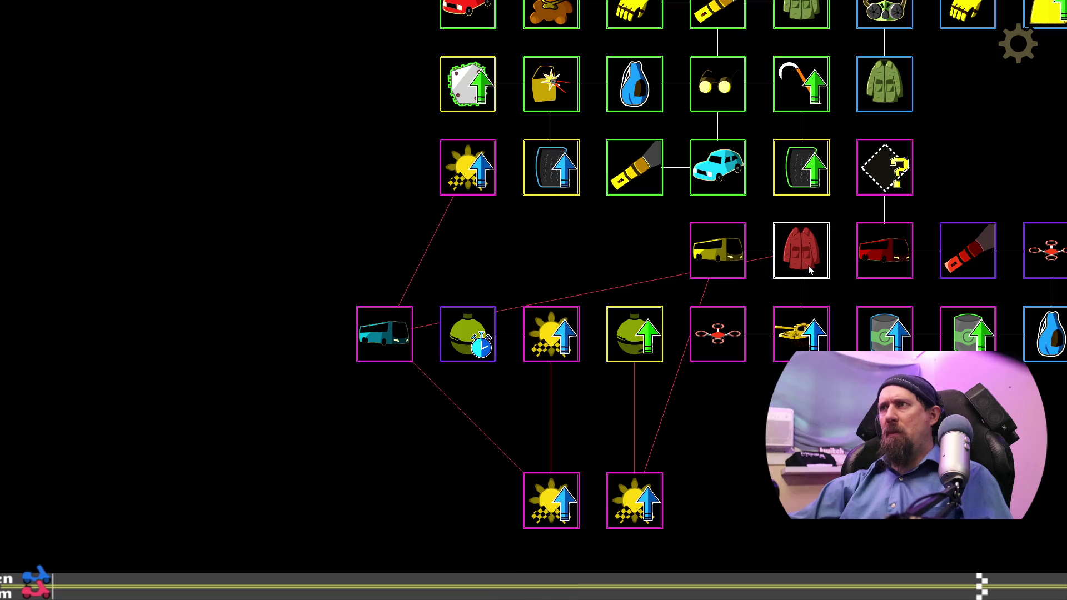
left_click(811, 270)
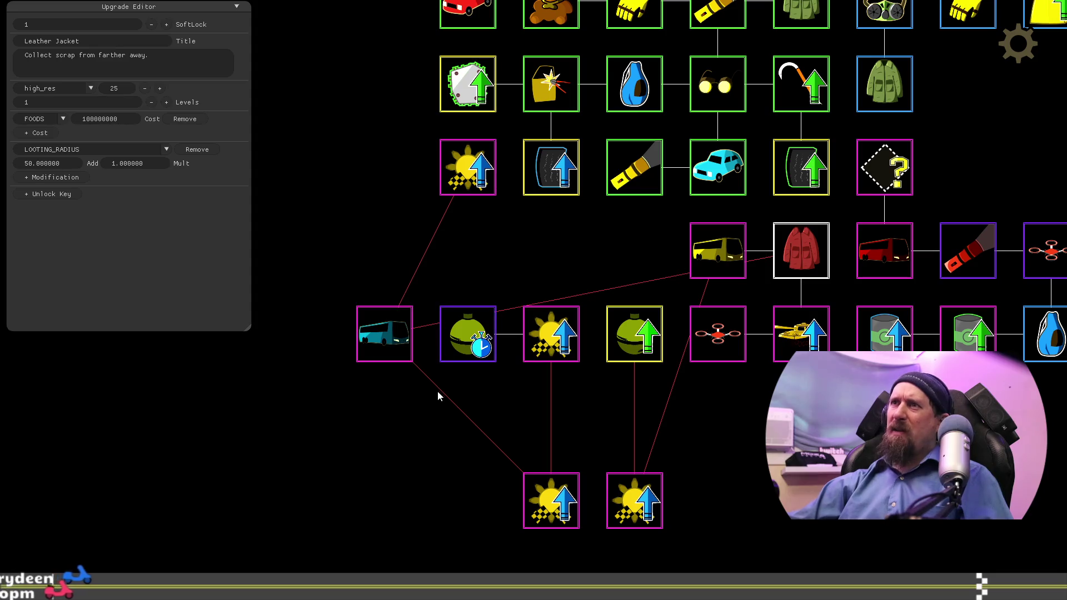
mouse_move(520, 509)
left_mouse_down()
mouse_move(493, 520)
mouse_move(530, 525)
mouse_move(589, 506)
mouse_move(578, 500)
left_mouse_up()
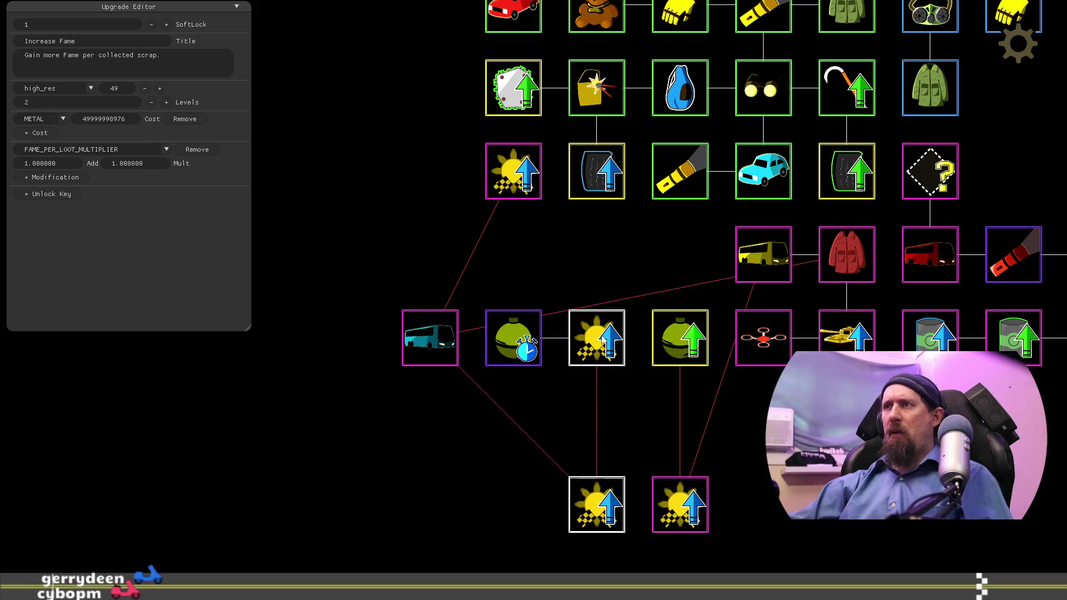
left_click(439, 350)
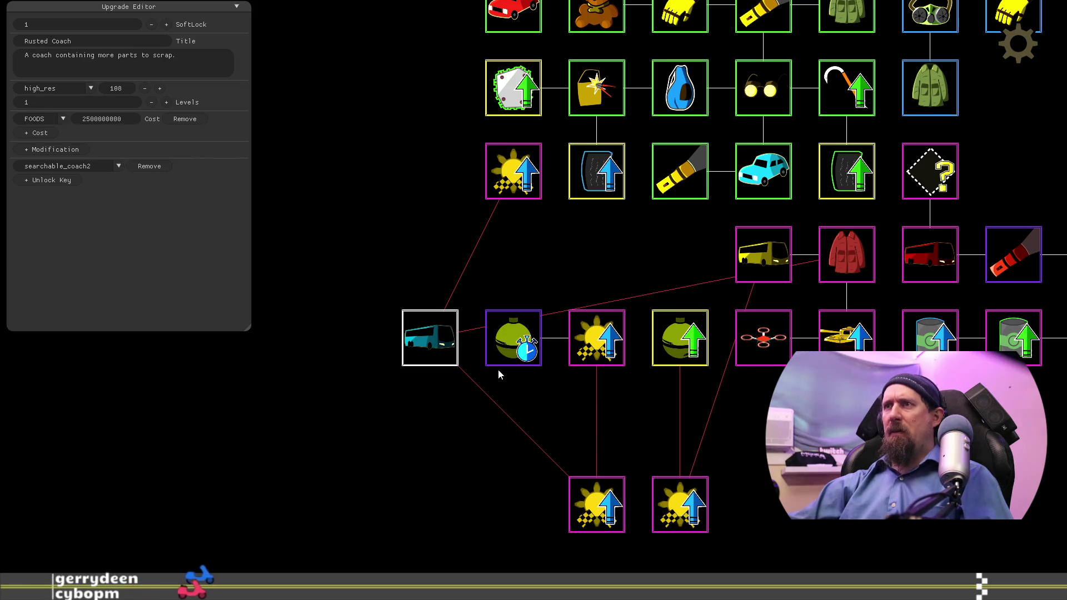
left_click_drag(428, 346, 491, 269)
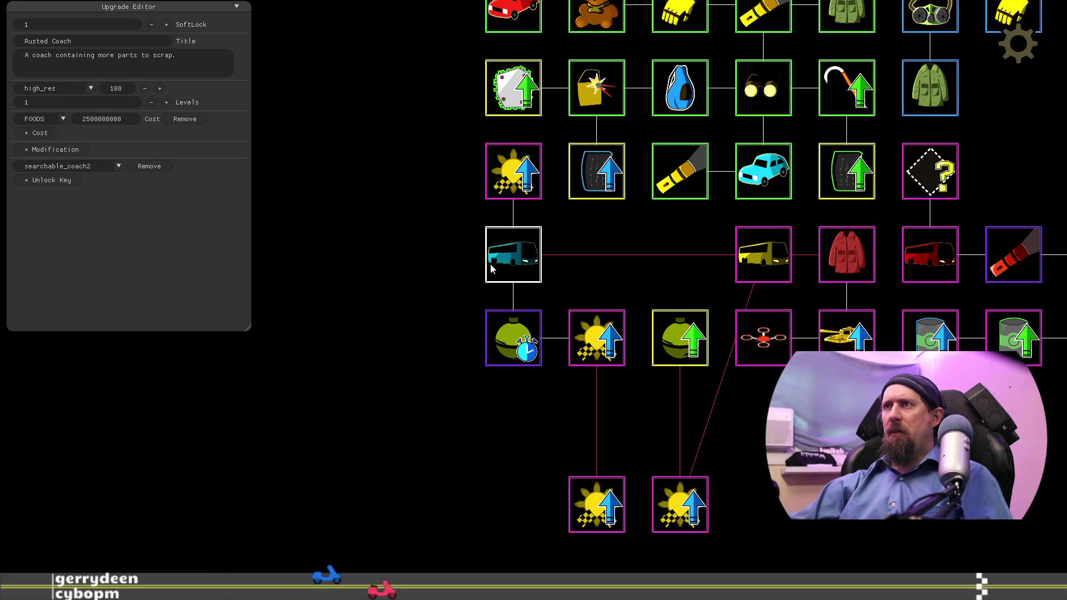
left_click_drag(491, 269, 442, 265)
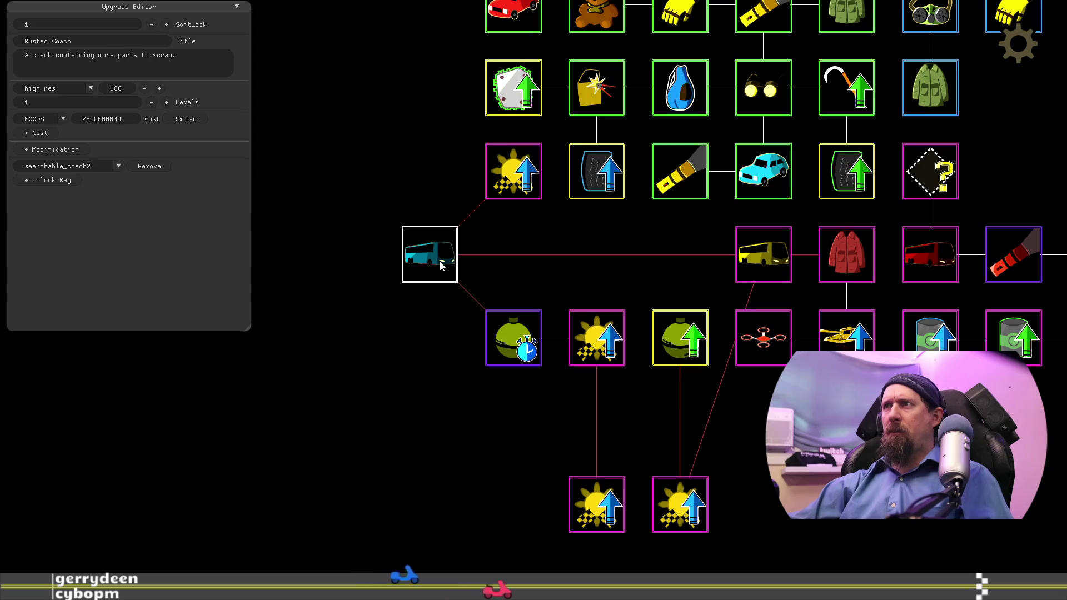
Step: Link the drone to the Leather Jacket and set the COACH bus just left of the jacket
mouse_move(772, 264)
left_mouse_down()
mouse_move(688, 348)
mouse_move(856, 514)
left_mouse_up()
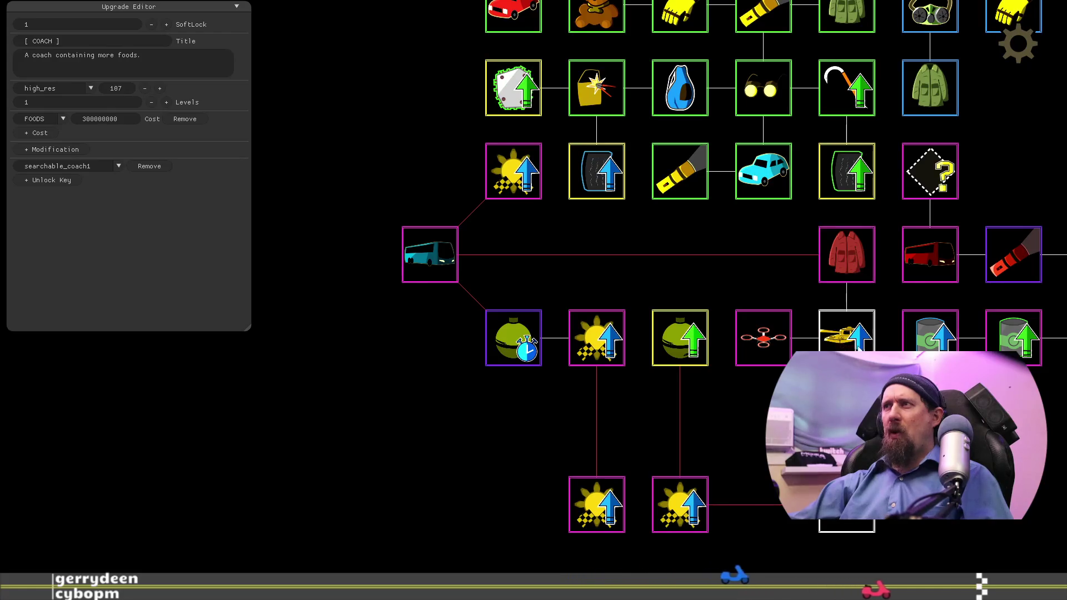
left_click(850, 260)
mouse_move(767, 333)
left_mouse_down()
mouse_move(848, 264)
mouse_move(790, 261)
mouse_move(829, 256)
left_mouse_up()
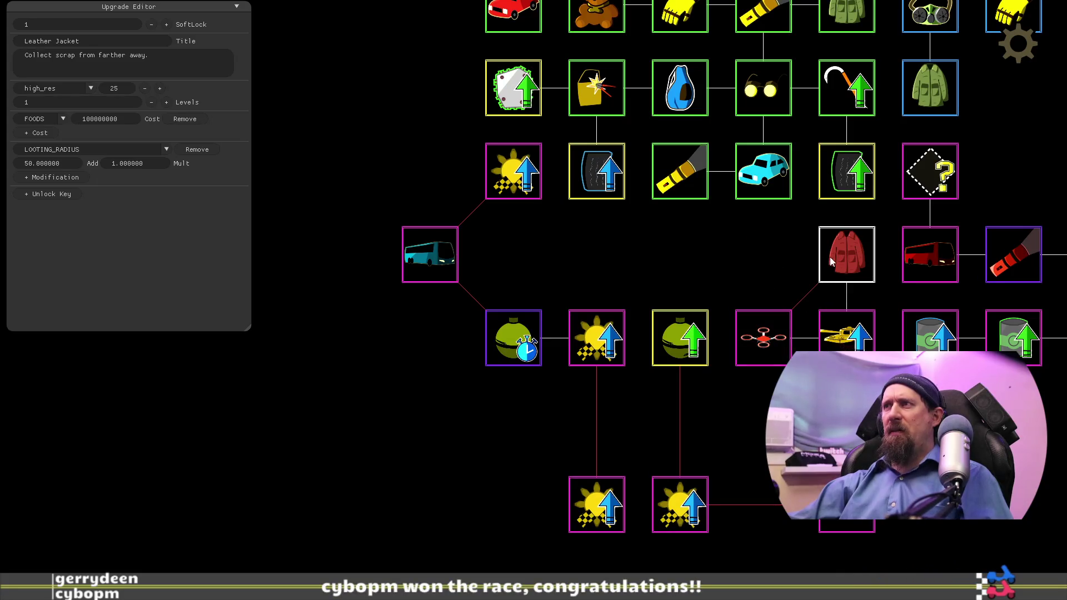
left_click_drag(840, 526, 735, 254)
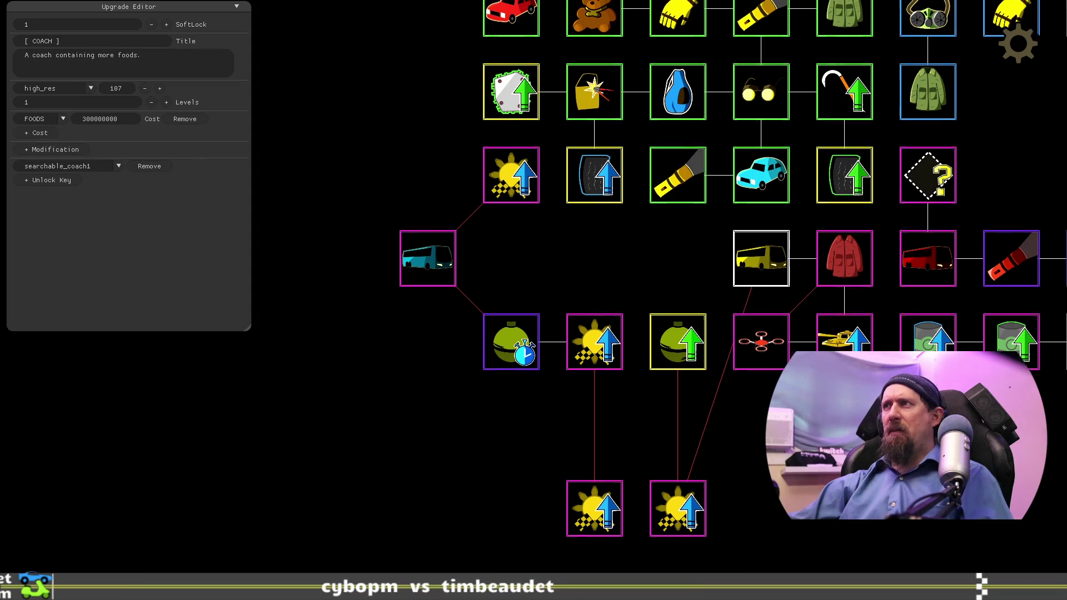
Step: Line both Increase Fame sun nodes up in the bus row after the Rusted Coach bus
left_click_drag(860, 406, 697, 435)
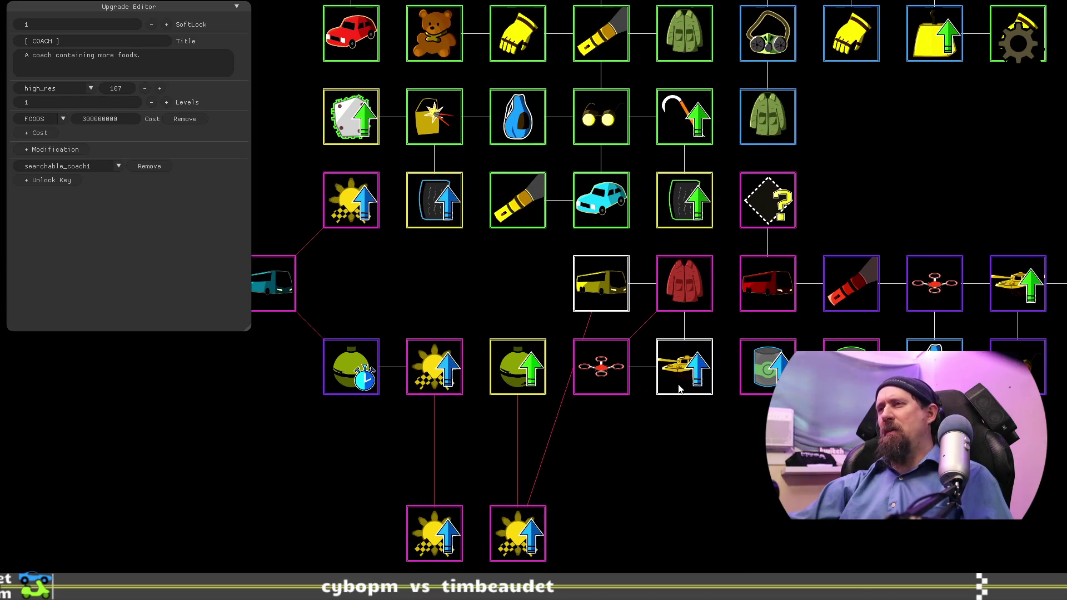
left_click_drag(519, 532, 518, 282)
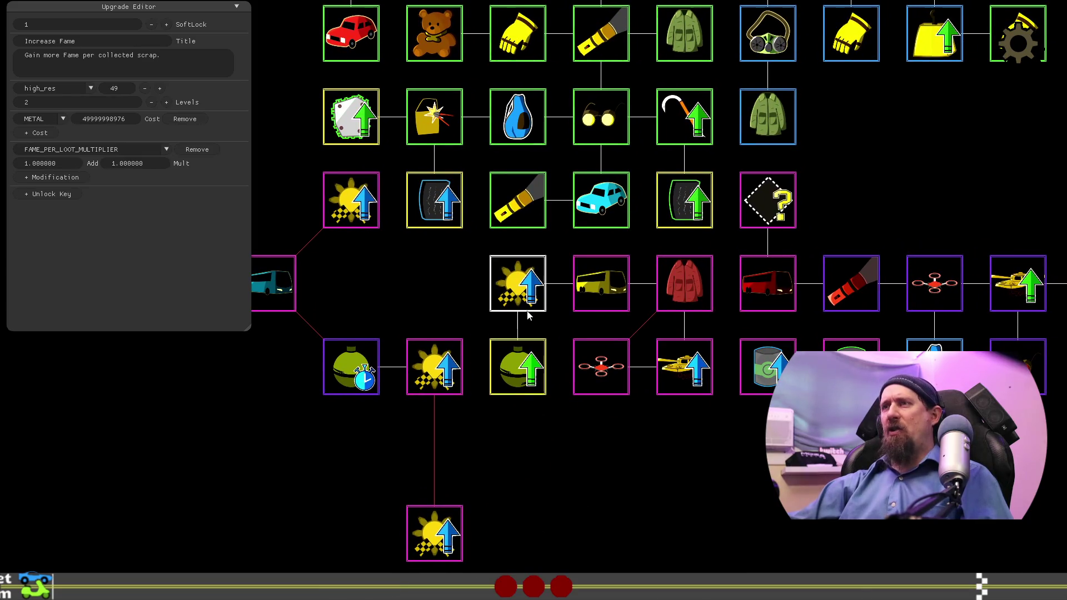
mouse_move(459, 531)
left_mouse_down()
mouse_move(456, 325)
mouse_move(422, 303)
left_mouse_up()
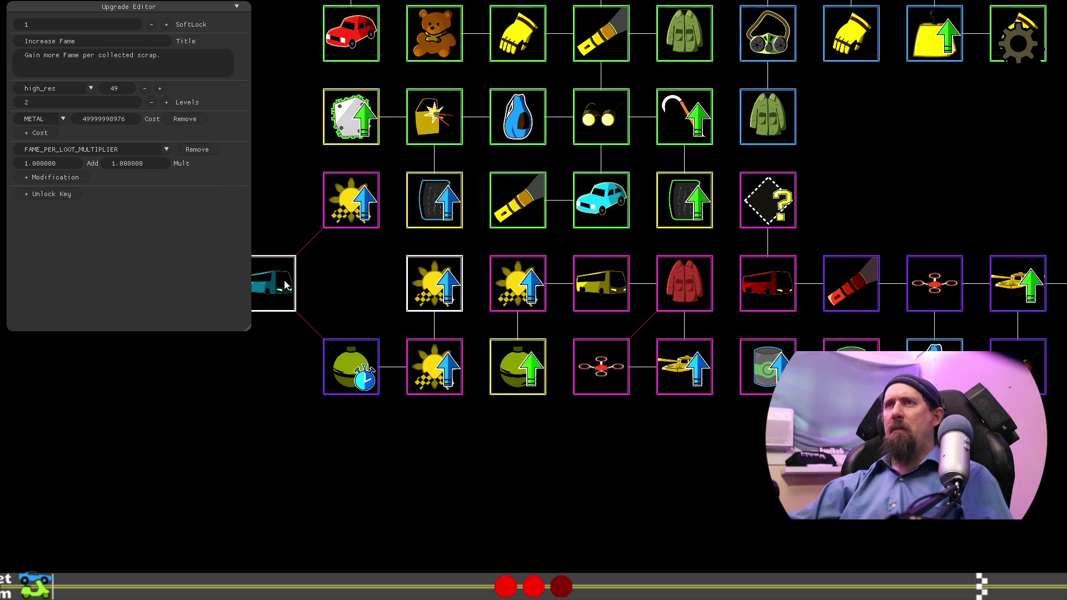
left_click_drag(285, 285, 345, 284)
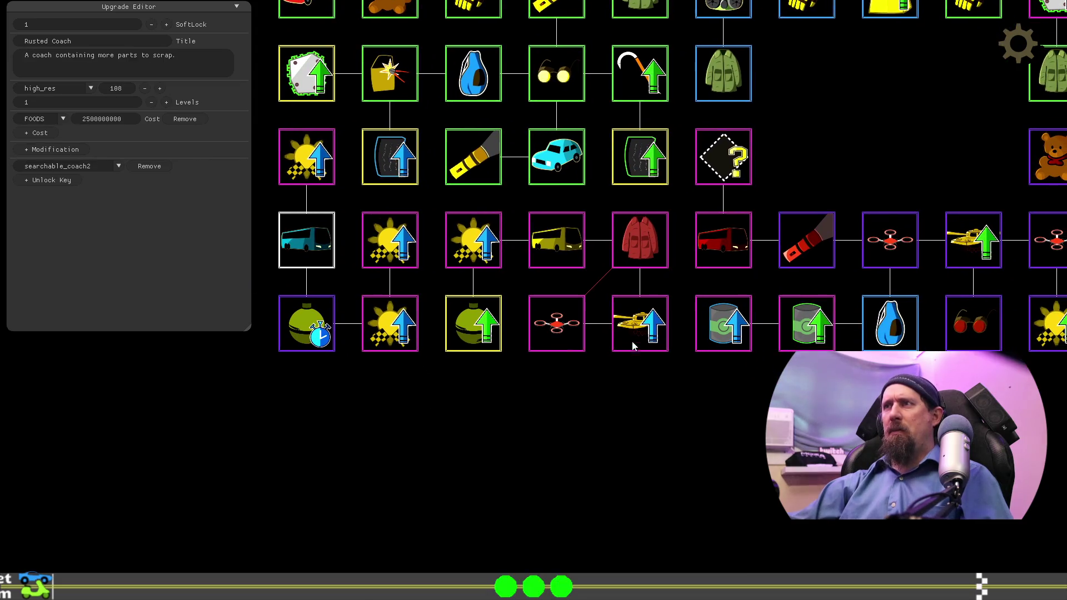
Step: Inspect the Drone Damage node and try the tank and drone lower, then return them
left_click(566, 328)
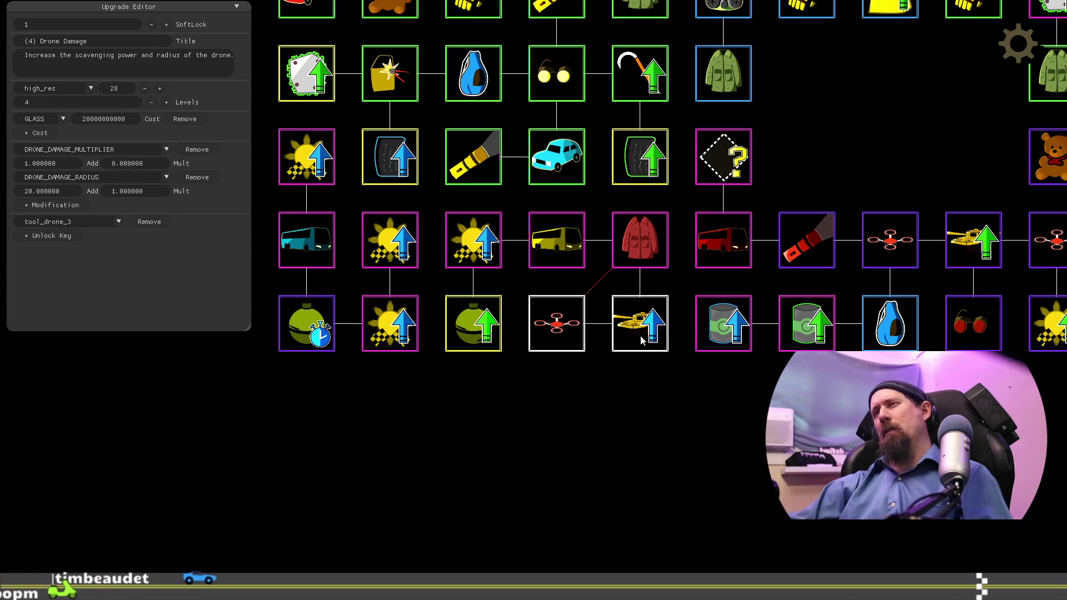
left_click_drag(640, 335, 639, 494)
left_click_drag(558, 328, 559, 495)
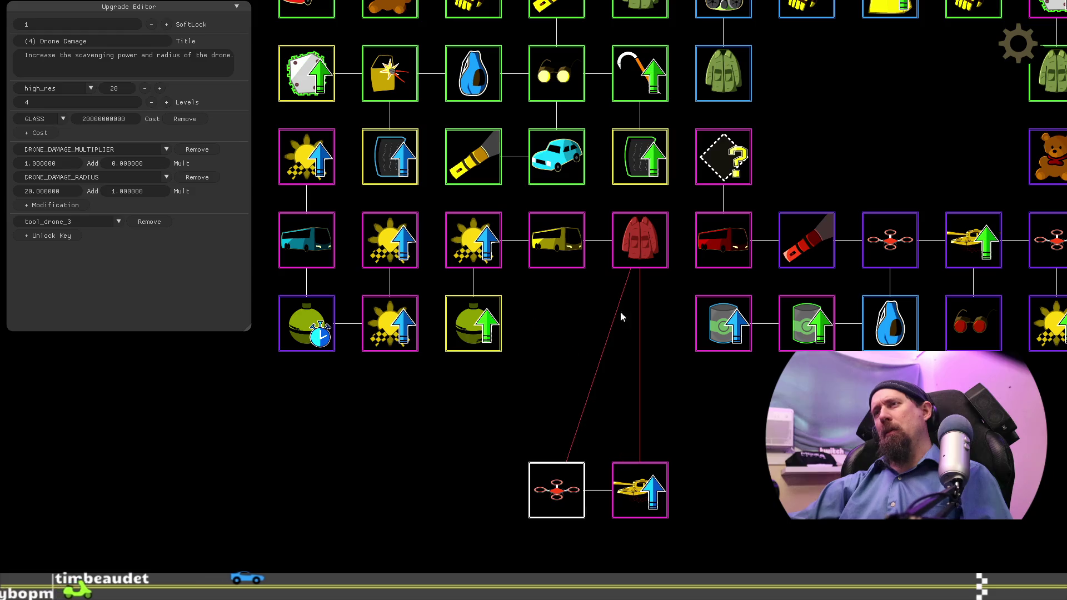
left_click(638, 252)
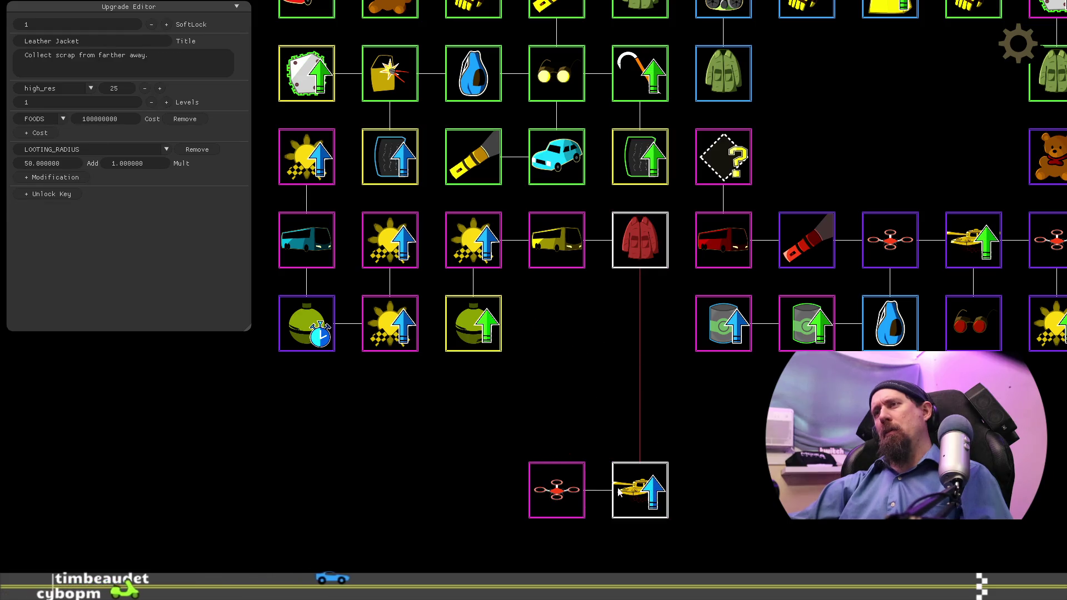
left_click_drag(619, 489, 633, 336)
left_click_drag(556, 489, 558, 328)
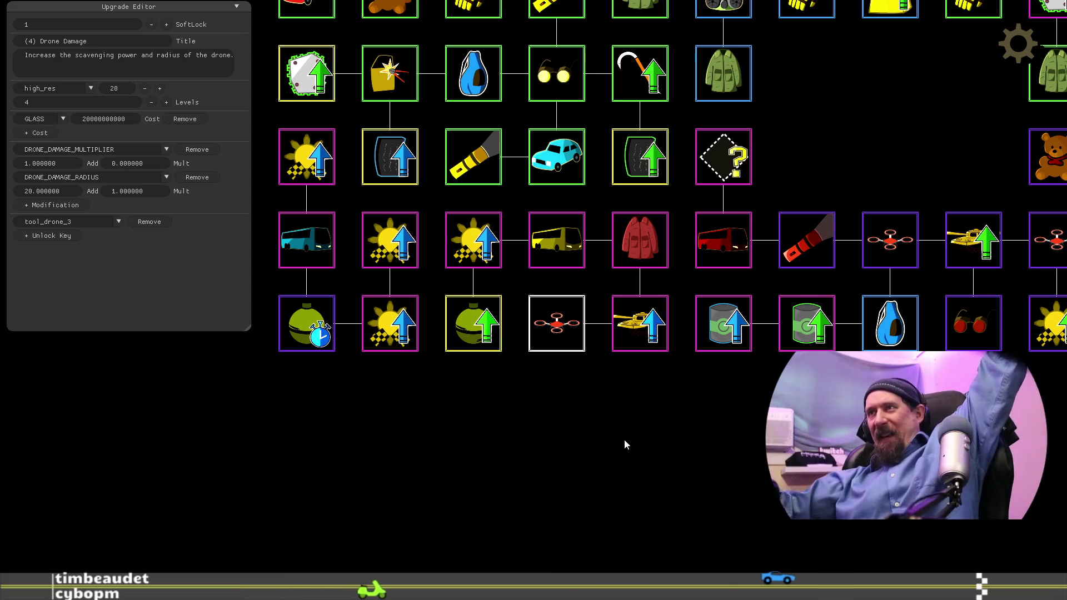
Step: Move a green foods can down a row and the COACH bus into the bottom row
left_click(639, 323)
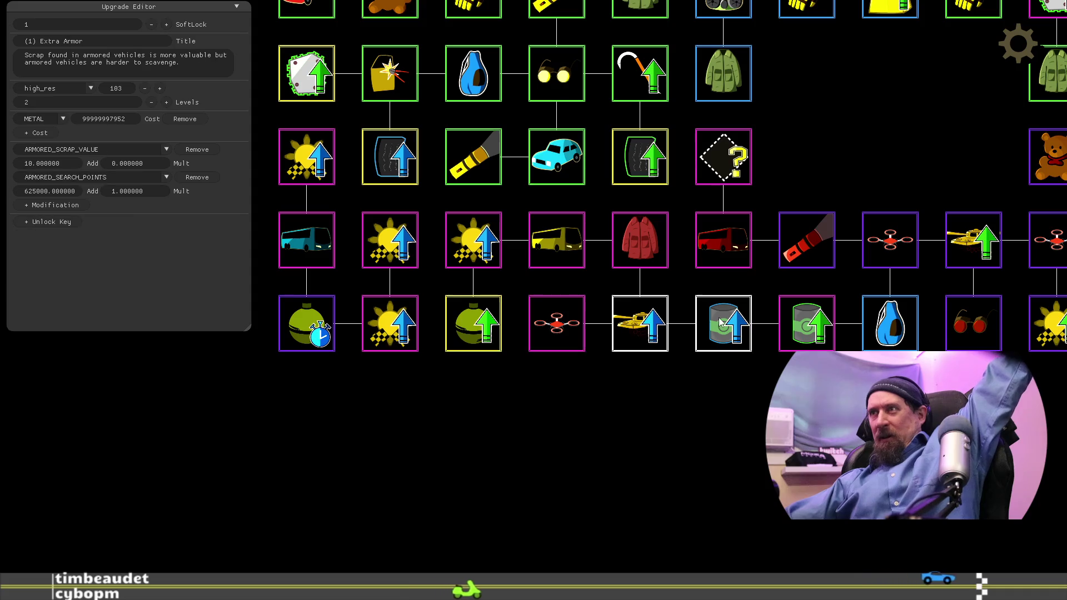
mouse_move(731, 412)
left_mouse_down()
mouse_move(770, 443)
mouse_move(671, 419)
left_mouse_up()
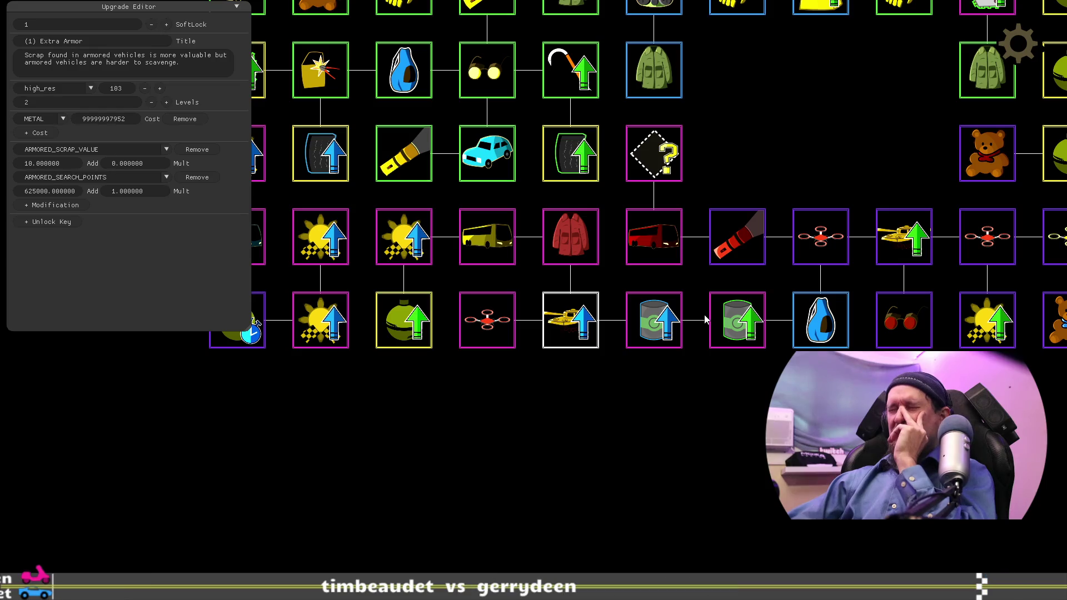
left_click_drag(627, 416, 675, 428)
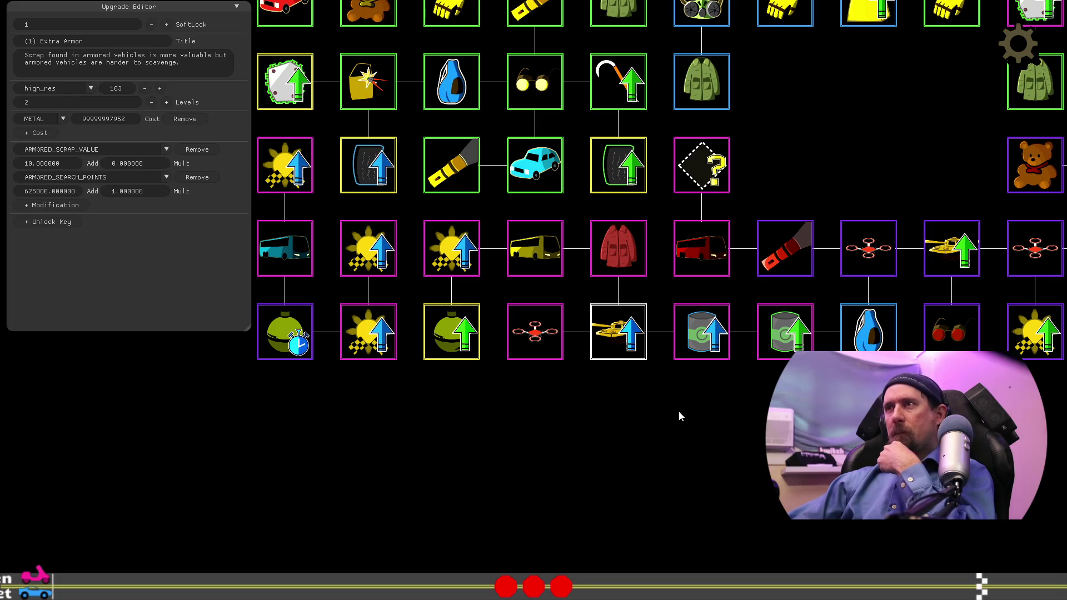
mouse_move(785, 332)
left_mouse_down()
mouse_move(702, 415)
mouse_move(872, 346)
mouse_move(788, 345)
left_mouse_up()
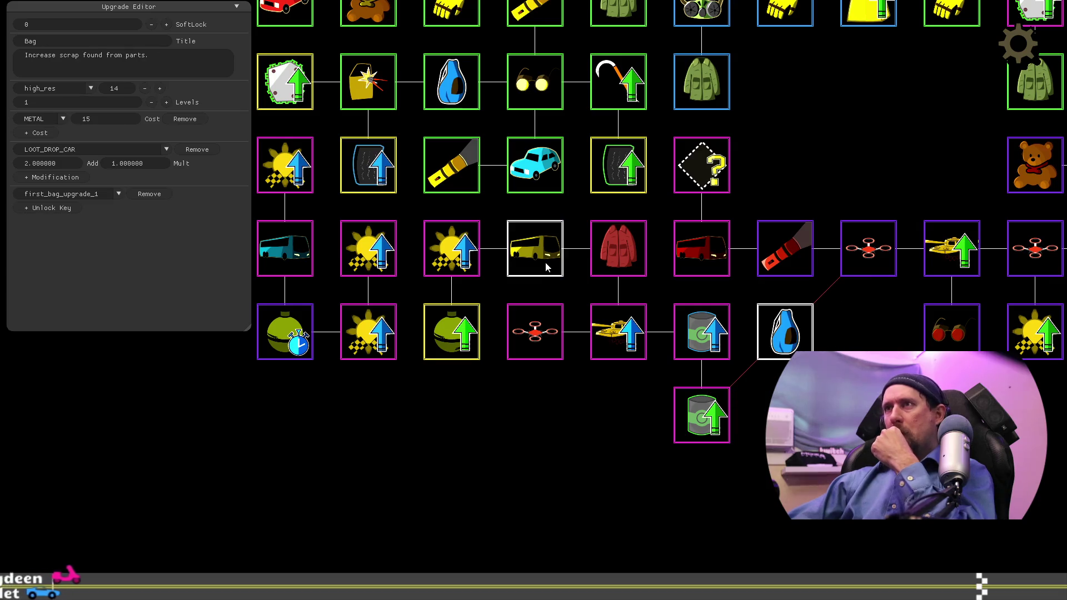
mouse_move(544, 259)
left_mouse_down()
mouse_move(801, 349)
mouse_move(875, 340)
left_mouse_up()
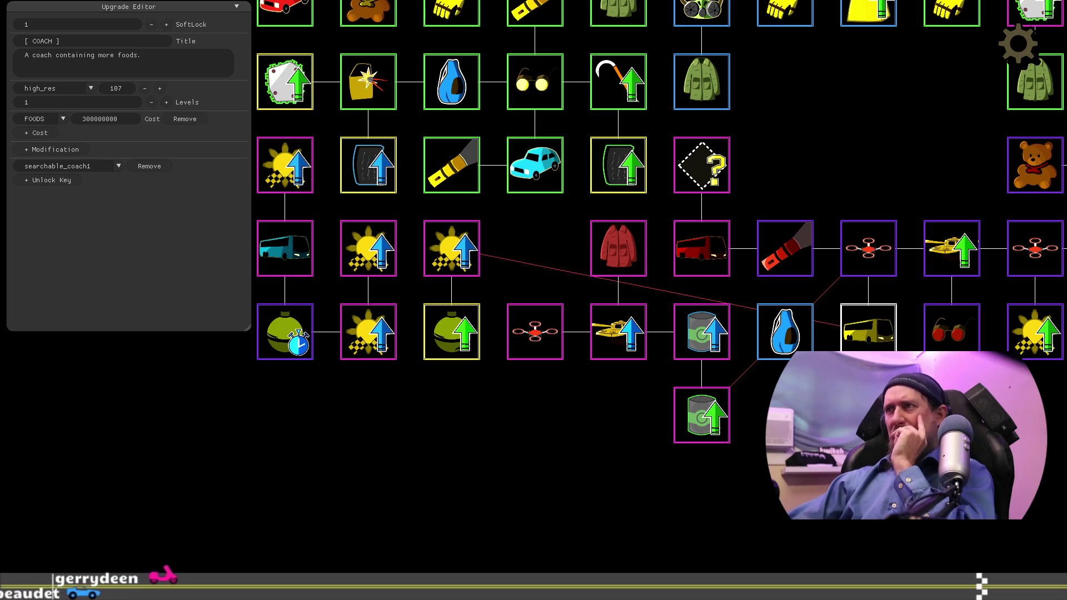
left_click(800, 341)
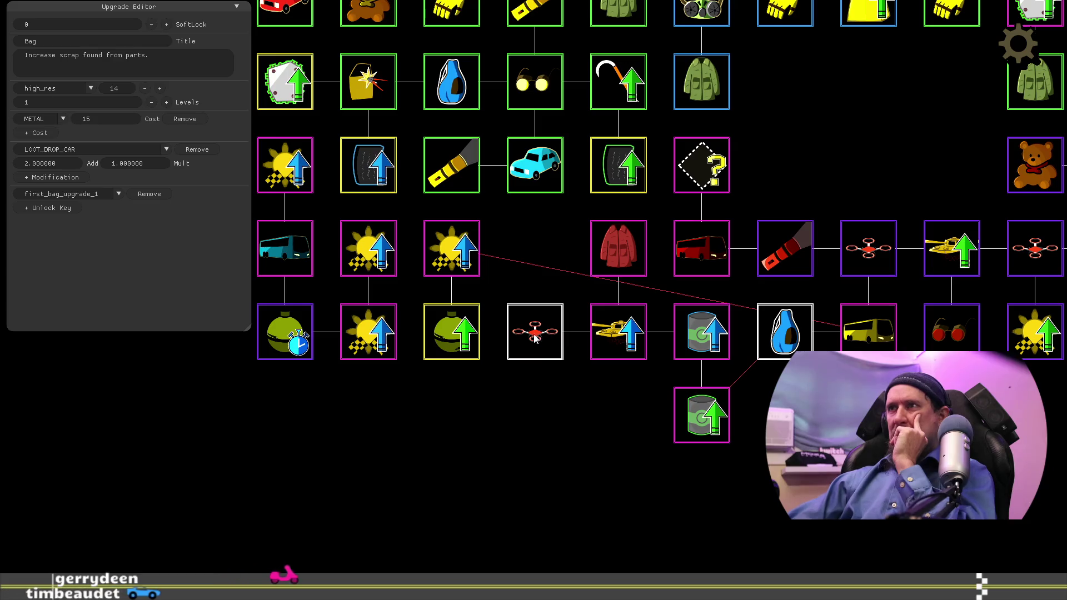
Step: Put the drone in the jacket row and line the Extra Armor tank, Pristine and Fine Foods cans along the bottom
left_click_drag(536, 336, 537, 261)
left_click_drag(606, 342, 537, 340)
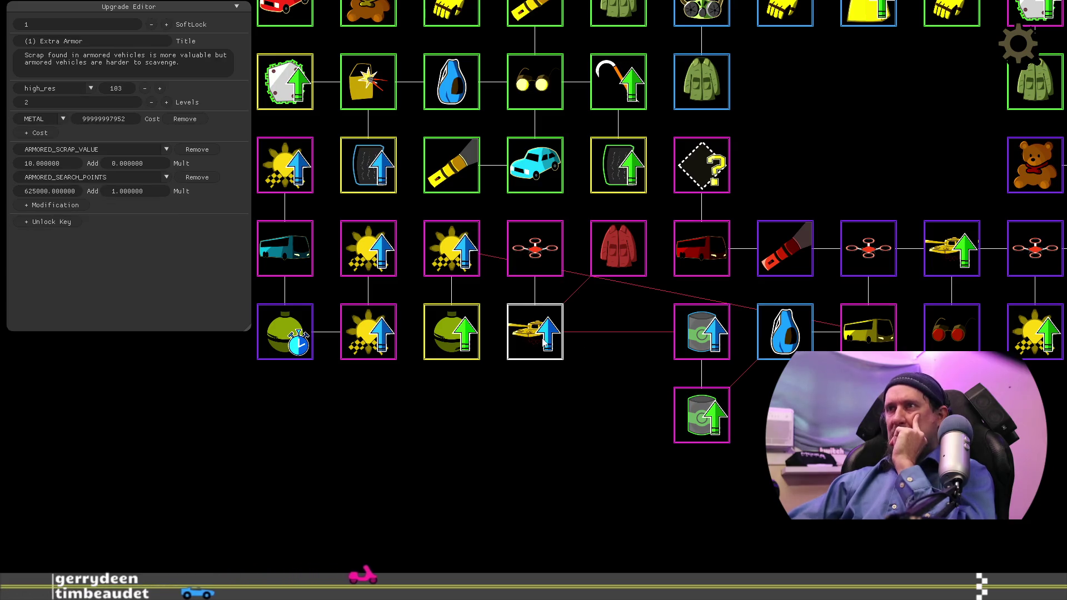
left_click(683, 332)
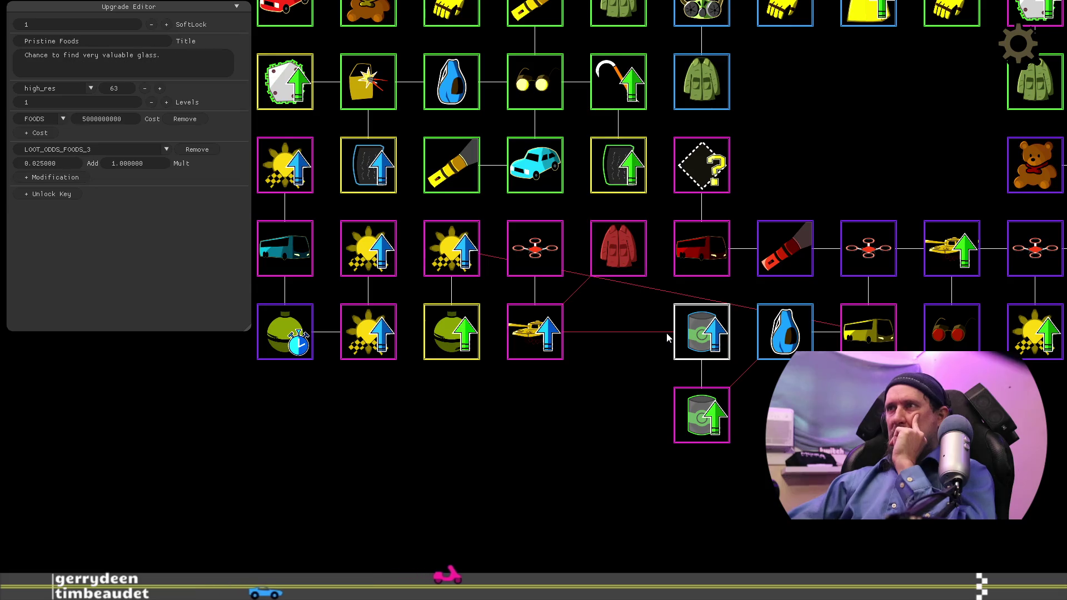
left_click_drag(661, 333, 659, 335)
mouse_move(793, 155)
left_mouse_down()
mouse_move(771, 411)
mouse_move(719, 498)
mouse_move(718, 463)
mouse_move(891, 391)
mouse_move(905, 450)
mouse_move(879, 480)
mouse_move(875, 245)
left_mouse_up()
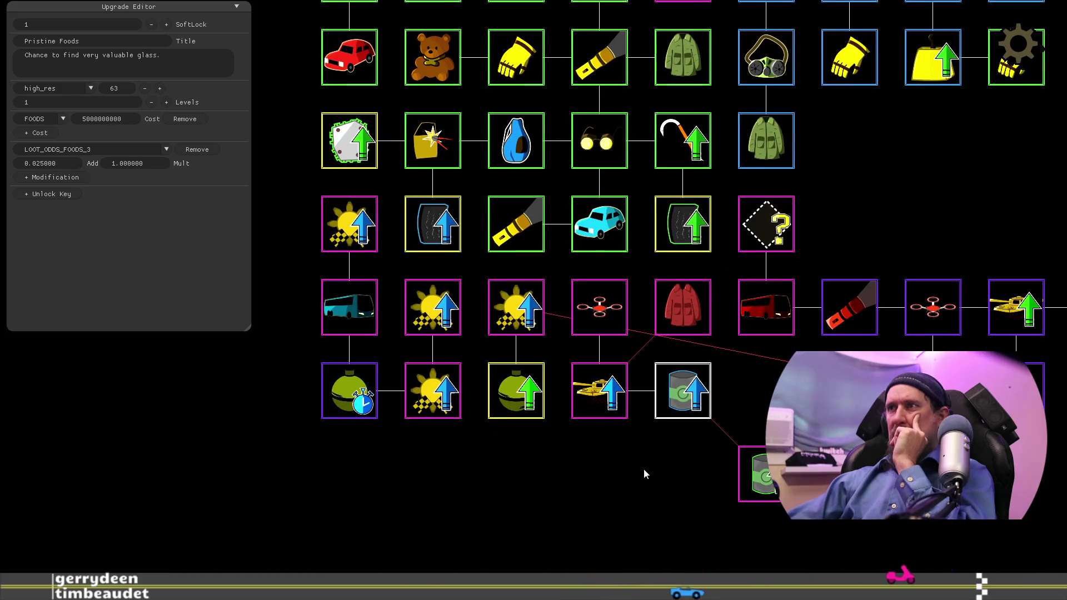
left_click_drag(753, 473, 730, 404)
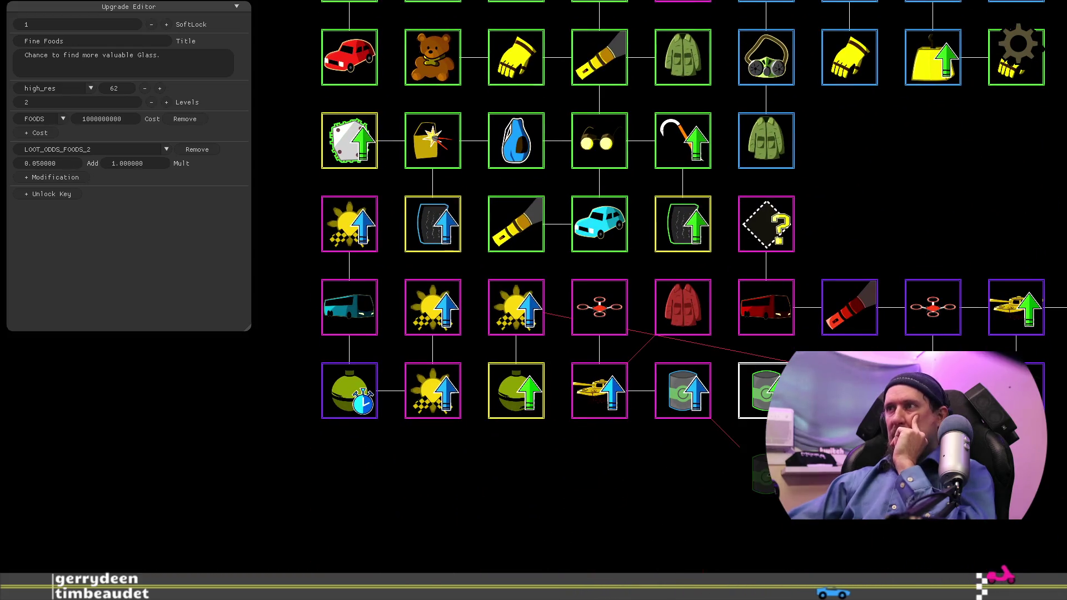
left_click(696, 323)
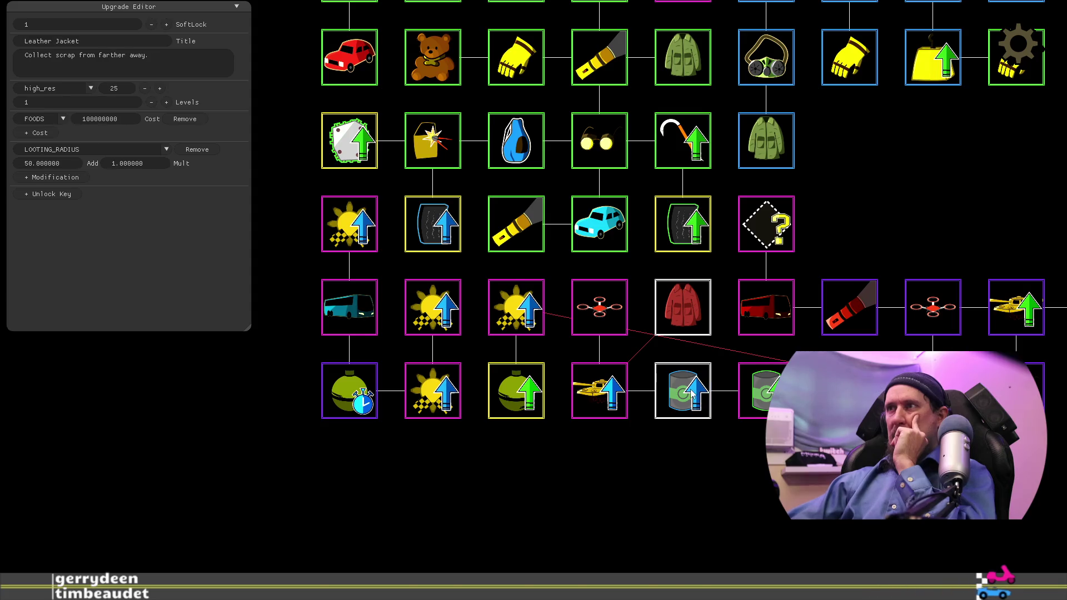
left_click_drag(552, 333, 616, 328)
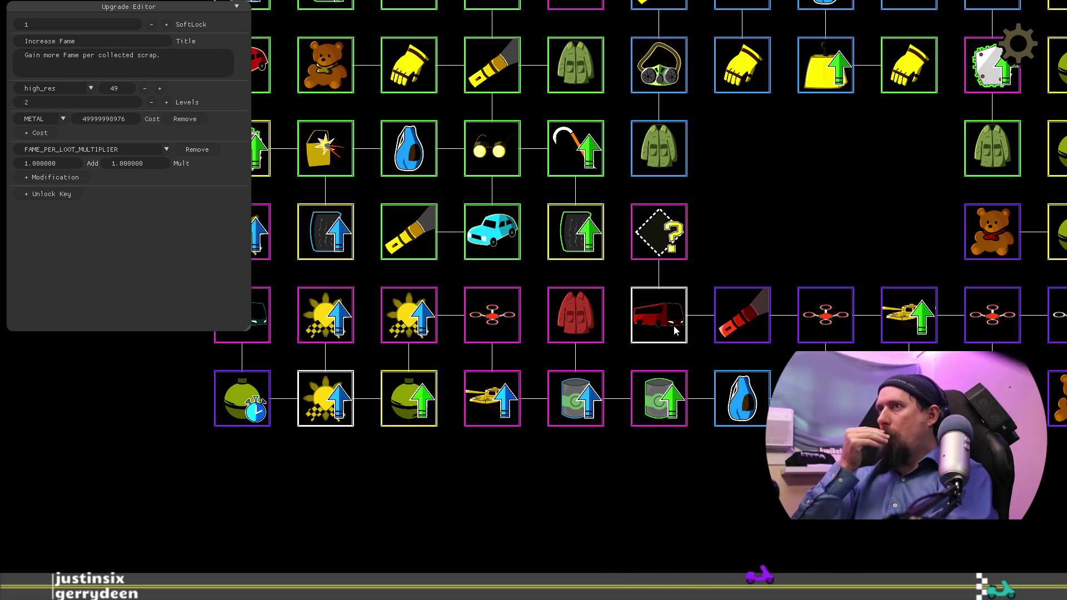
Step: Settle the red bus under the question-mark node with the UV Flashlight to its right
mouse_move(669, 328)
left_mouse_down()
mouse_move(748, 241)
mouse_move(742, 314)
left_mouse_up()
left_click_drag(658, 232, 735, 231)
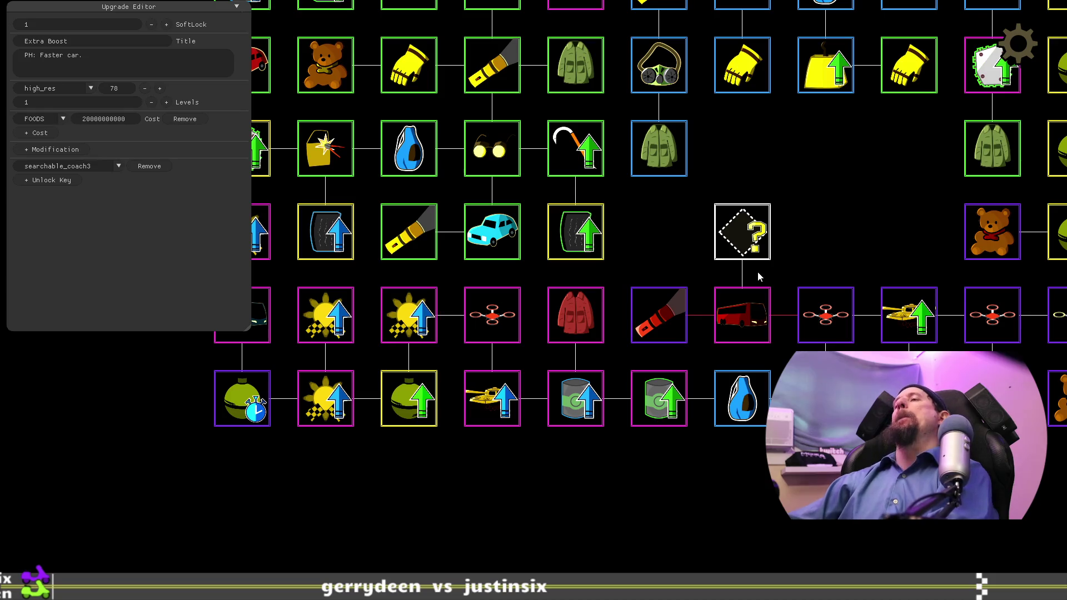
left_click_drag(739, 247, 659, 244)
mouse_move(673, 322)
left_mouse_down()
mouse_move(739, 239)
mouse_move(723, 261)
mouse_move(735, 328)
left_mouse_up()
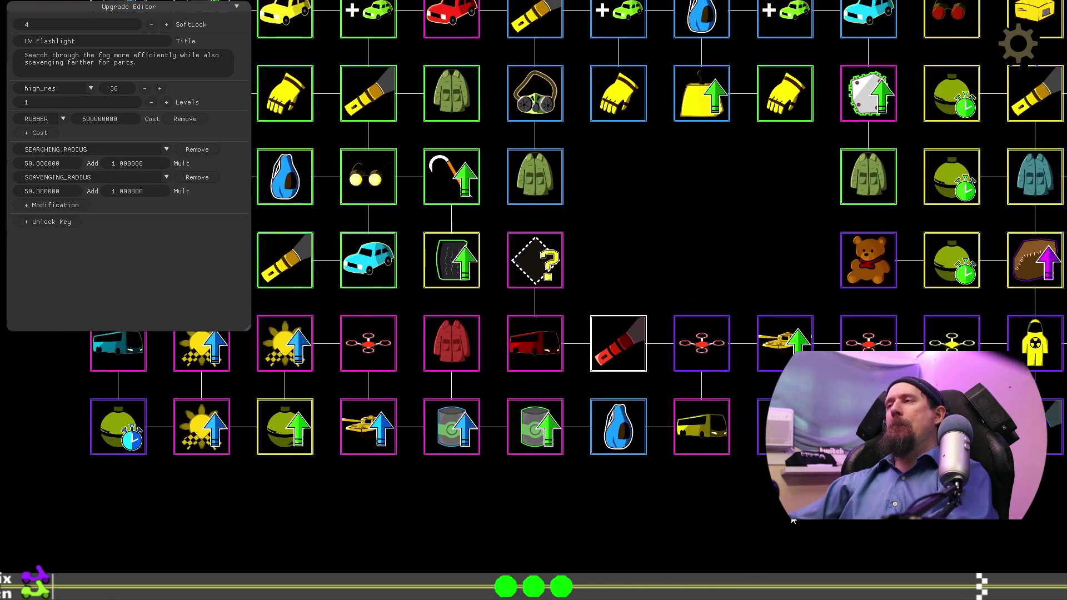
Step: Pan across the tree, then close the editor and review the upgrade tree in-game
mouse_move(759, 516)
left_mouse_down()
mouse_move(746, 132)
mouse_move(815, 476)
left_mouse_up()
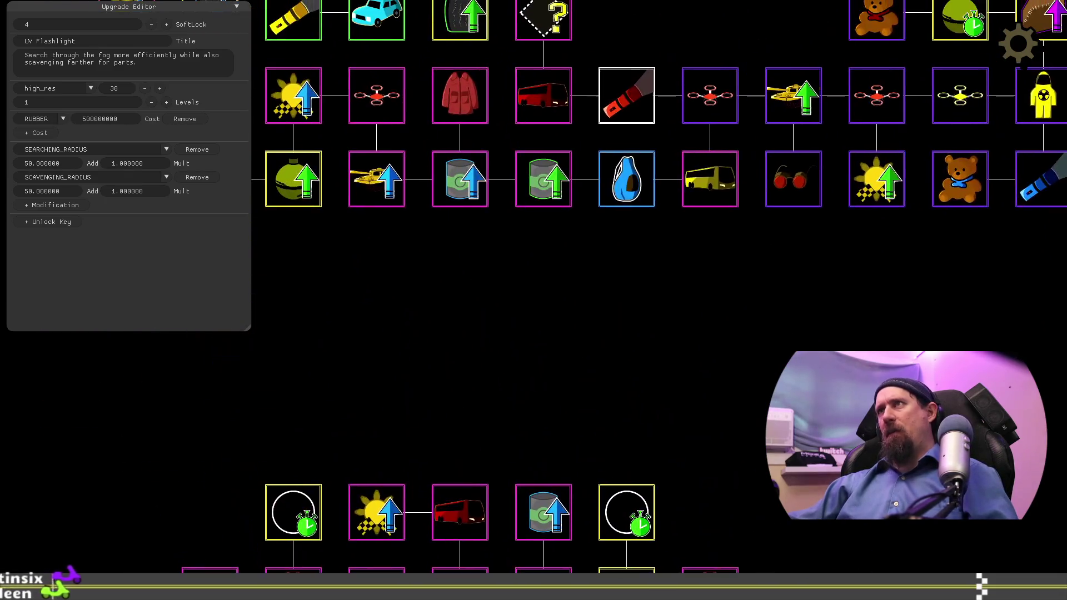
mouse_move(742, 331)
left_mouse_down()
mouse_move(808, 302)
mouse_move(729, 400)
left_mouse_up()
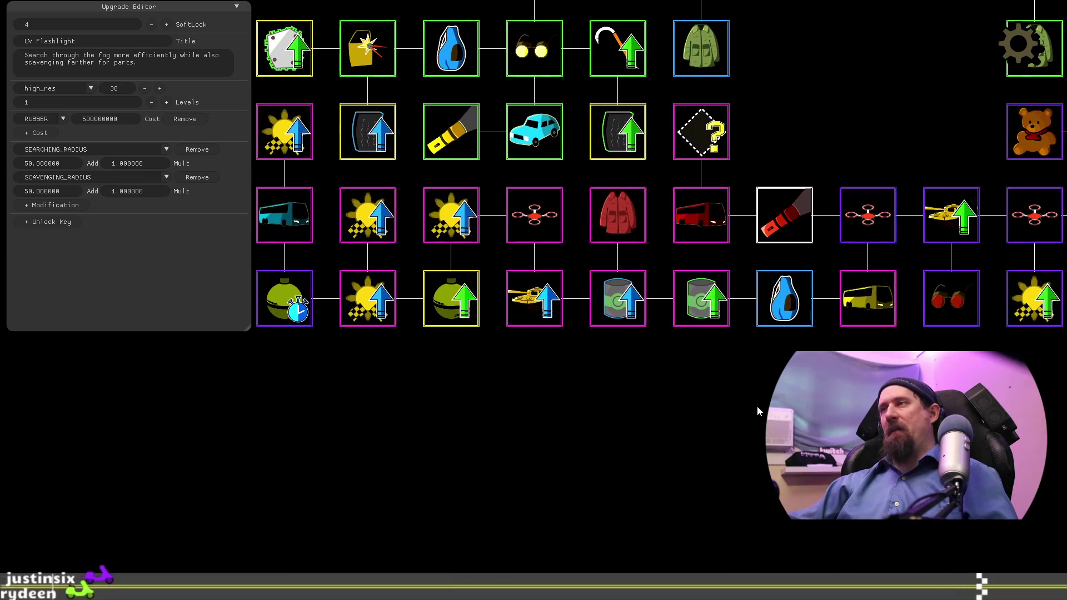
key("Escape")
left_click_drag(705, 492, 709, 197)
mouse_move(550, 501)
left_mouse_down()
mouse_move(676, 443)
mouse_move(252, 433)
left_mouse_up()
mouse_move(722, 514)
left_mouse_down()
mouse_move(256, 555)
mouse_move(745, 553)
left_mouse_up()
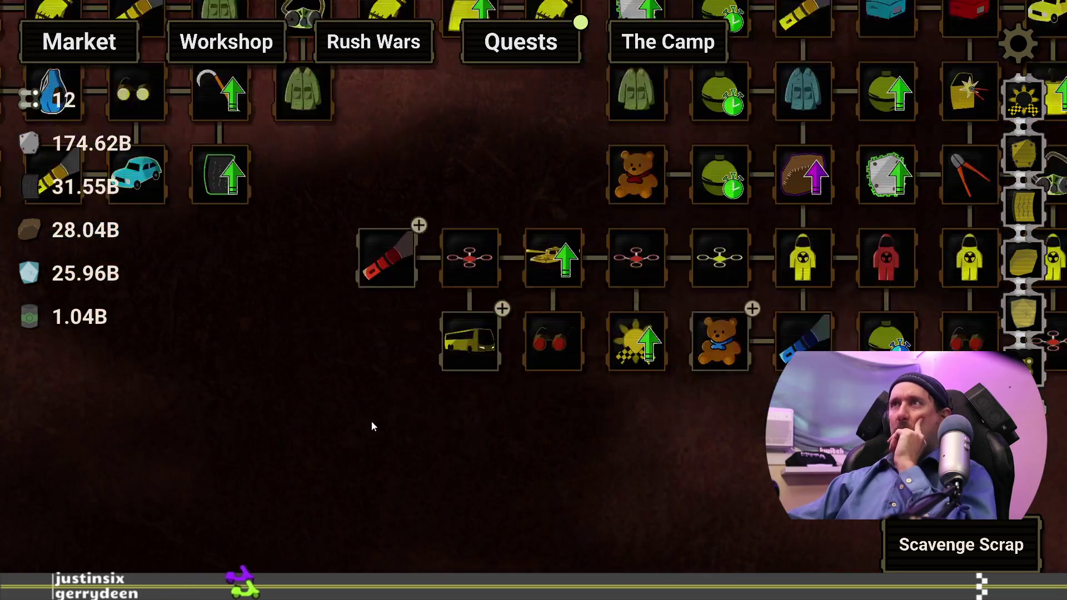
left_click(645, 47)
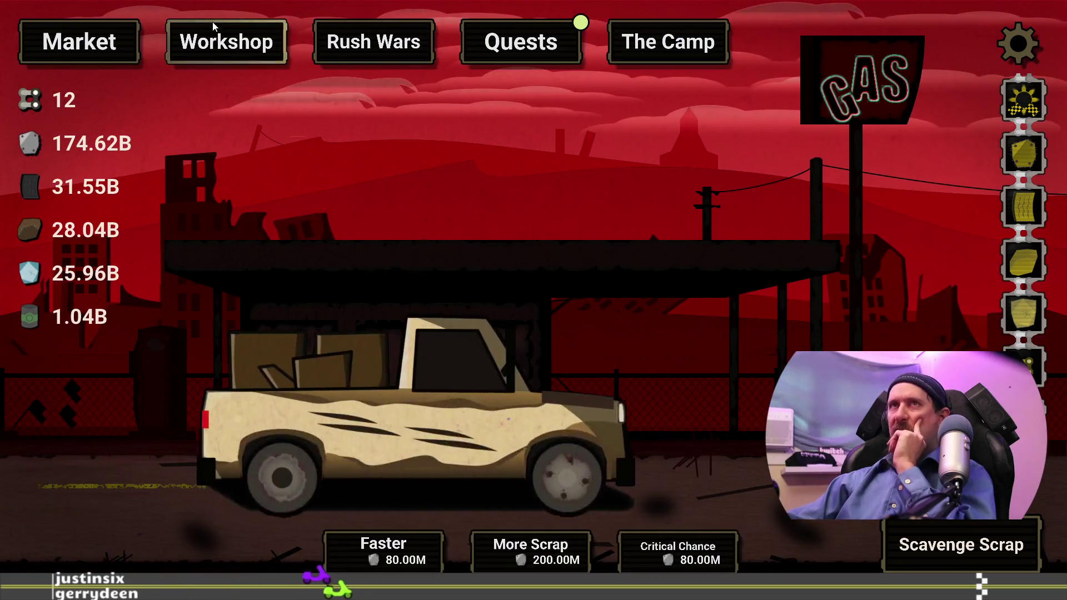
left_click(88, 50)
mouse_move(619, 500)
left_mouse_down()
mouse_move(648, 203)
mouse_move(677, 108)
left_mouse_up()
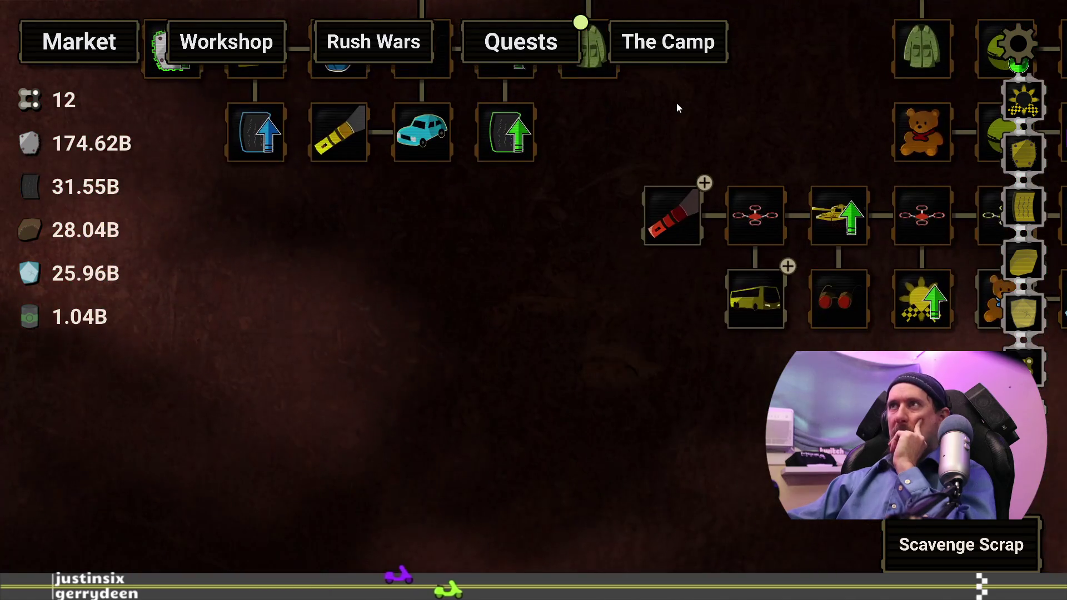
left_click_drag(471, 293, 434, 417)
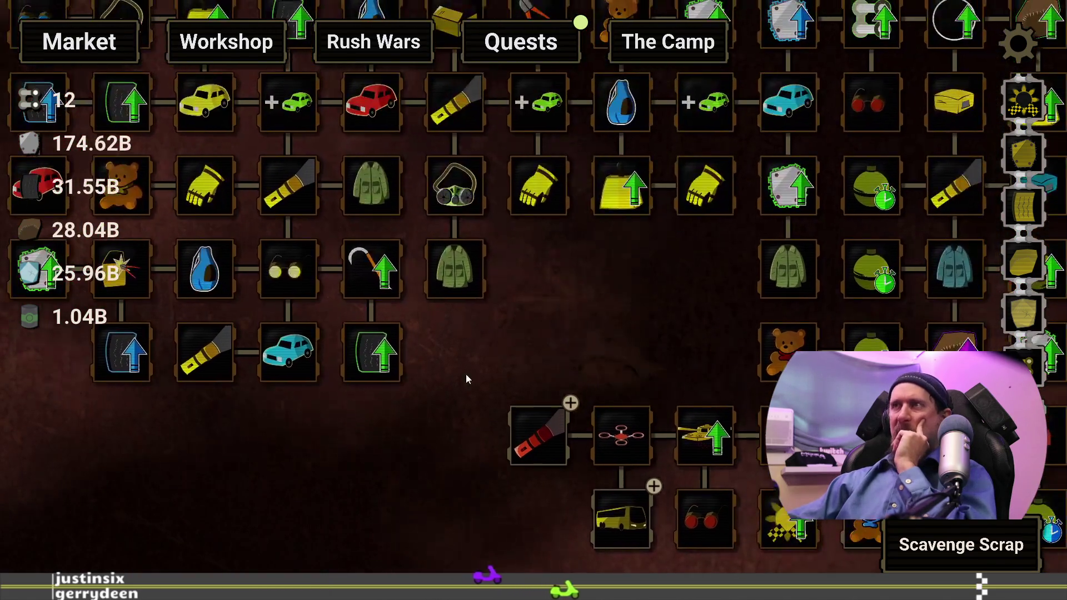
left_click_drag(552, 336, 662, 50)
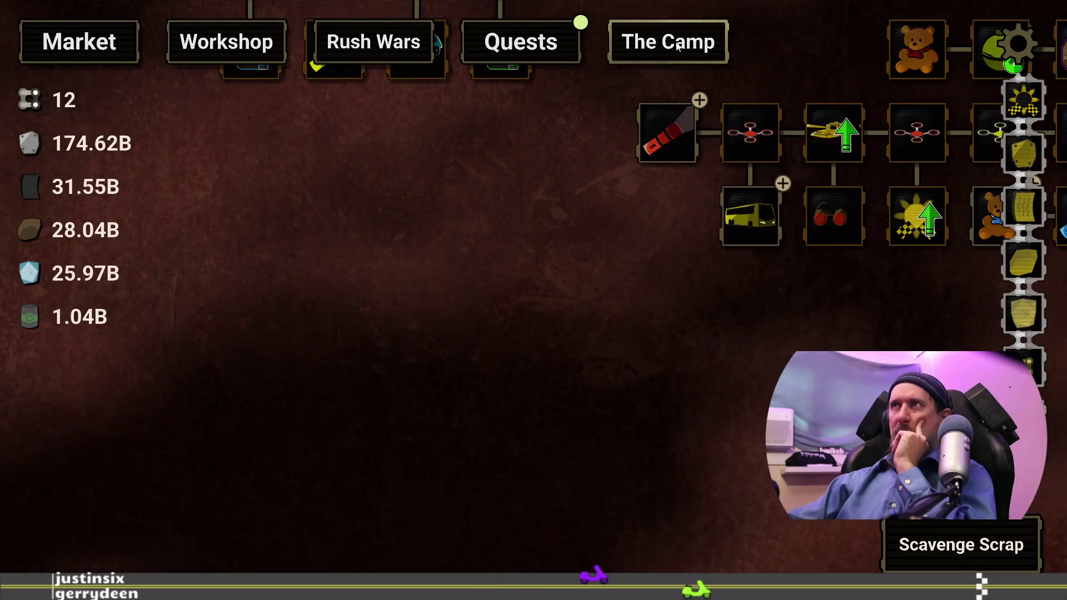
left_click(677, 46)
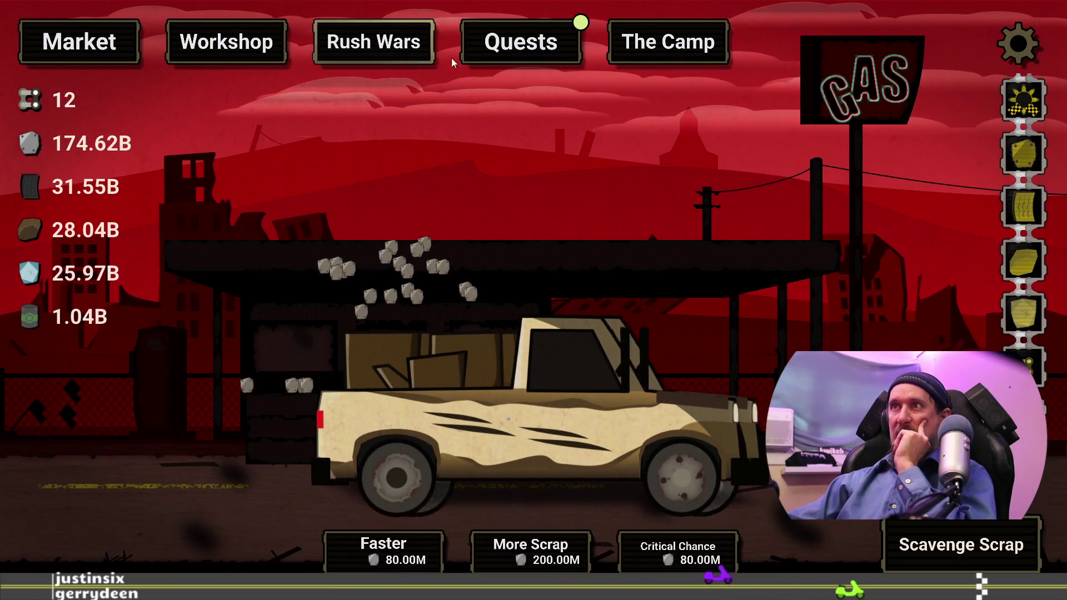
left_click(79, 41)
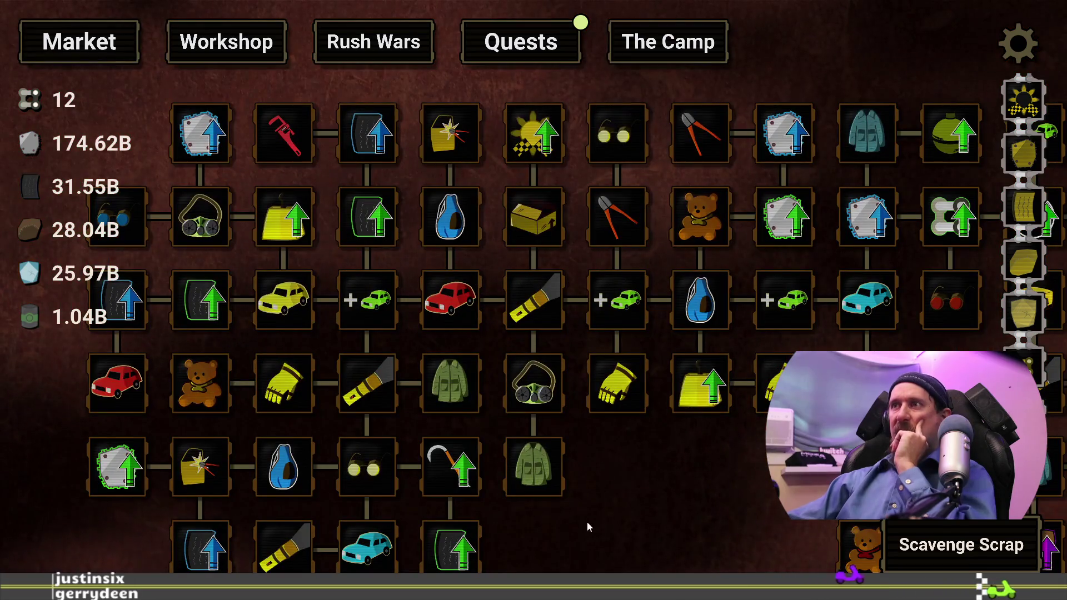
mouse_move(583, 529)
left_mouse_down()
mouse_move(582, 362)
mouse_move(661, 195)
mouse_move(428, 258)
mouse_move(642, 171)
mouse_move(659, 45)
left_mouse_up()
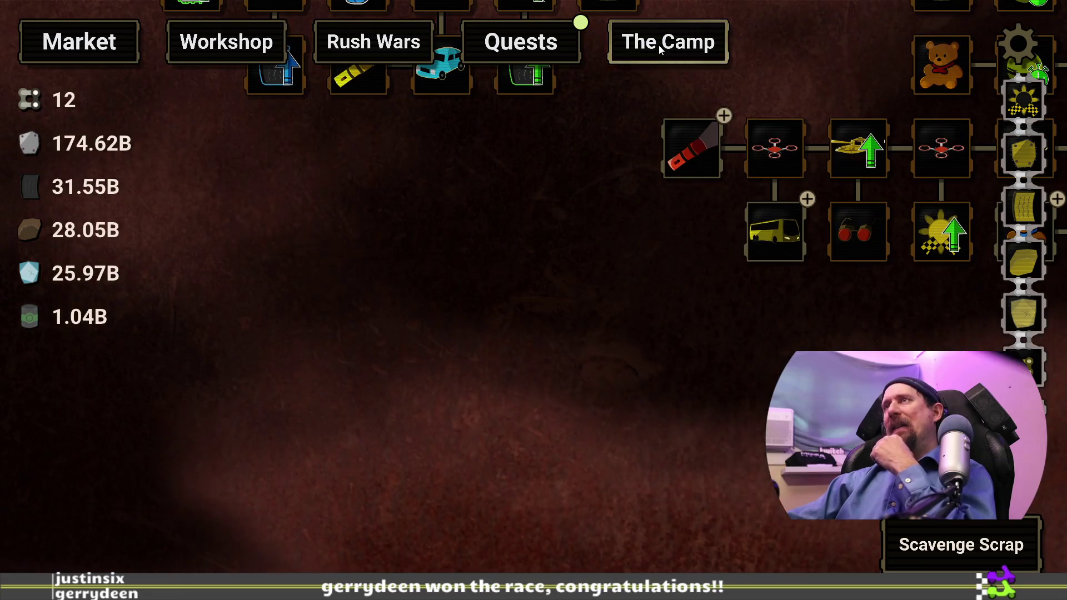
mouse_move(659, 45)
left_mouse_down()
mouse_move(550, 352)
mouse_move(659, 206)
left_mouse_up()
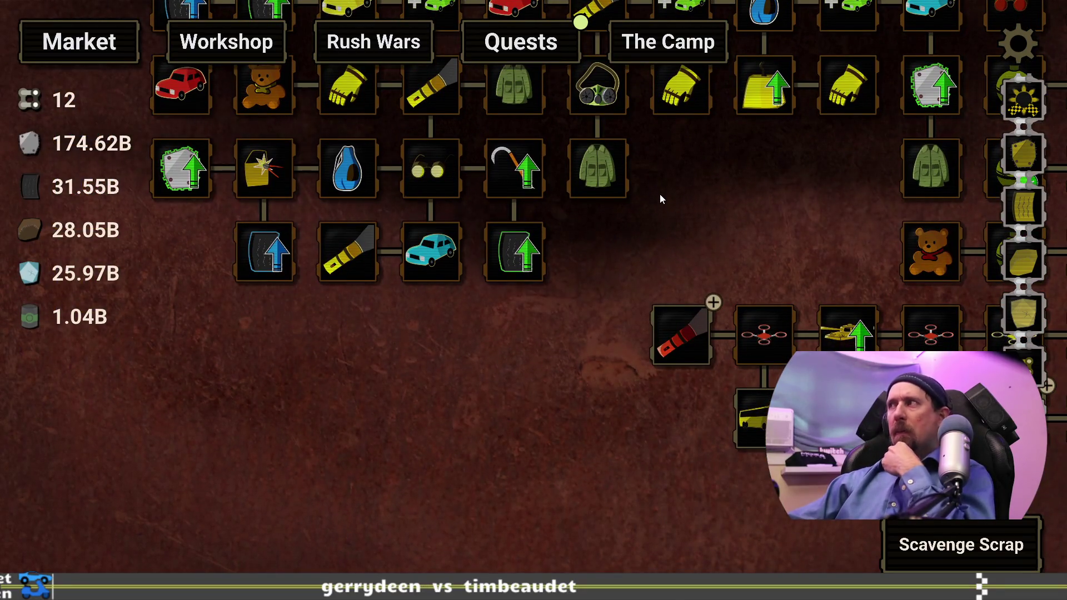
key("alt+Tab")
Step: Add a 2026-05-08 todo under Full Game Progression that buttons should only react to mouse-up within bounds
scroll(361, 192, "up", 13)
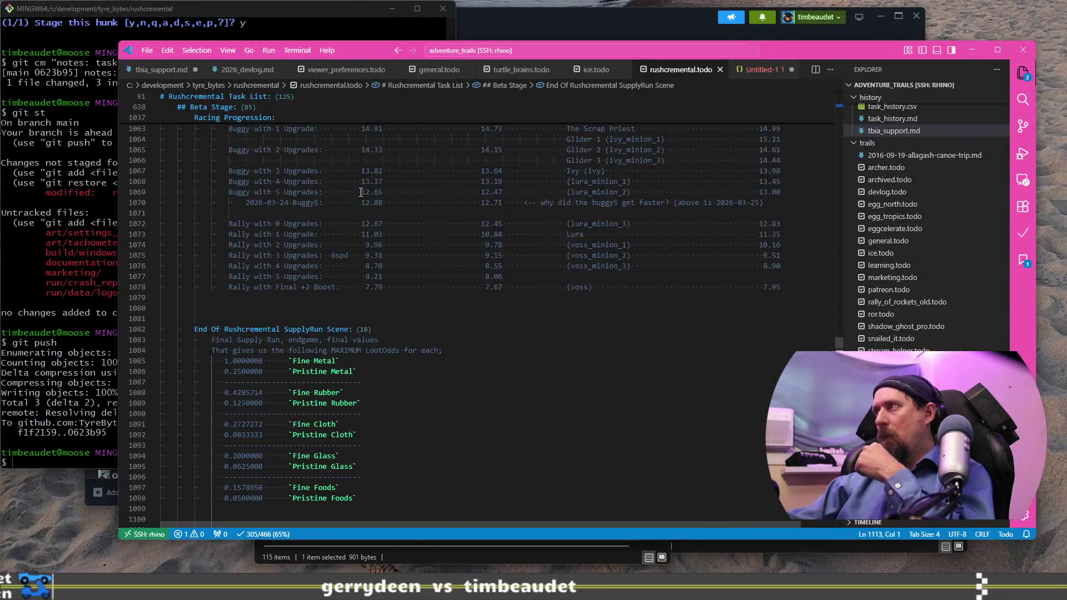
scroll(361, 193, "up", 10)
scroll(356, 195, "down", 13)
scroll(350, 198, "up", 17)
scroll(349, 198, "up", 20)
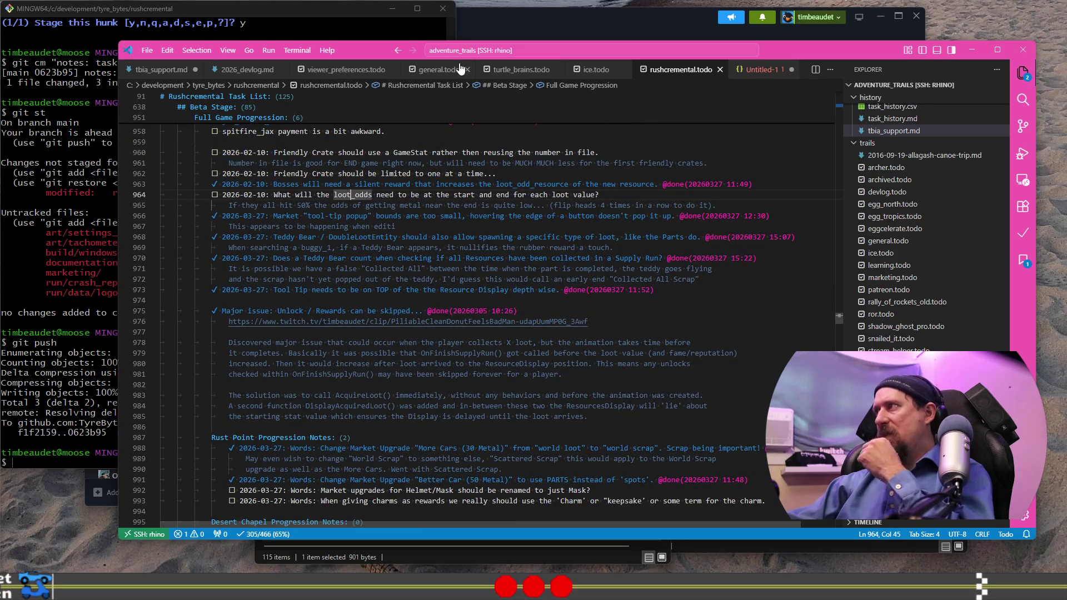
key("Down")
key("End")
key("Return")
key("ctrl+Return")
key("Tab")
type("Buttons")
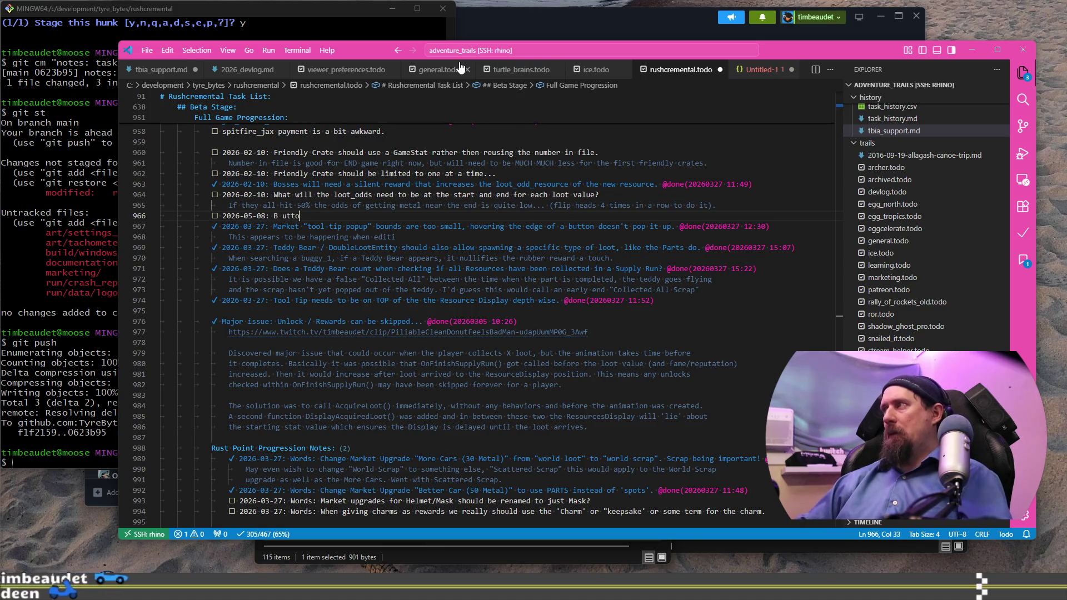
type(" sh")
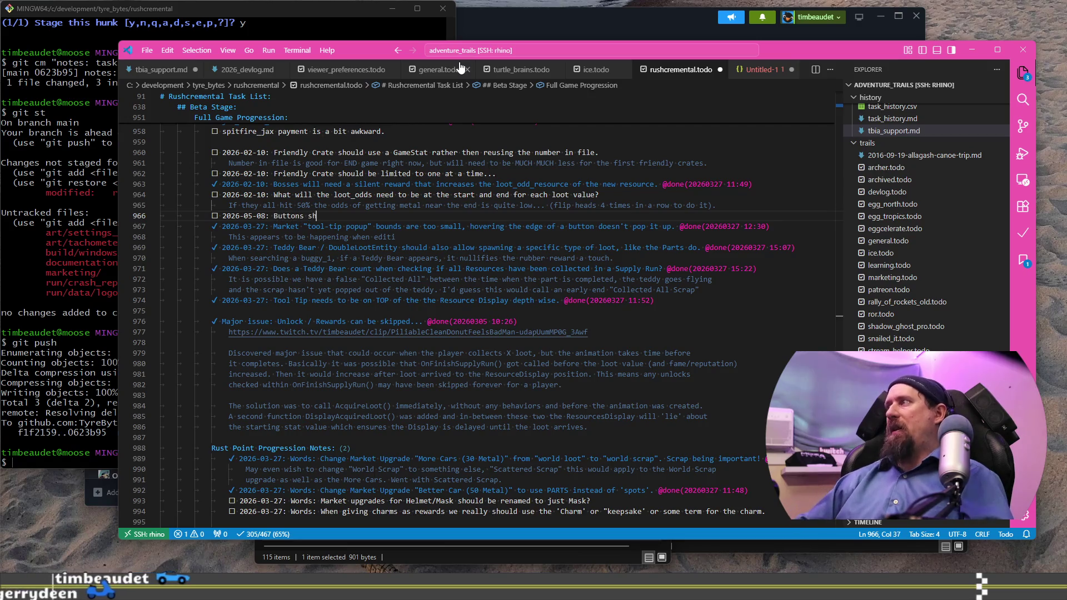
type("ould only listen to mouse UP when the mouse we")
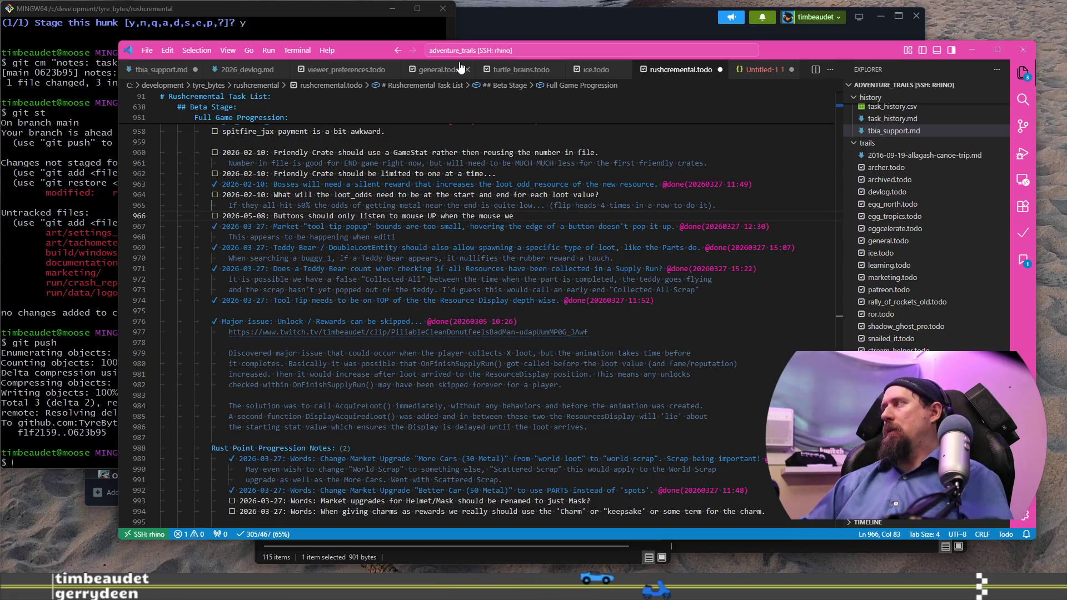
type("ithin it's bounds")
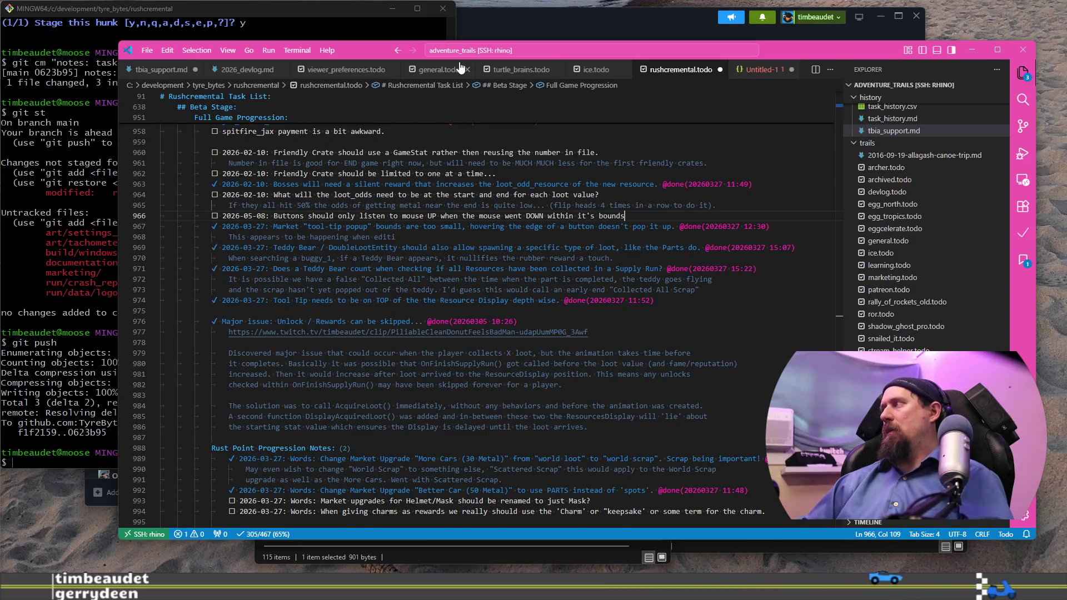
Step: Write an explanation line under the task mentioning camp/quests, then return to the game
key("Return")
type("It is extremely annoying to ")
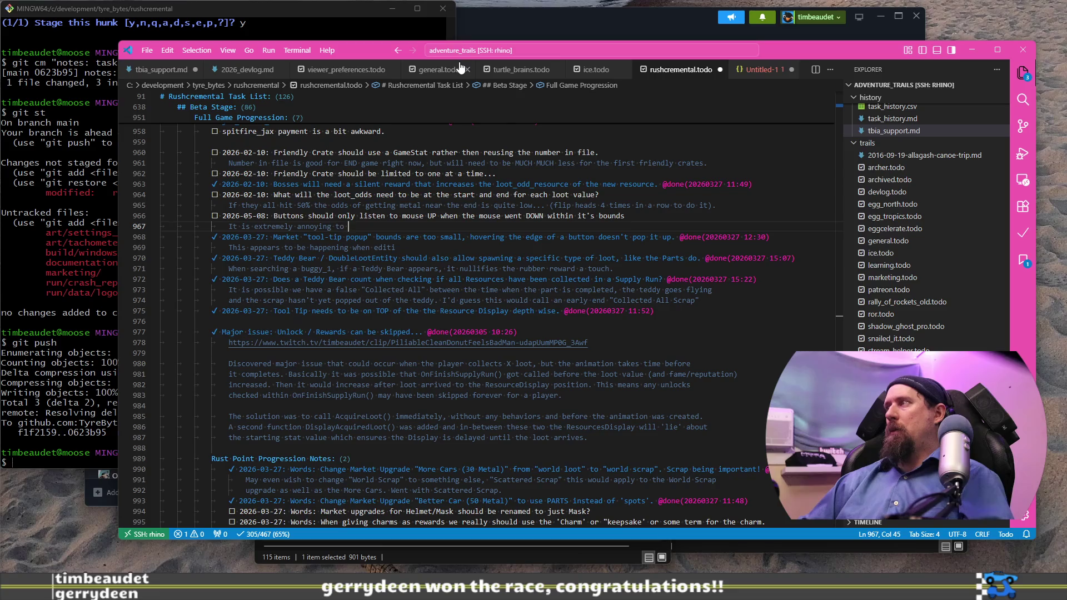
type("drag the tech tree to the")
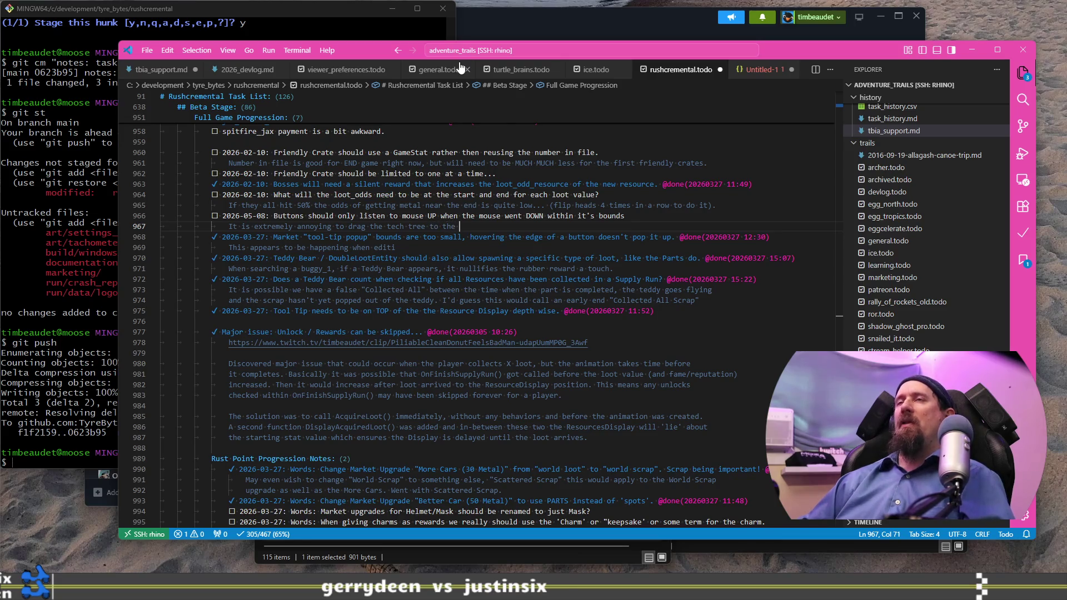
type("top buttons and 'release' the")
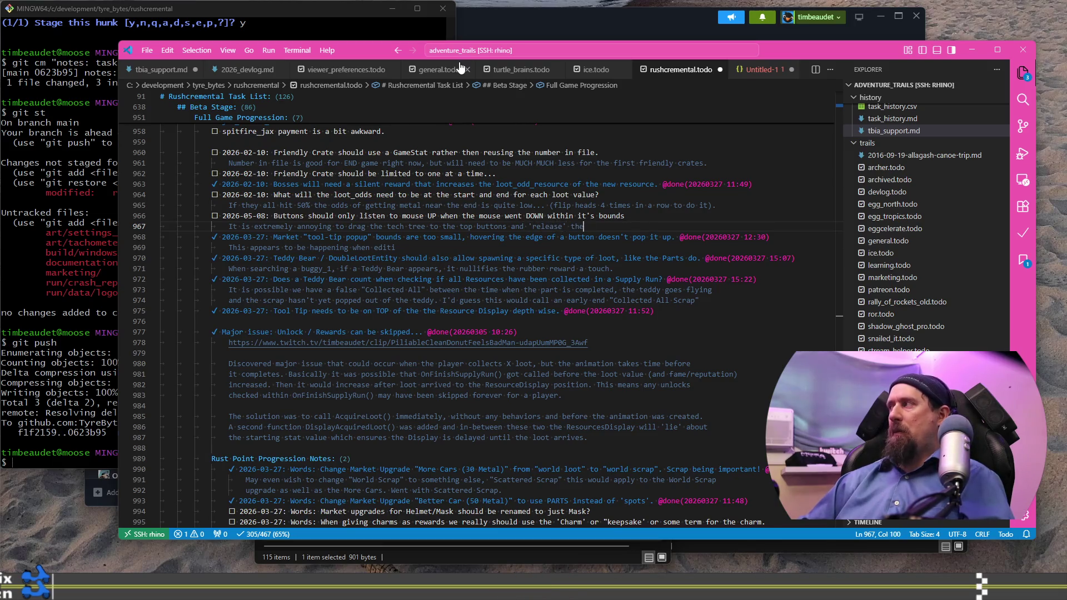
type("camp/quests, etc.")
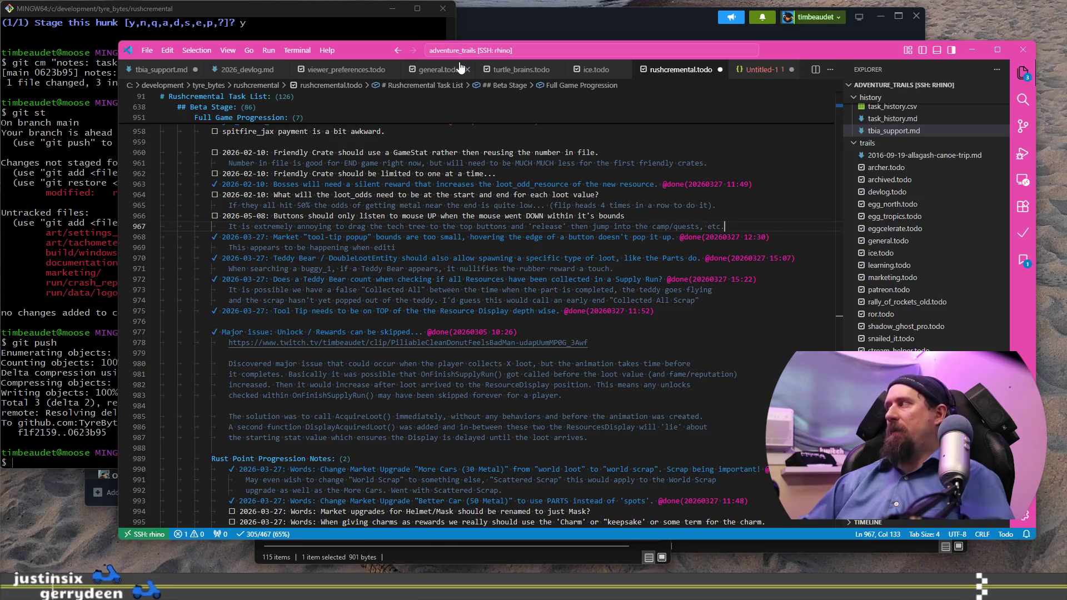
key("alt+Tab")
mouse_move(500, 464)
left_mouse_down()
mouse_move(459, 399)
mouse_move(433, 261)
left_mouse_up()
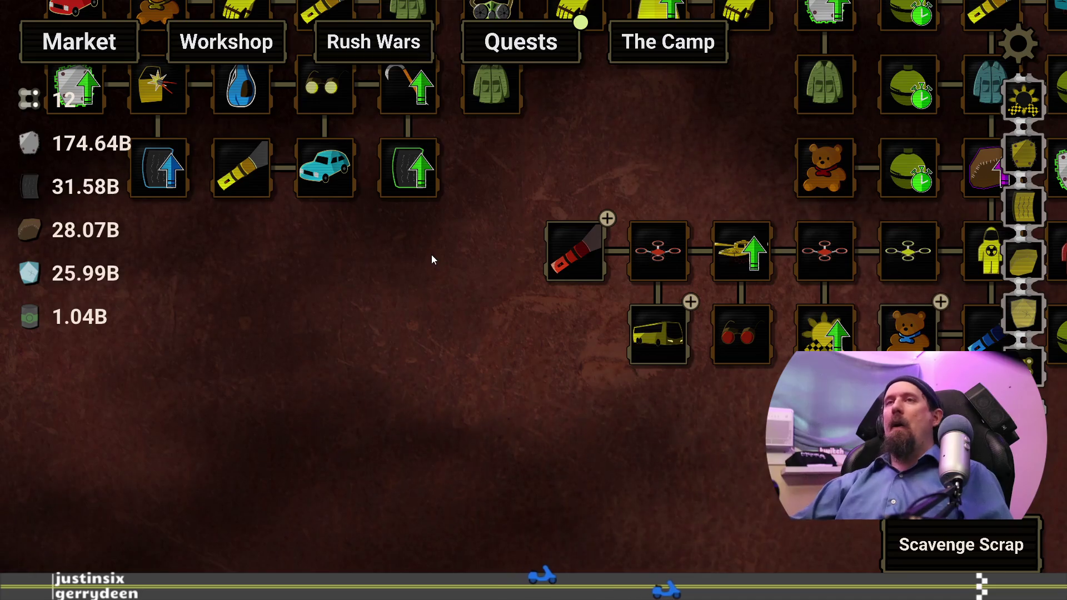
mouse_move(412, 347)
left_mouse_down()
mouse_move(722, 245)
mouse_move(635, 187)
left_mouse_up()
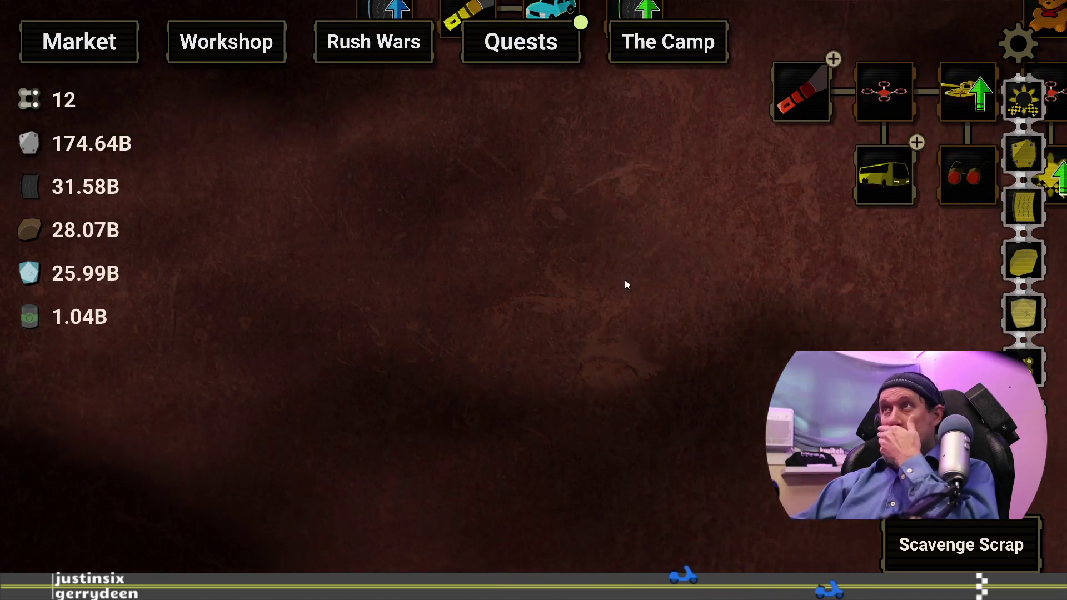
left_click_drag(623, 276, 612, 463)
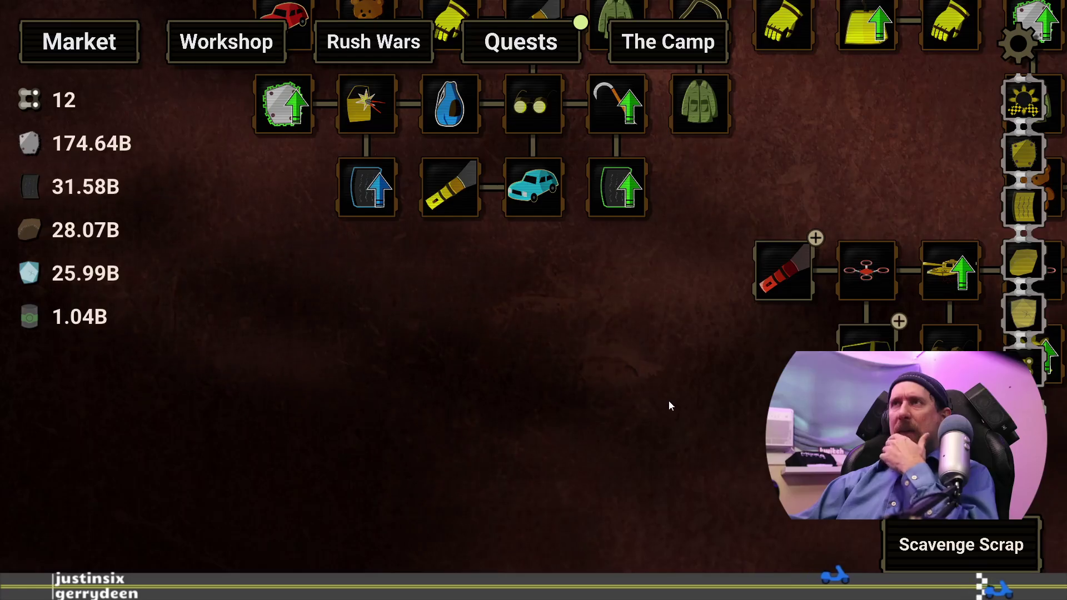
left_click_drag(669, 405, 317, 272)
left_click_drag(490, 345, 773, 421)
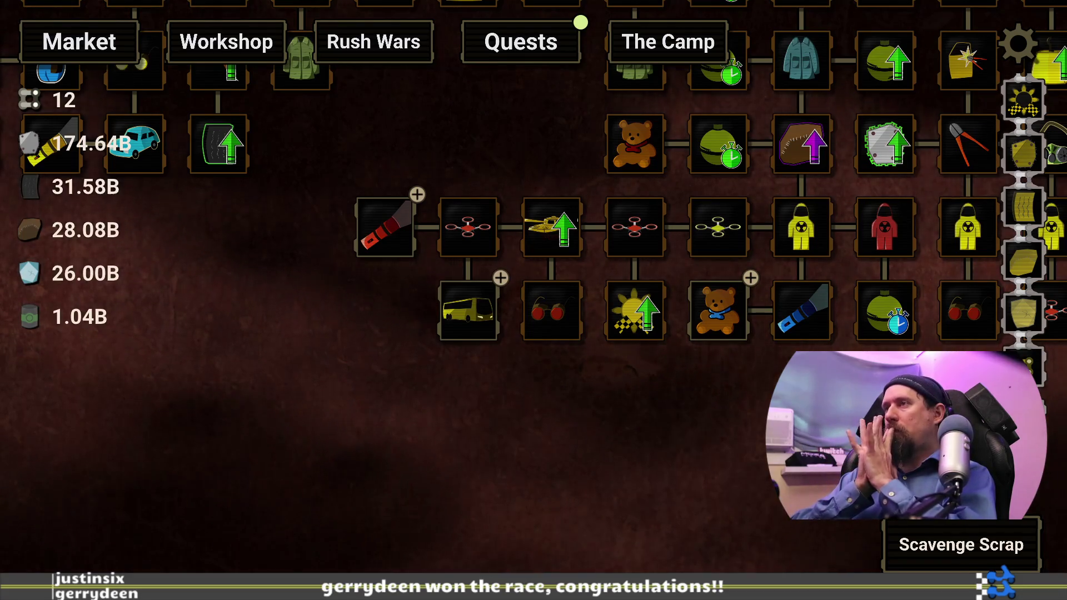
key("grave")
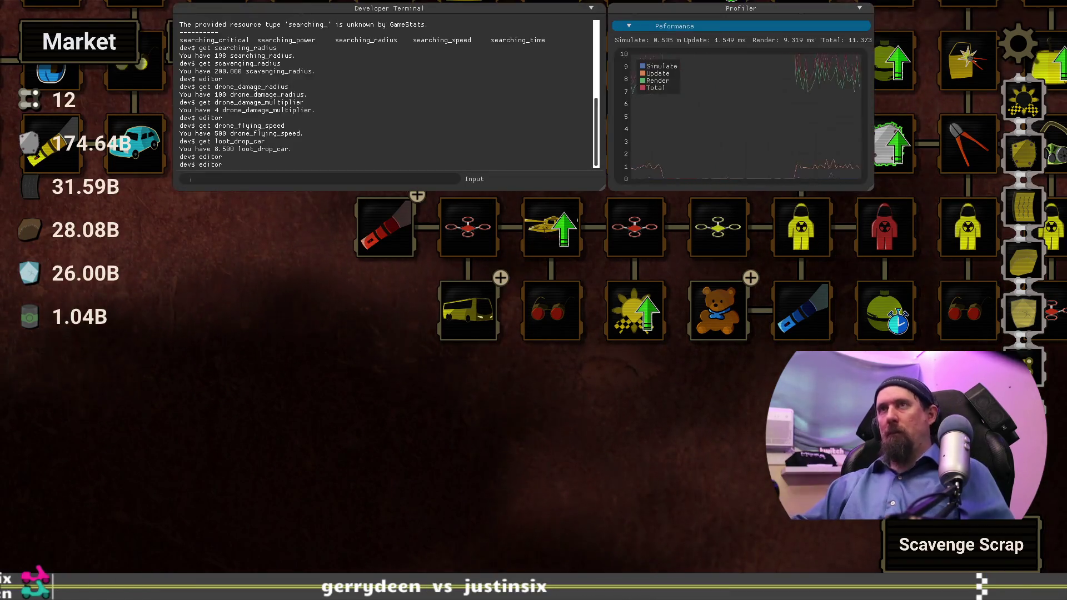
type("editor")
Step: Open the Upgrade Editor and pan the grid over the lower, bottom and middle rows
key("Return")
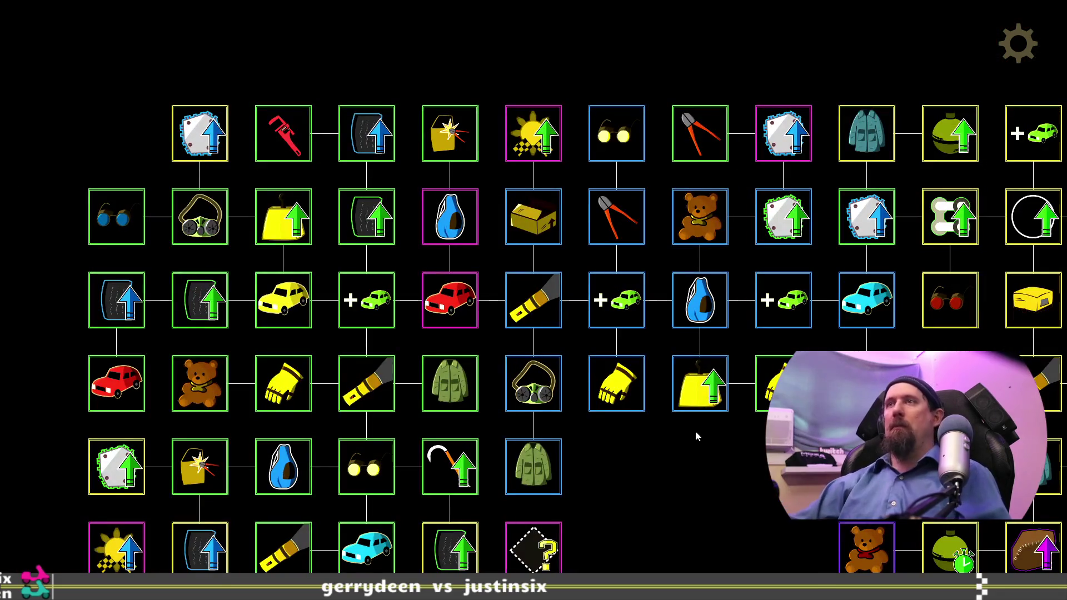
left_click_drag(699, 558, 754, 181)
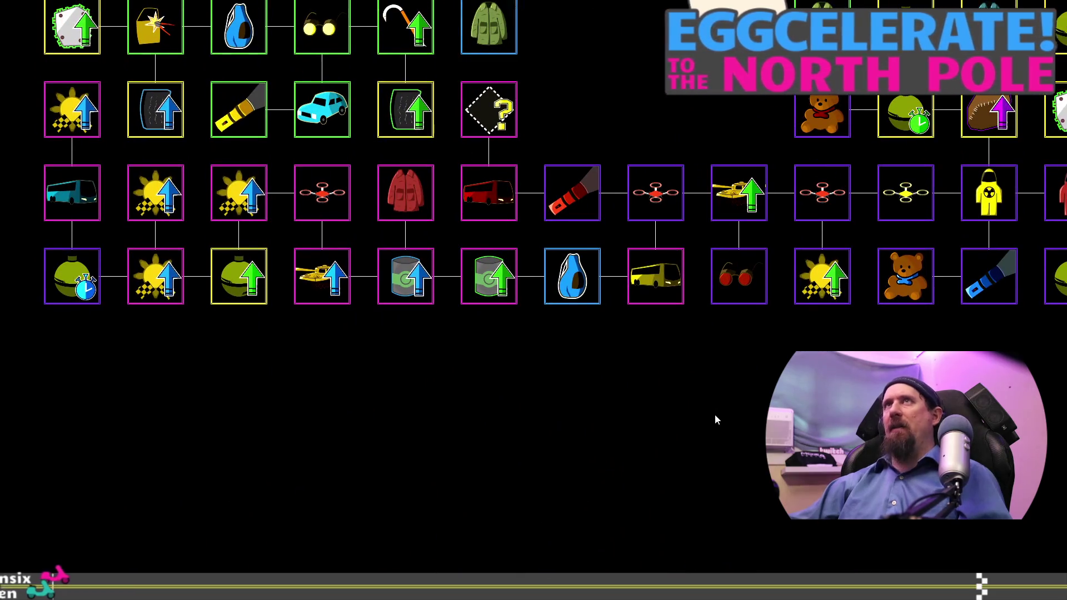
left_click_drag(715, 419, 703, 217)
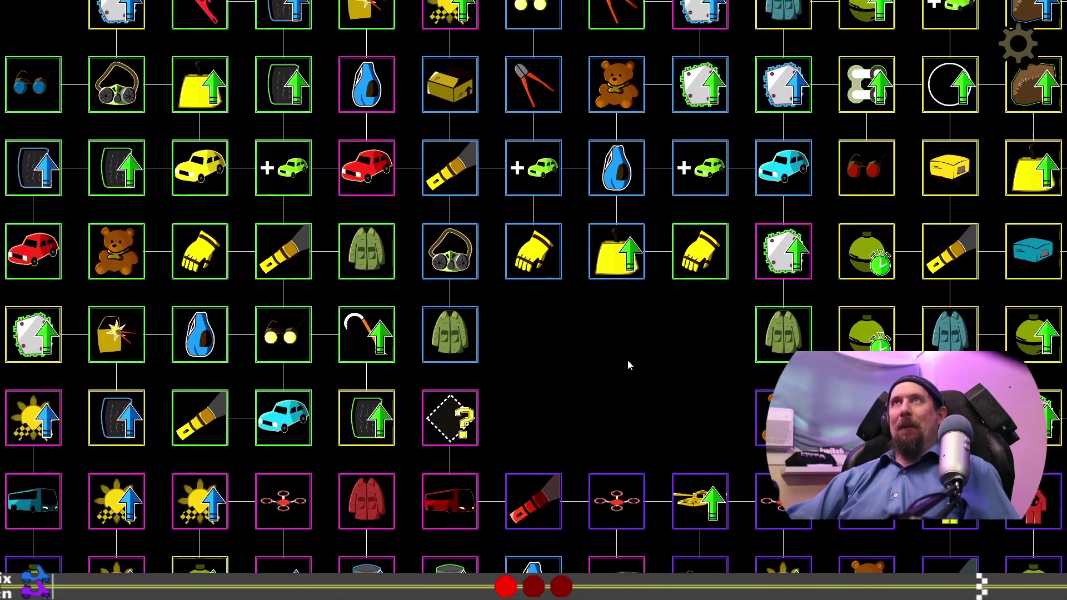
mouse_move(628, 362)
left_mouse_down()
mouse_move(362, 326)
mouse_move(322, 372)
mouse_move(335, 443)
mouse_move(374, 467)
mouse_move(397, 464)
mouse_move(395, 443)
mouse_move(424, 440)
mouse_move(454, 389)
left_mouse_up()
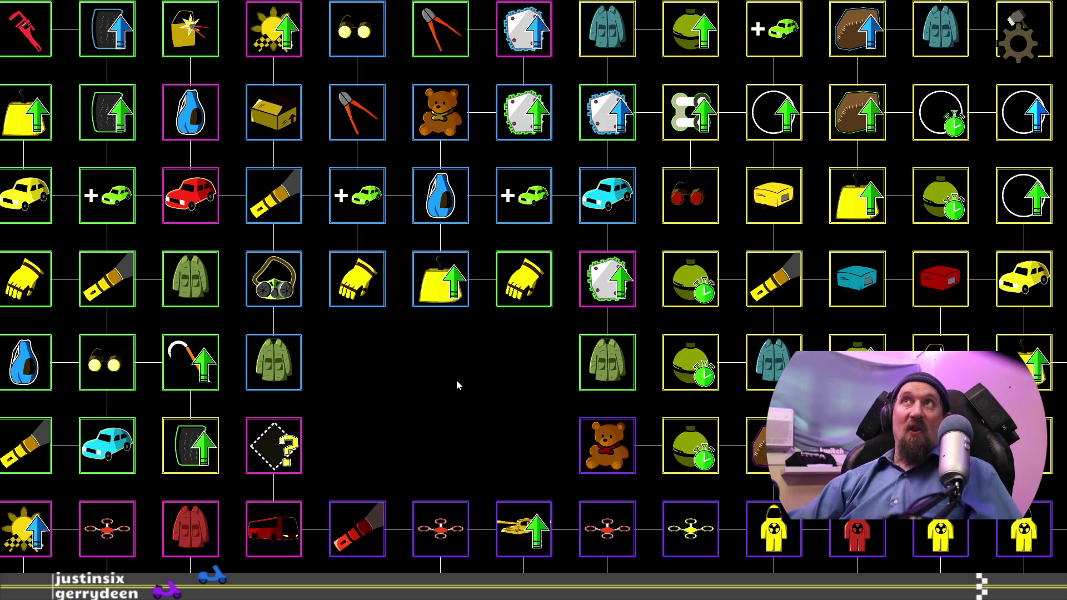
left_click_drag(429, 365, 538, 268)
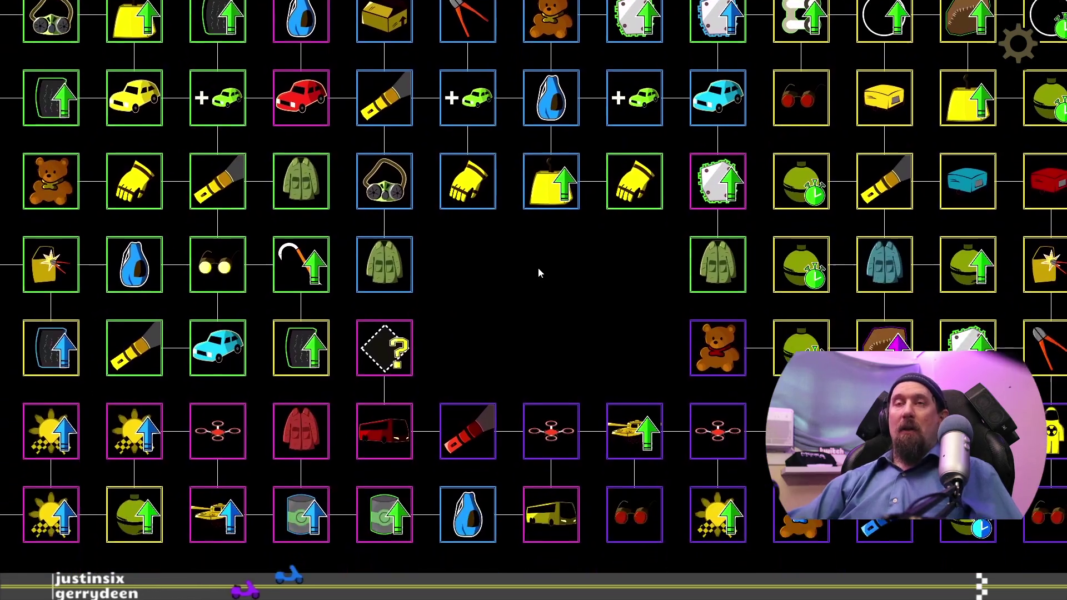
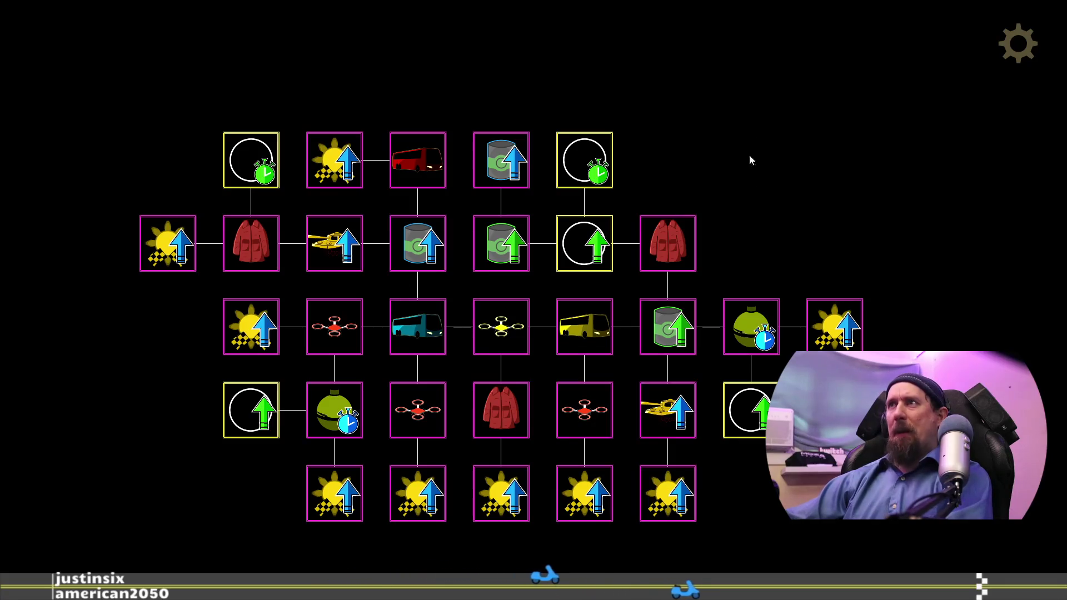
Step: Scroll the upgrade tree to the drone, tank and Leather Jacket section and grab the tank node
scroll(598, 369, "up", 5)
scroll(759, 321, "down", 2)
scroll(758, 321, "down", 3)
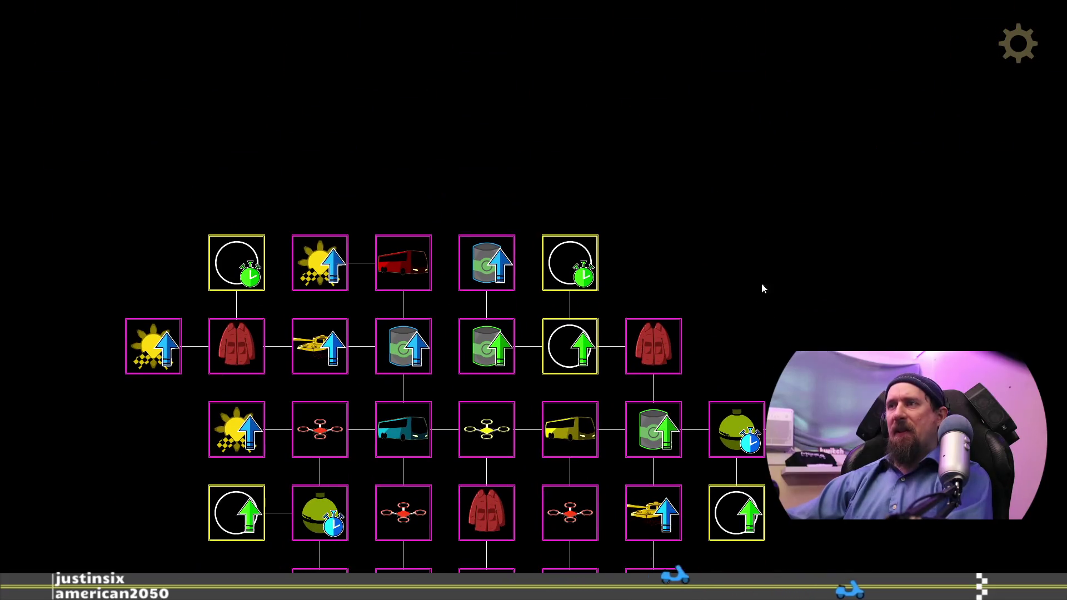
scroll(658, 242, "up", 5)
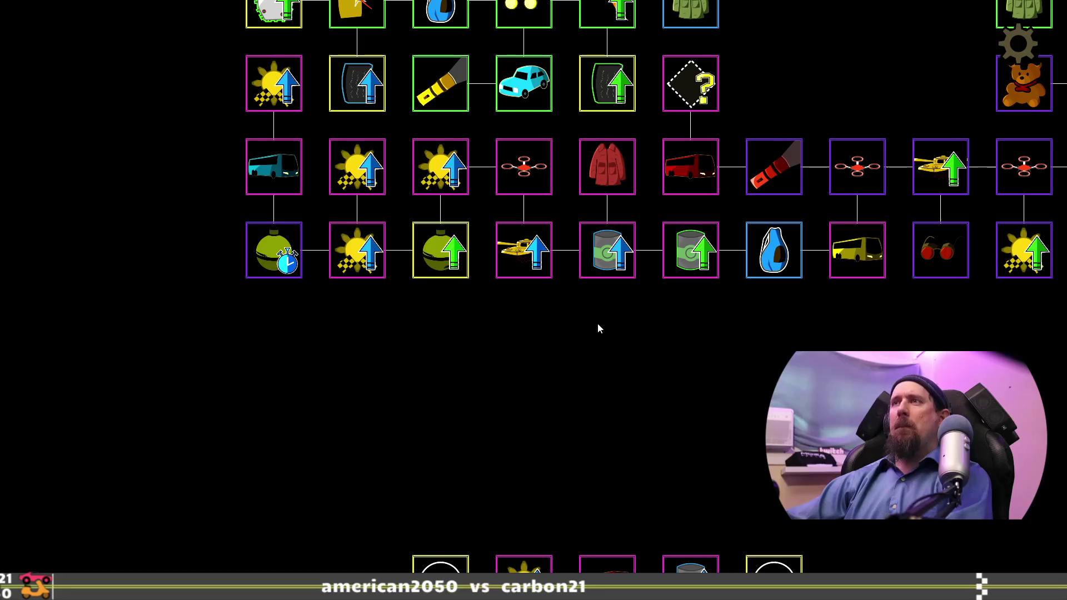
left_click_drag(543, 276, 523, 374)
Step: Swap the tank and Leather Jacket nodes so the tank sits beside Drone Damage
left_click_drag(593, 202, 524, 250)
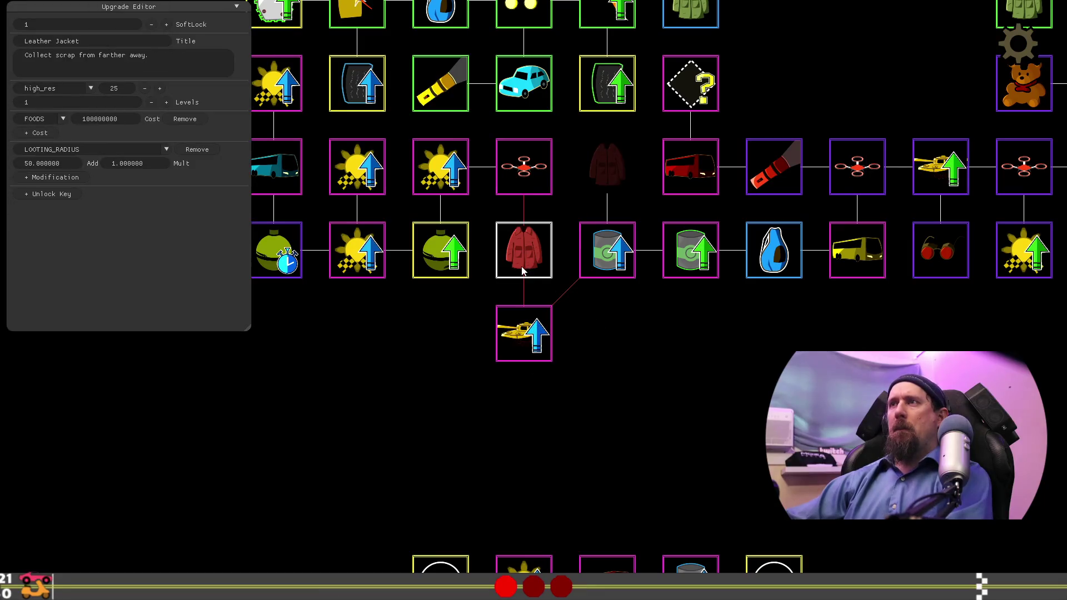
left_click_drag(522, 349, 591, 205)
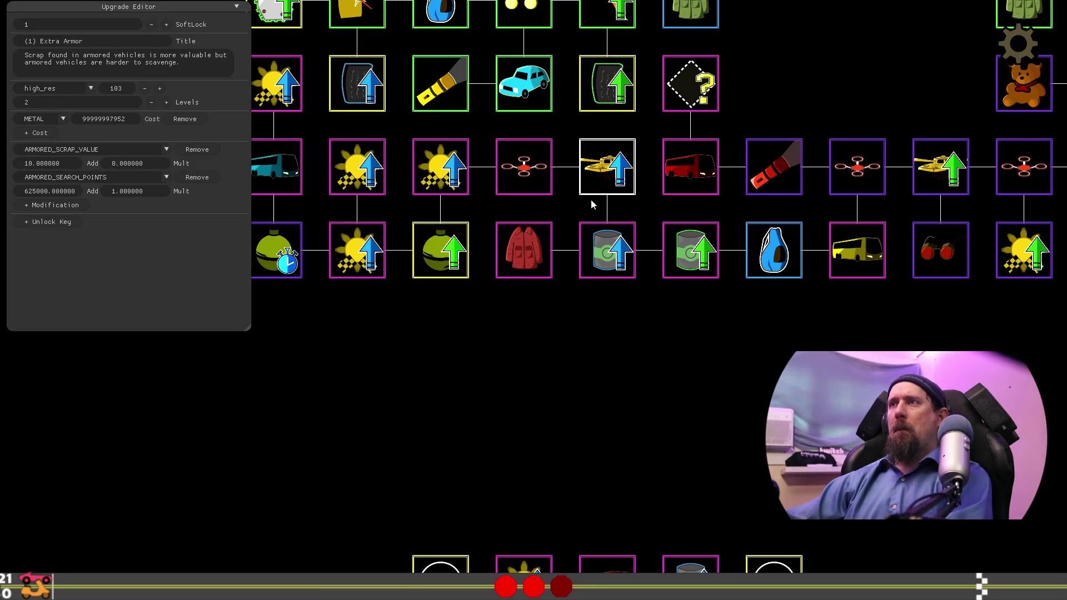
left_click(534, 188)
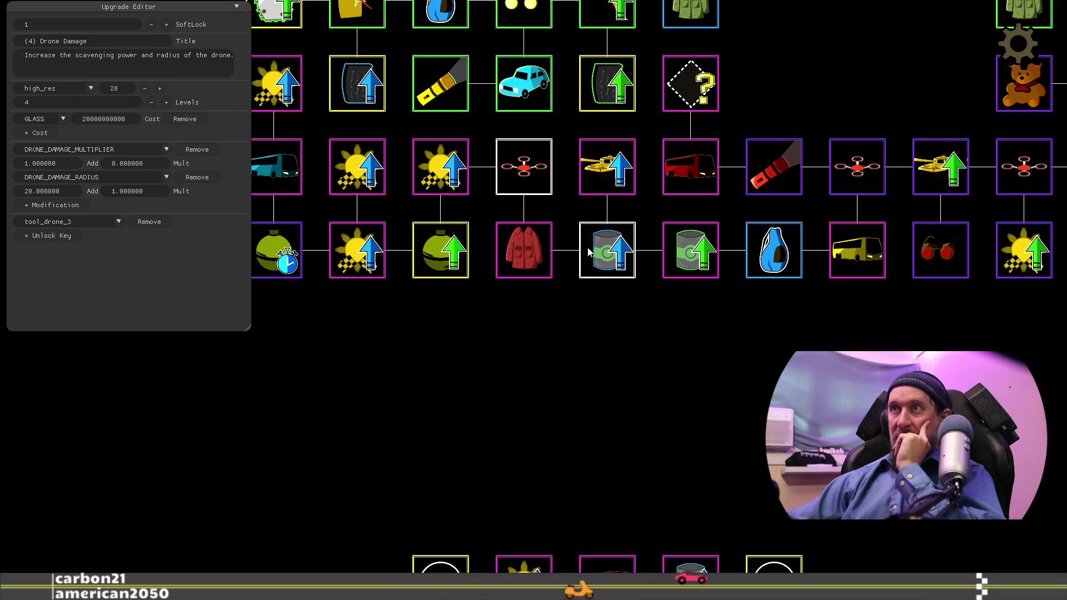
Step: Review the Leather Jacket and Bigger Explosion upgrades' values
left_click(527, 250)
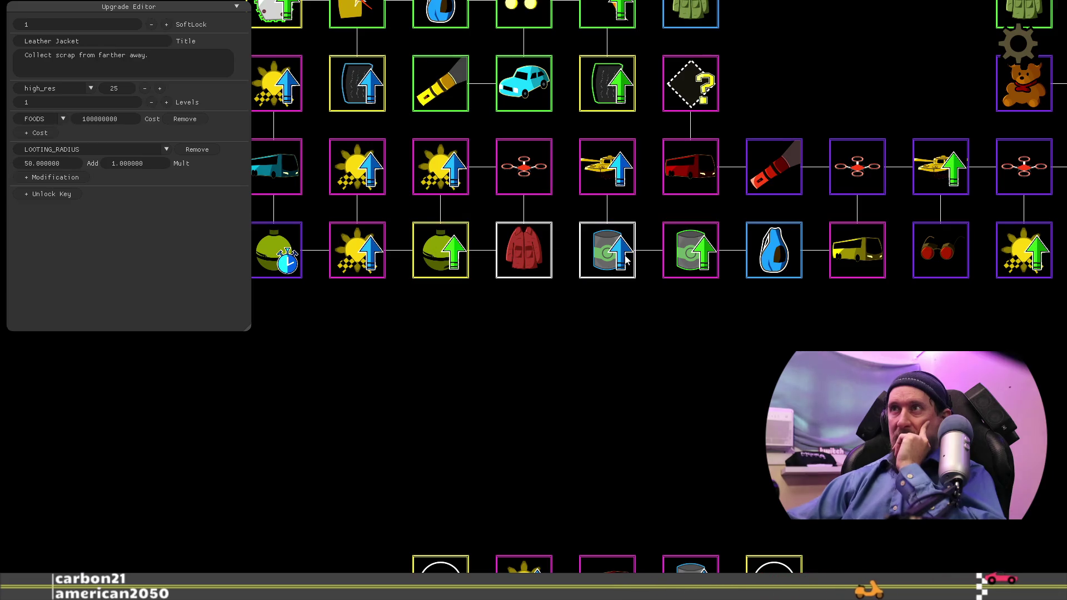
left_click(459, 251)
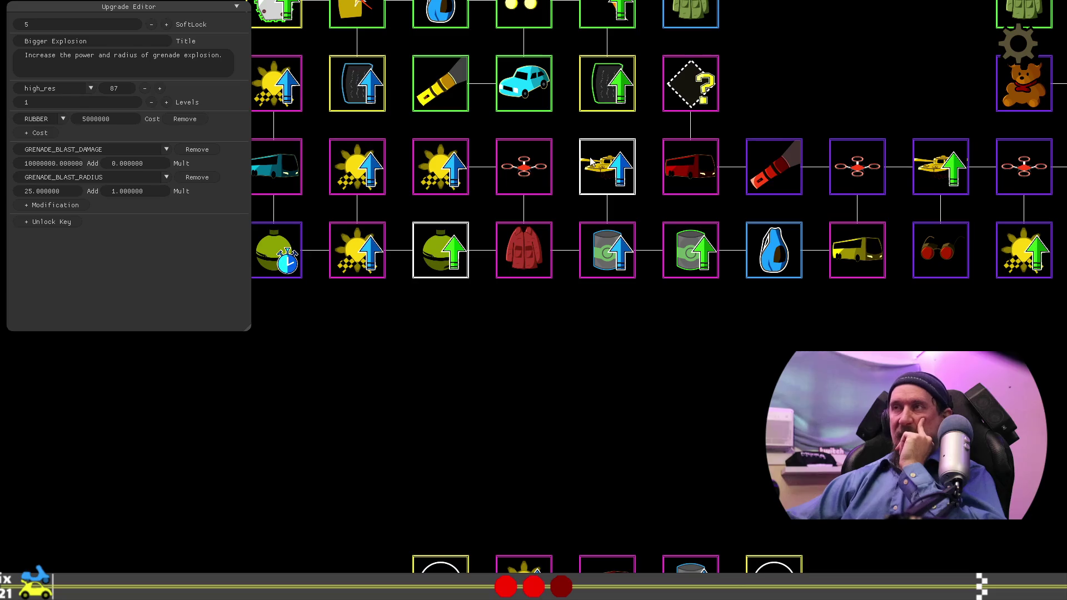
left_click_drag(596, 372, 708, 442)
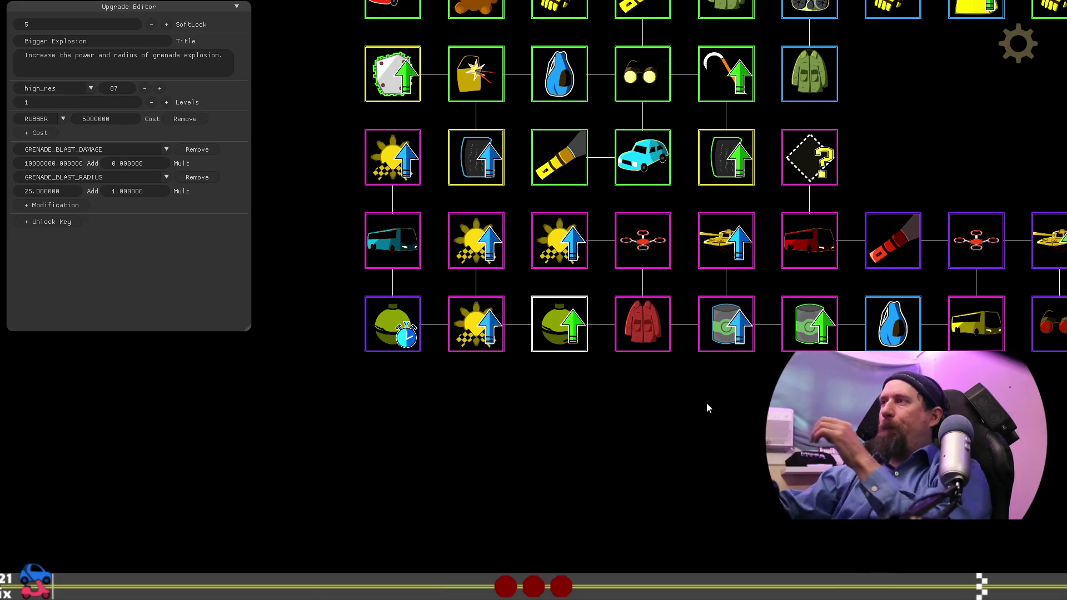
Step: Review the COACH, UV Flashlight and Bag upgrades' settings
left_click_drag(881, 401, 661, 371)
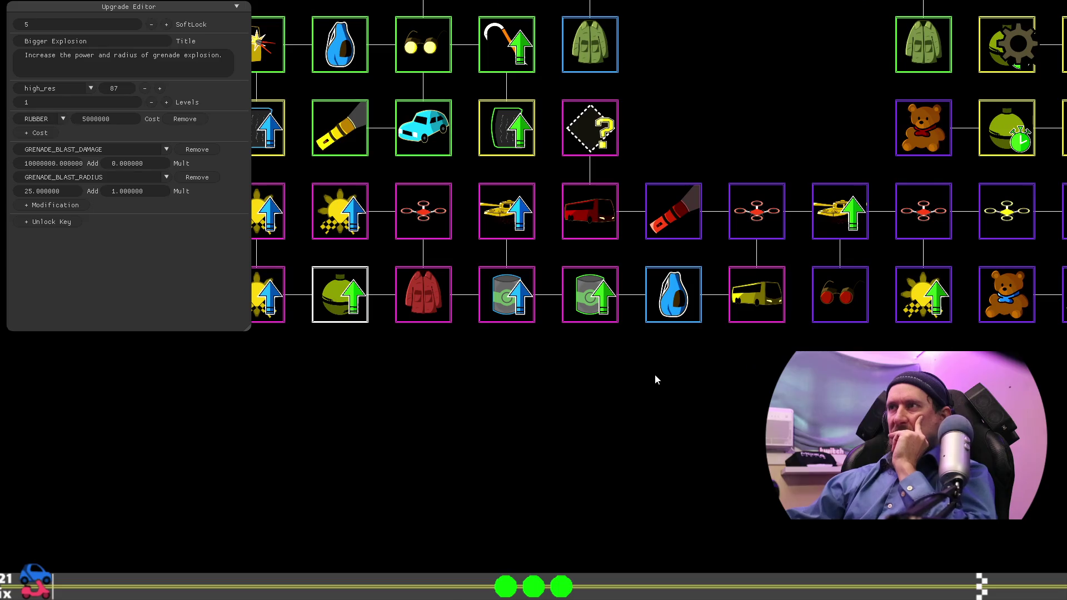
mouse_move(773, 372)
left_mouse_down()
mouse_move(608, 410)
mouse_move(907, 409)
left_mouse_up()
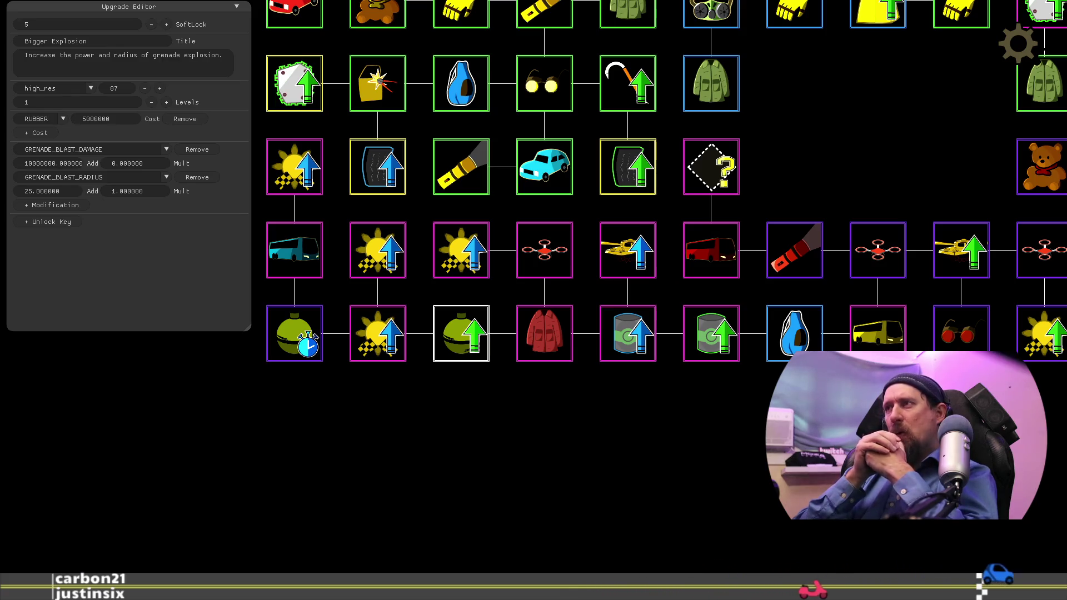
left_click(876, 345)
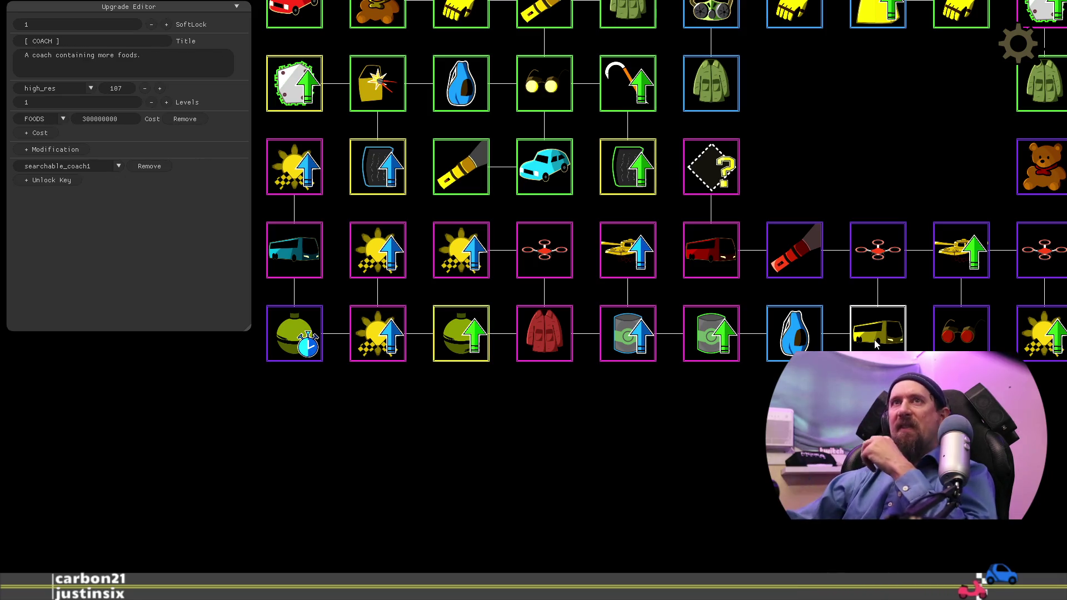
left_click(793, 266)
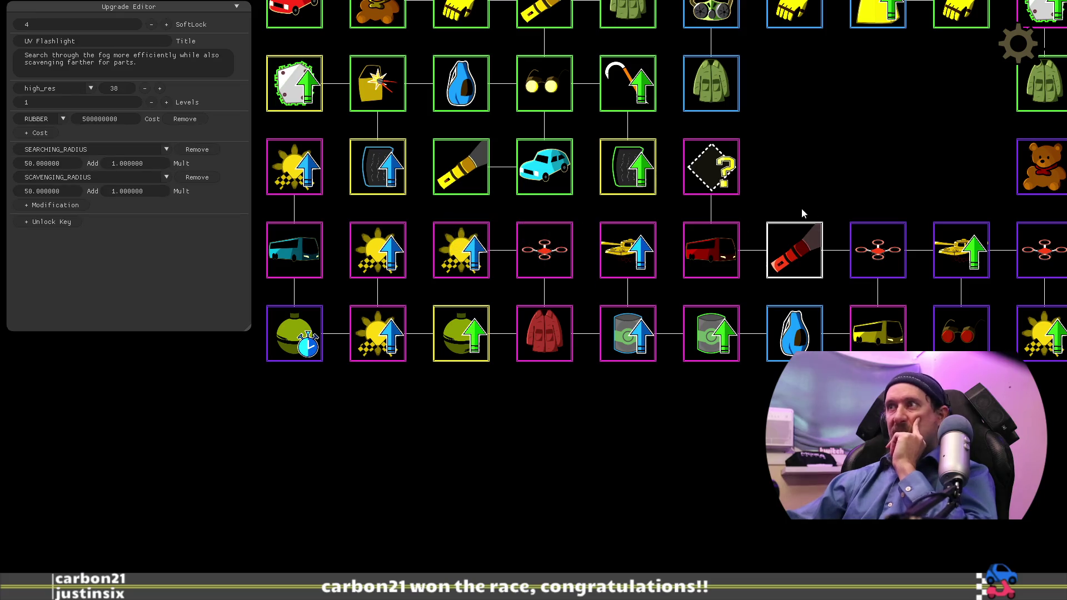
left_click(796, 340)
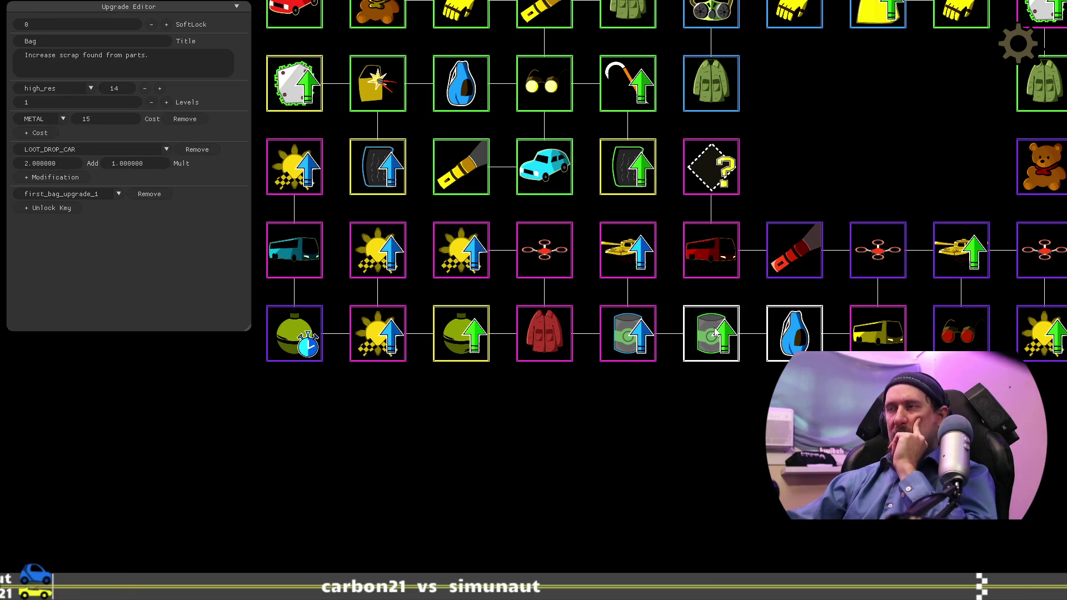
Step: Pan back to the bag and coach row and pull Fine Foods out of its slot
left_click_drag(688, 448, 627, 113)
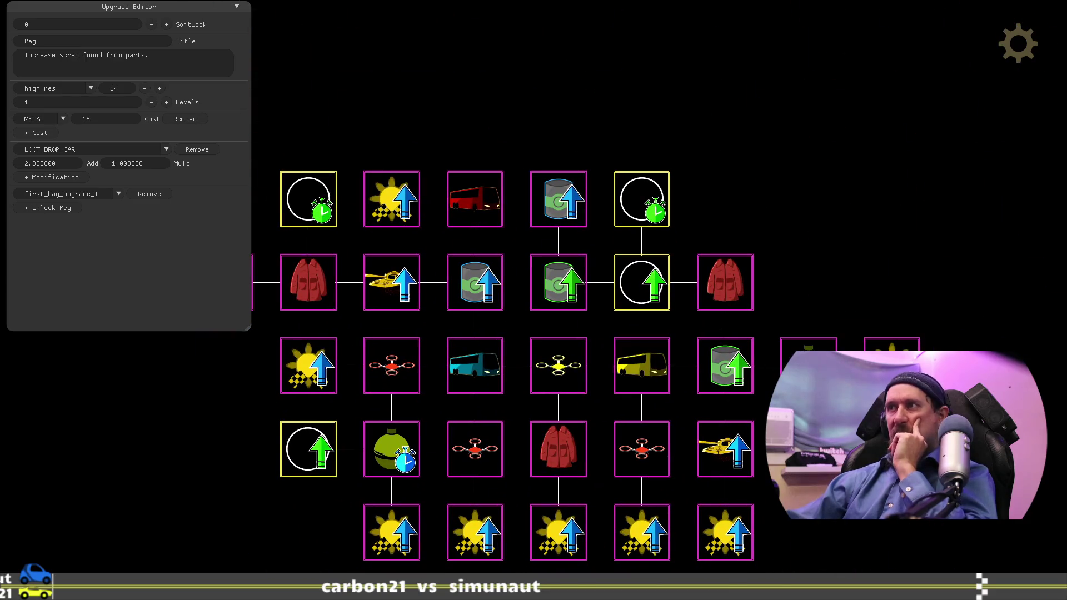
left_click_drag(780, 119, 796, 462)
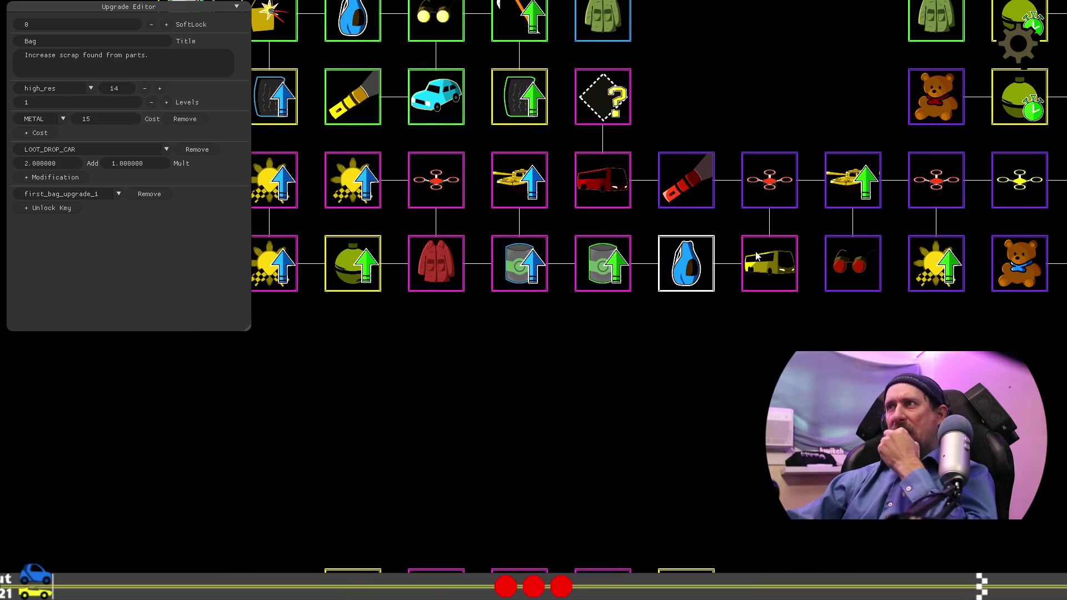
left_click_drag(722, 365, 604, 138)
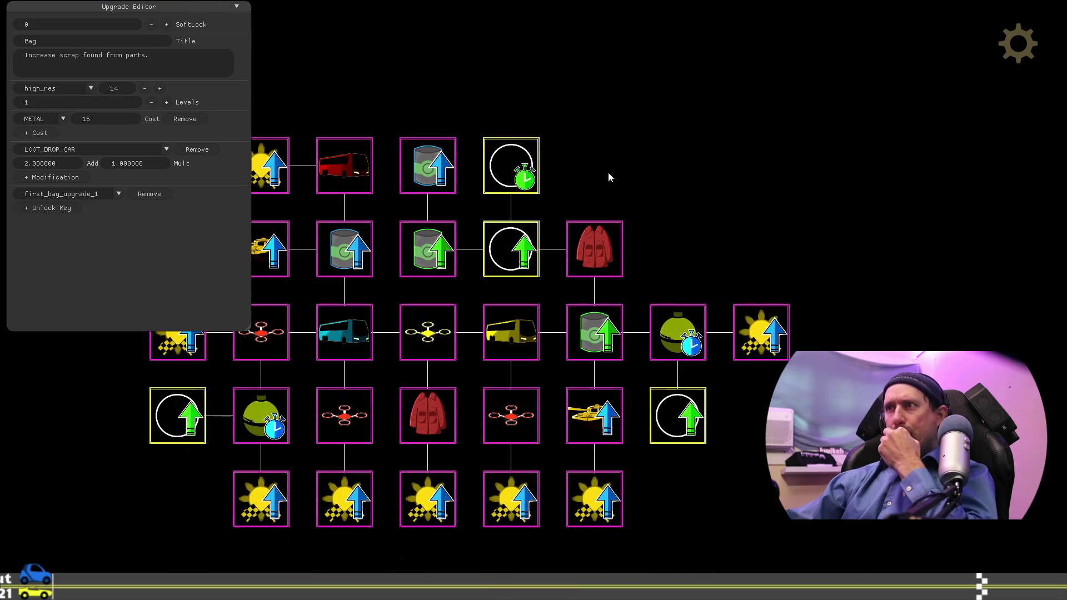
mouse_move(607, 382)
left_mouse_down()
mouse_move(665, 365)
mouse_move(593, 202)
left_mouse_up()
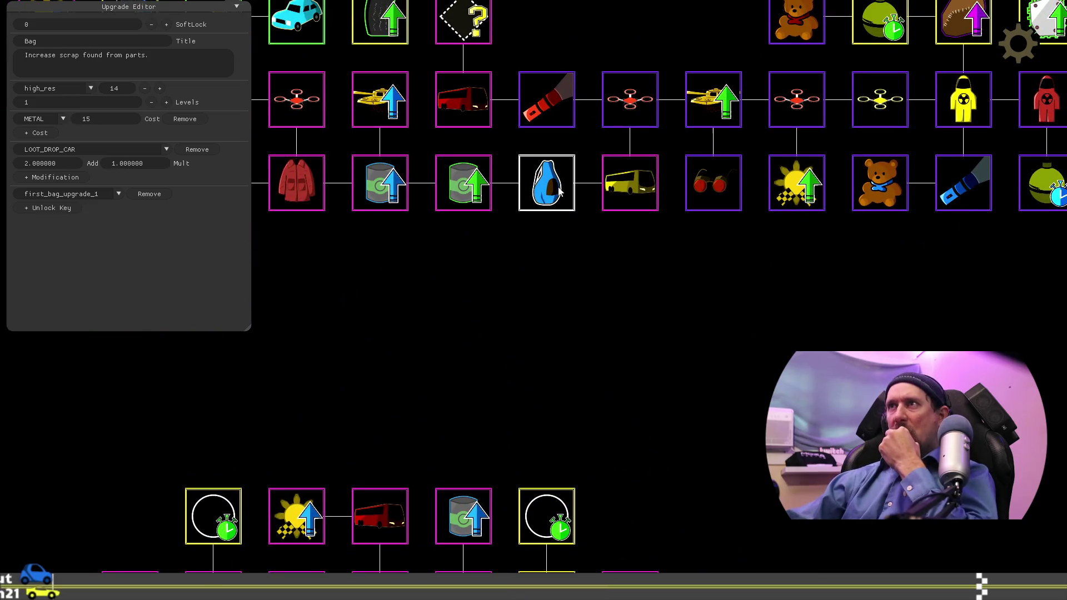
mouse_move(488, 189)
left_mouse_down()
mouse_move(481, 233)
mouse_move(630, 267)
left_mouse_up()
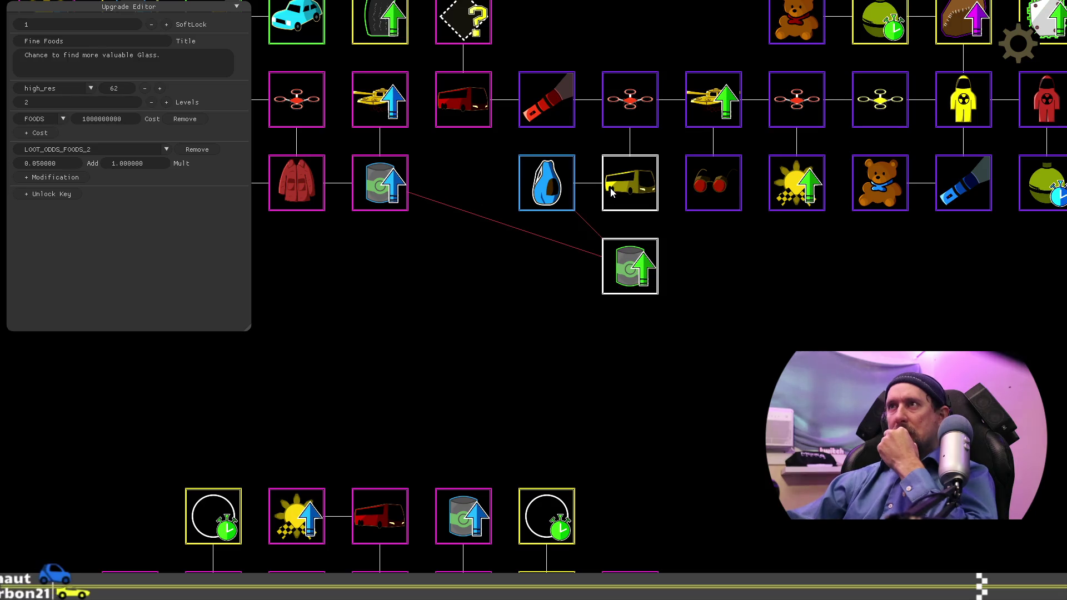
Step: Shift bag and coach one slot left and place Fine Foods in the gap after the coach
key("Left")
key("Left")
key("Up")
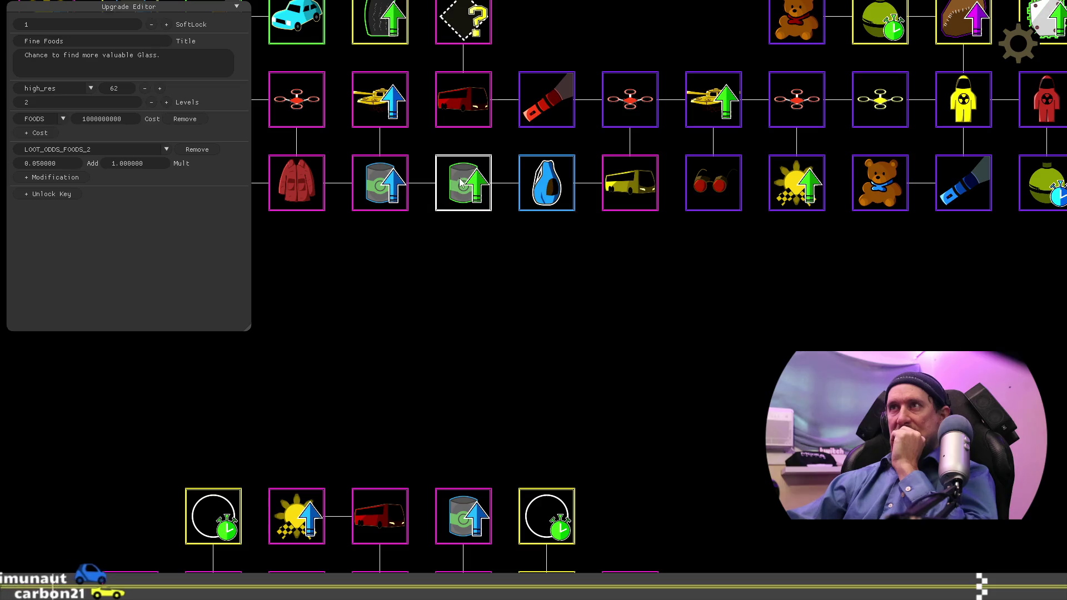
key("Down")
key("Right")
key("Right")
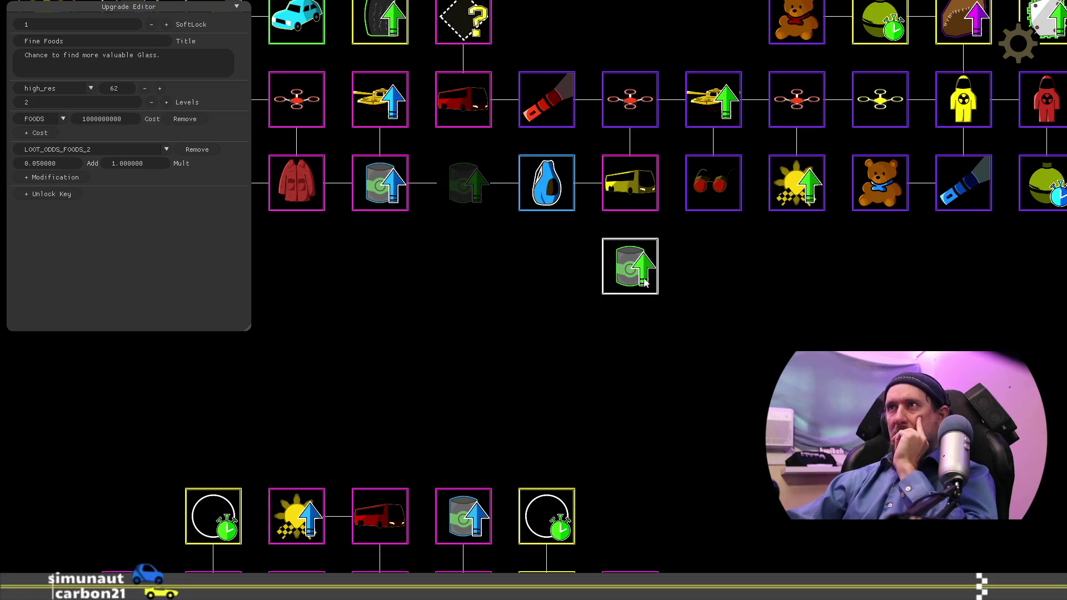
left_click_drag(573, 189, 465, 185)
left_click_drag(631, 187, 547, 186)
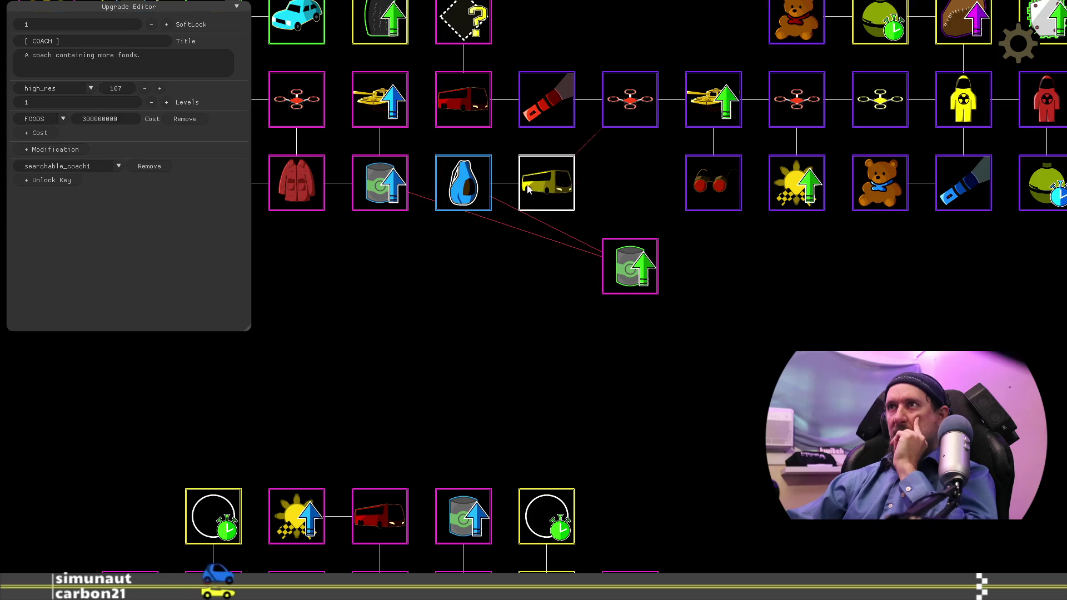
left_click_drag(622, 256, 625, 184)
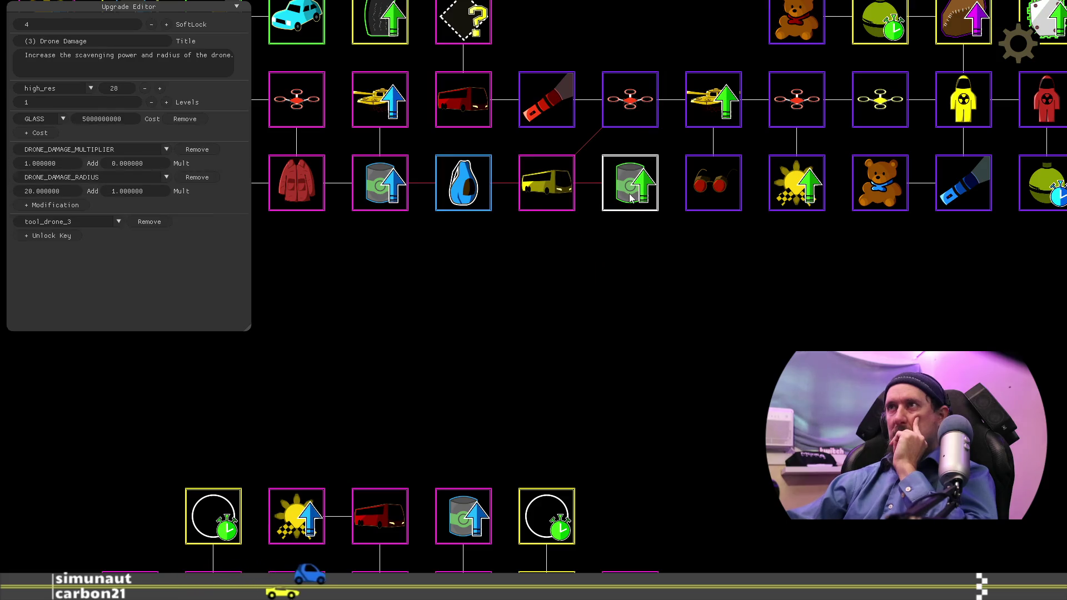
Step: Check the COACH and Pristine Foods upgrades' settings
left_click(544, 192)
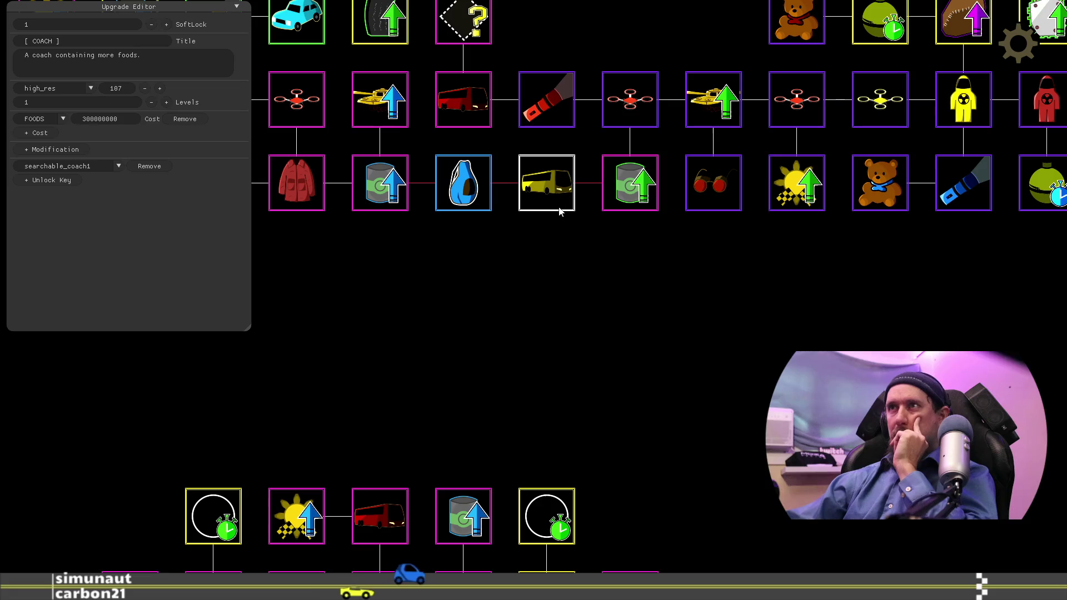
left_click(383, 185)
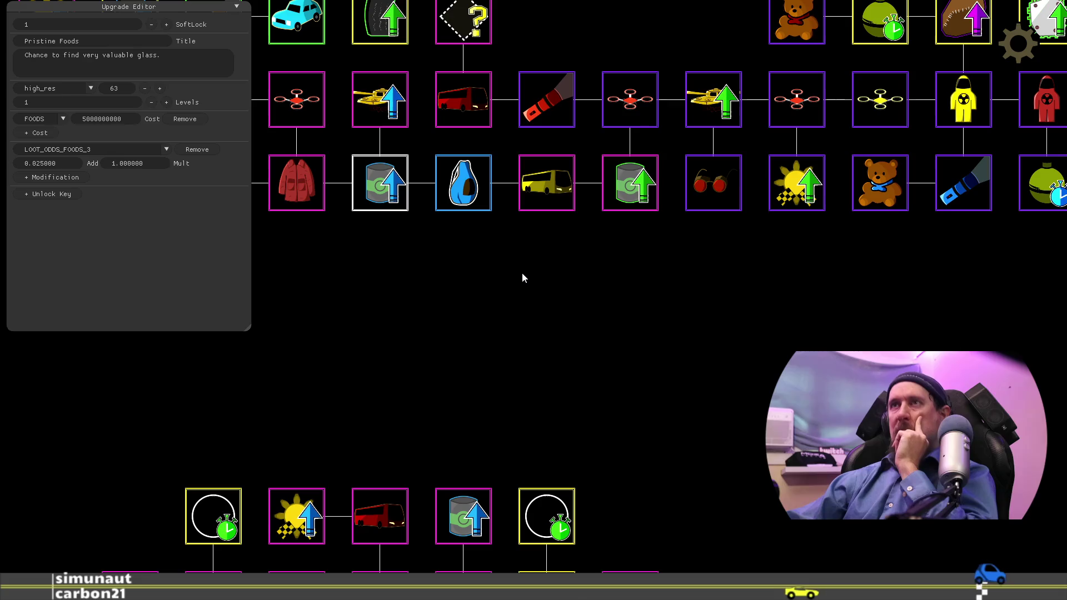
left_click_drag(659, 366, 652, 165)
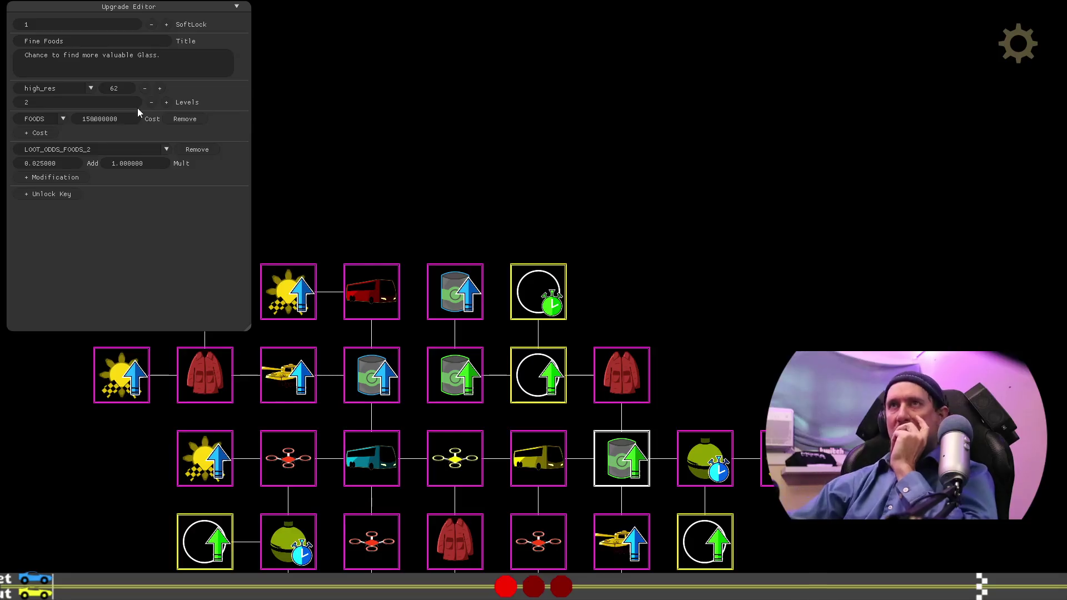
scroll(645, 219, "up", 5)
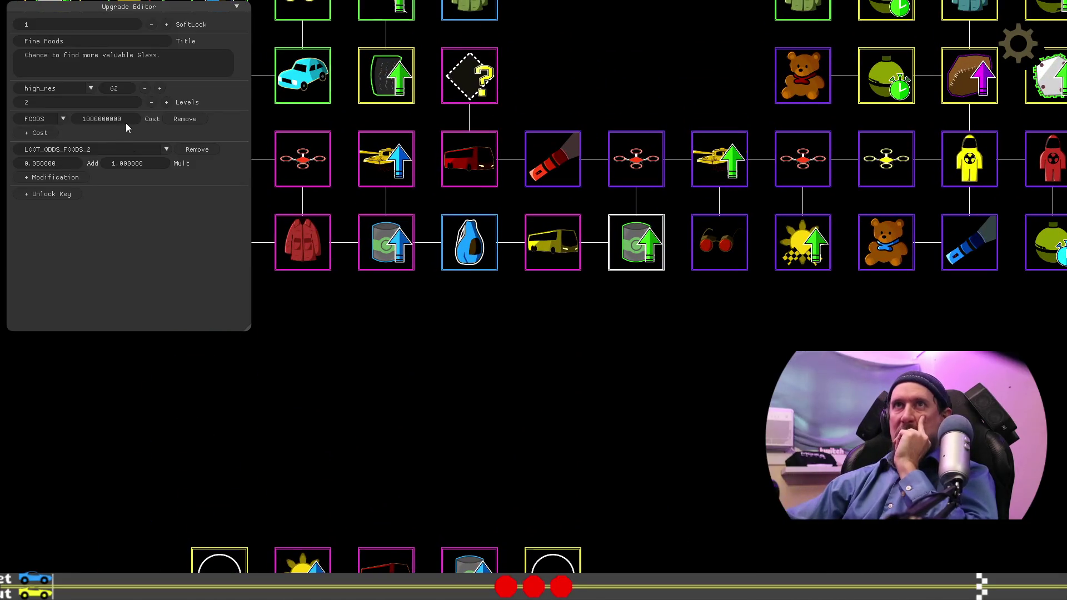
key("ctrl+a")
type("15")
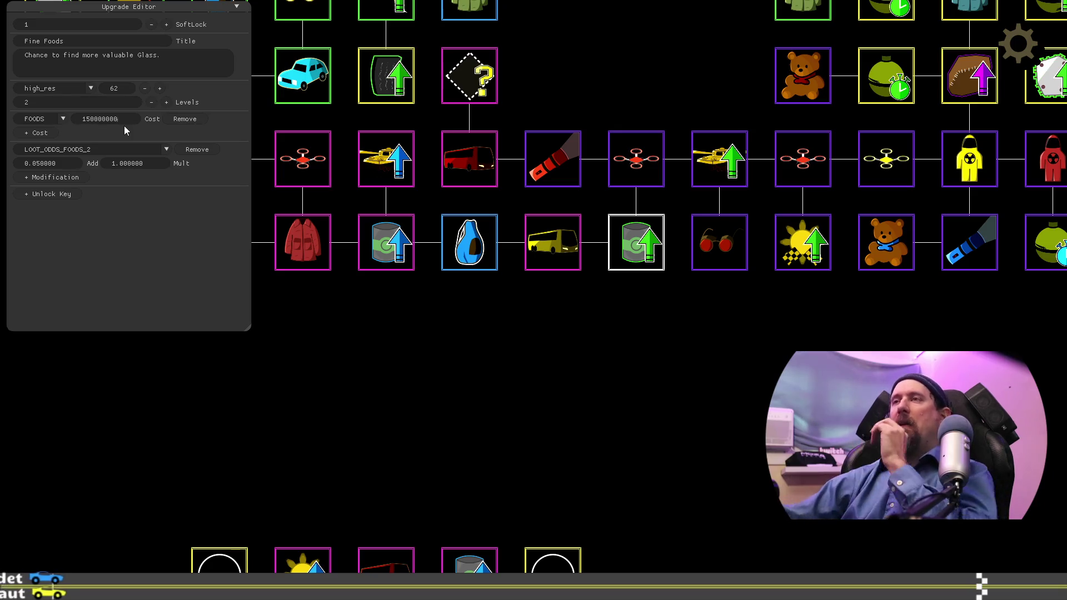
left_click(562, 245)
left_click_drag(625, 355, 698, 397)
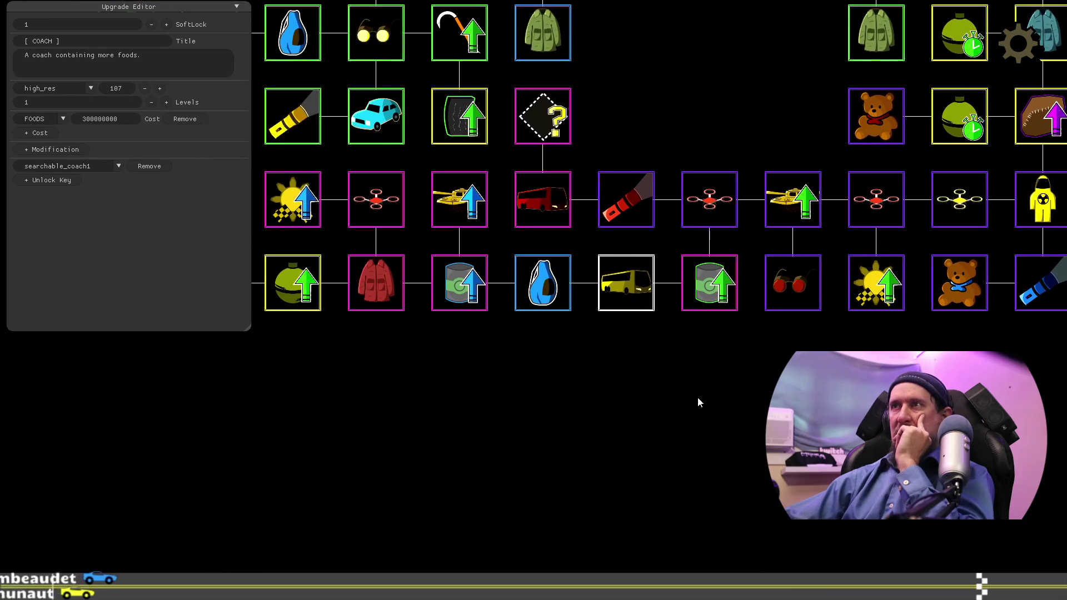
left_click(707, 286)
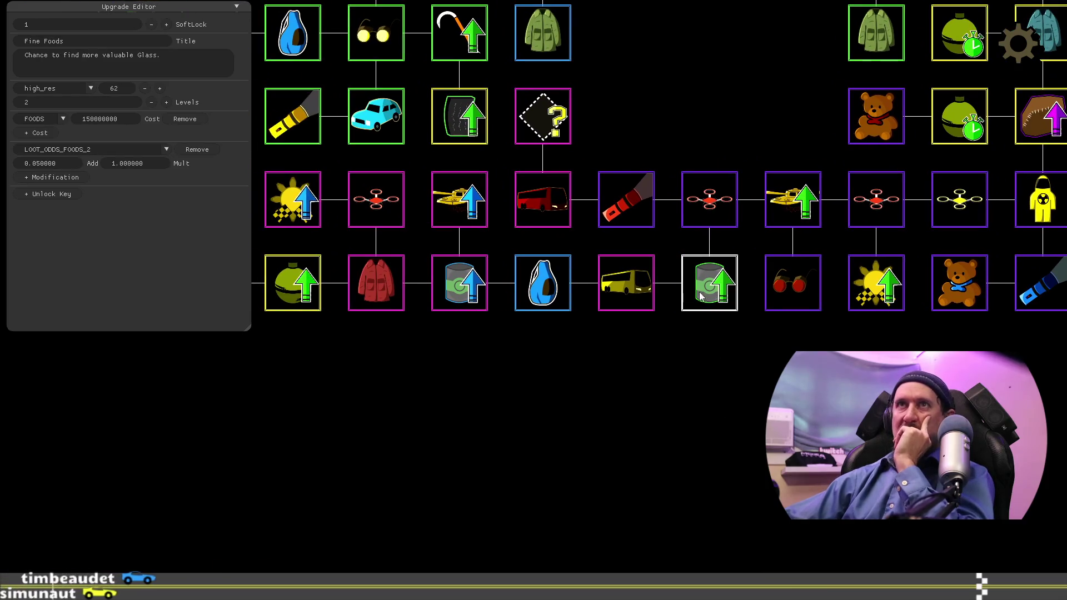
left_click(635, 290)
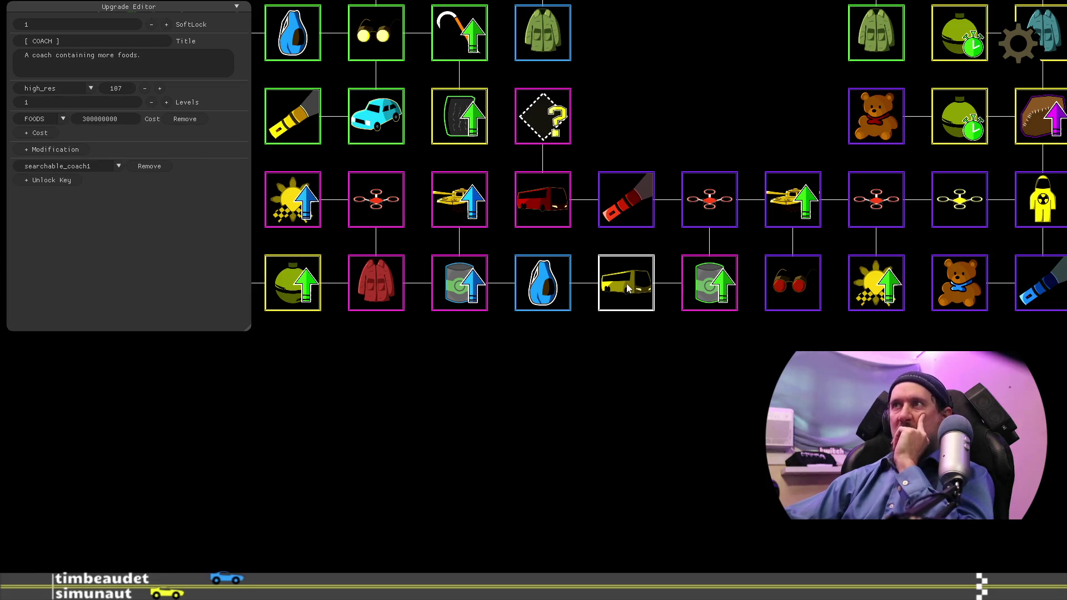
left_click(558, 292)
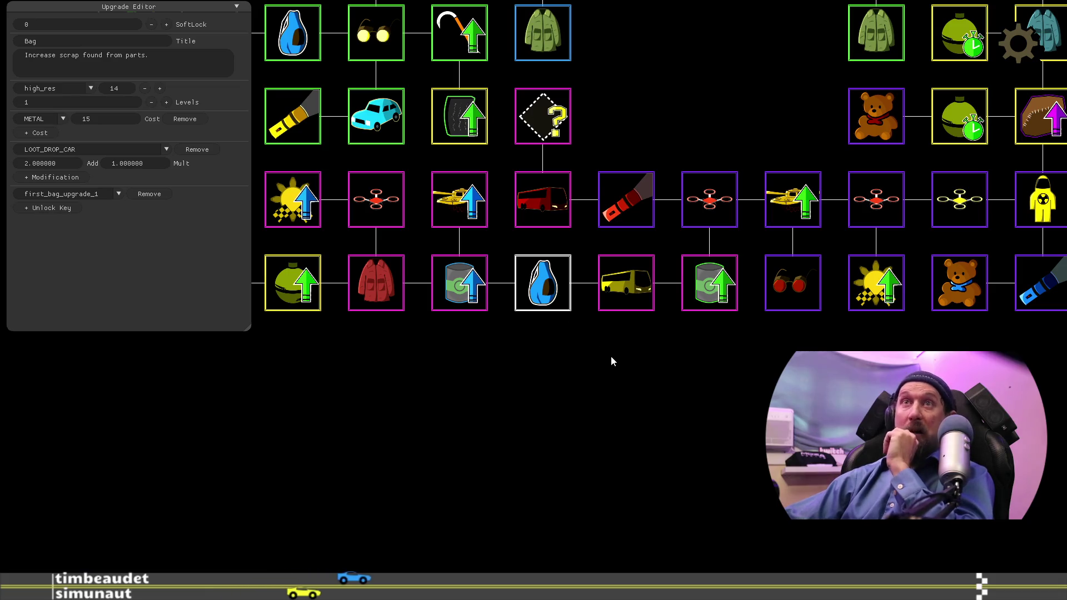
left_click_drag(612, 357, 771, 366)
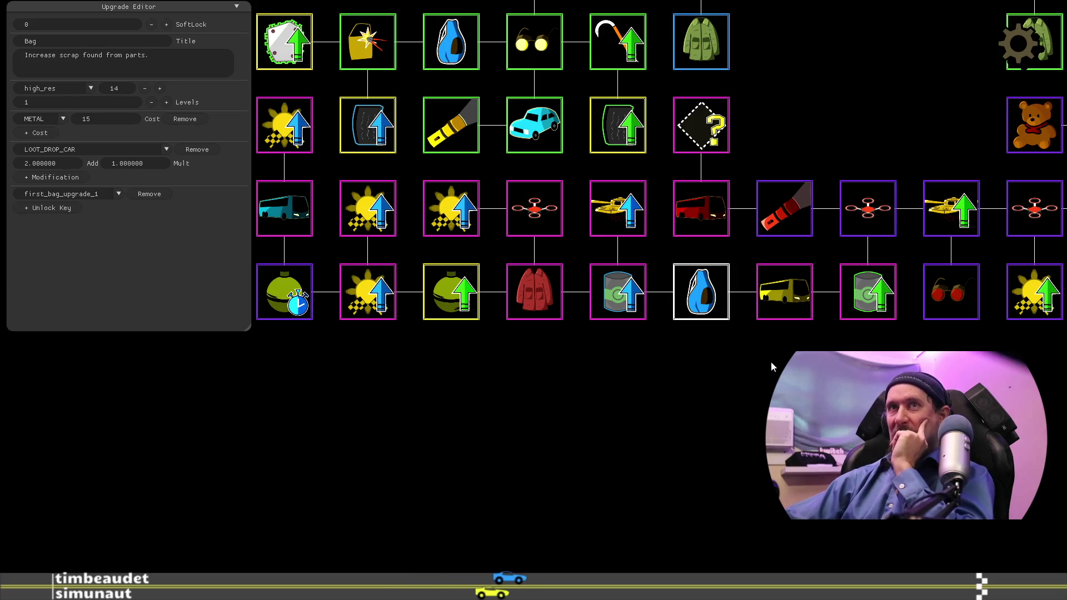
left_click(784, 209)
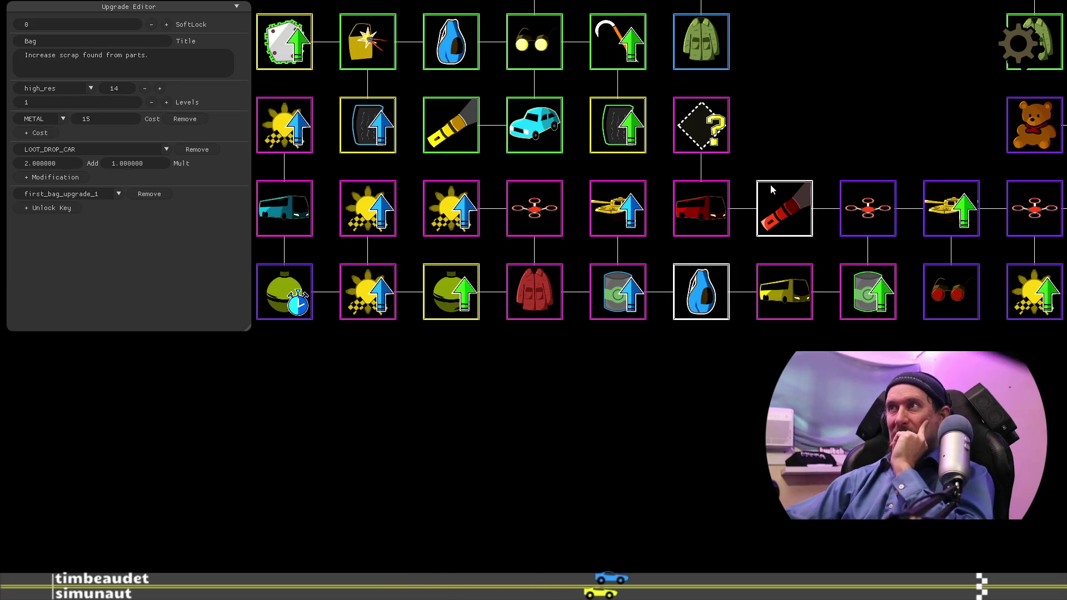
left_click_drag(771, 357, 695, 403)
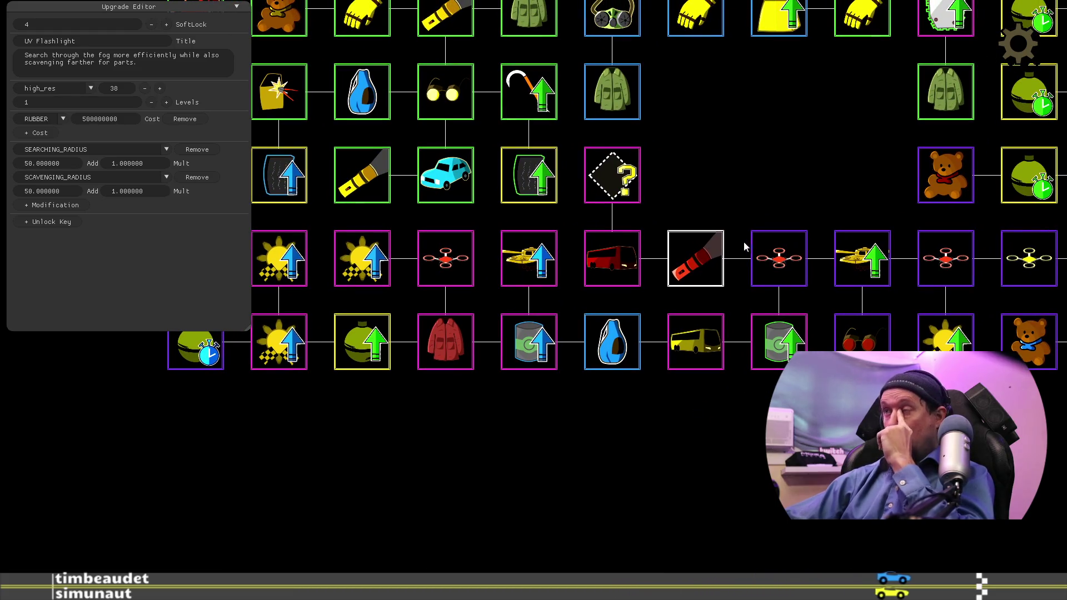
left_click(781, 269)
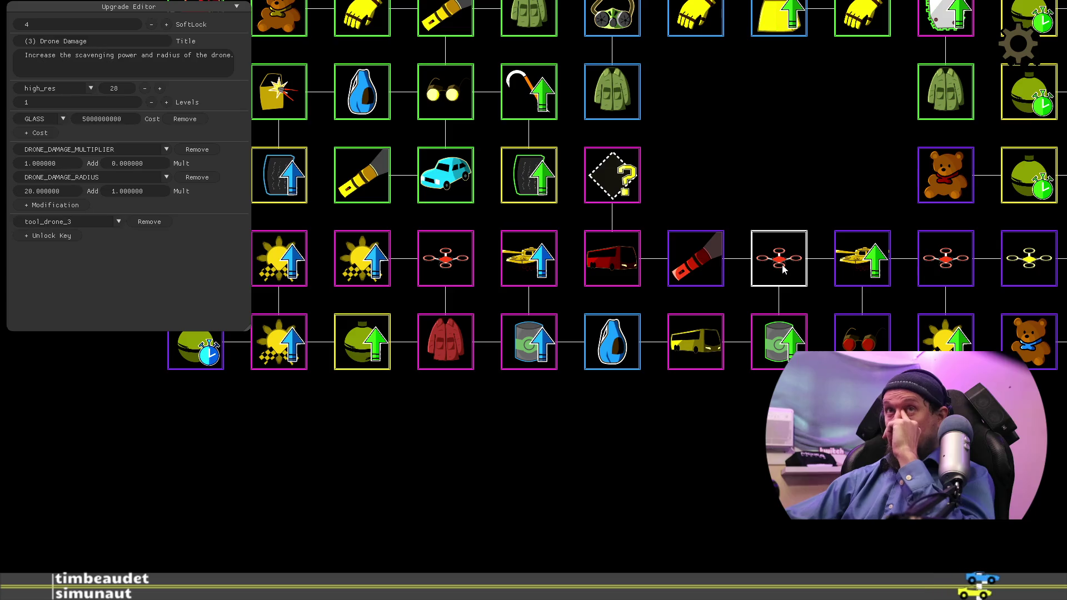
left_click(703, 255)
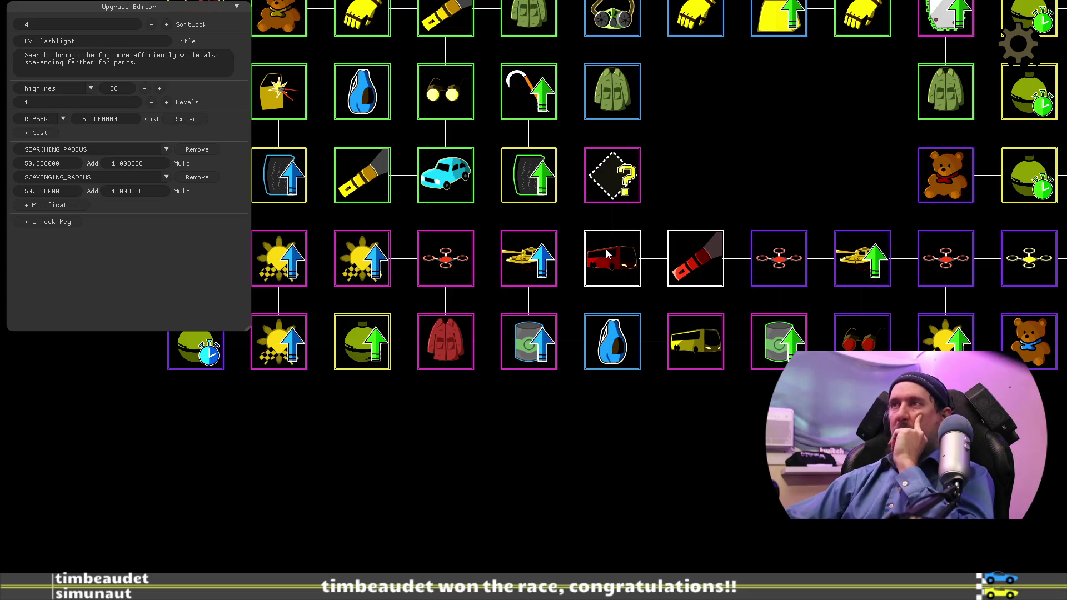
left_click_drag(543, 429, 655, 426)
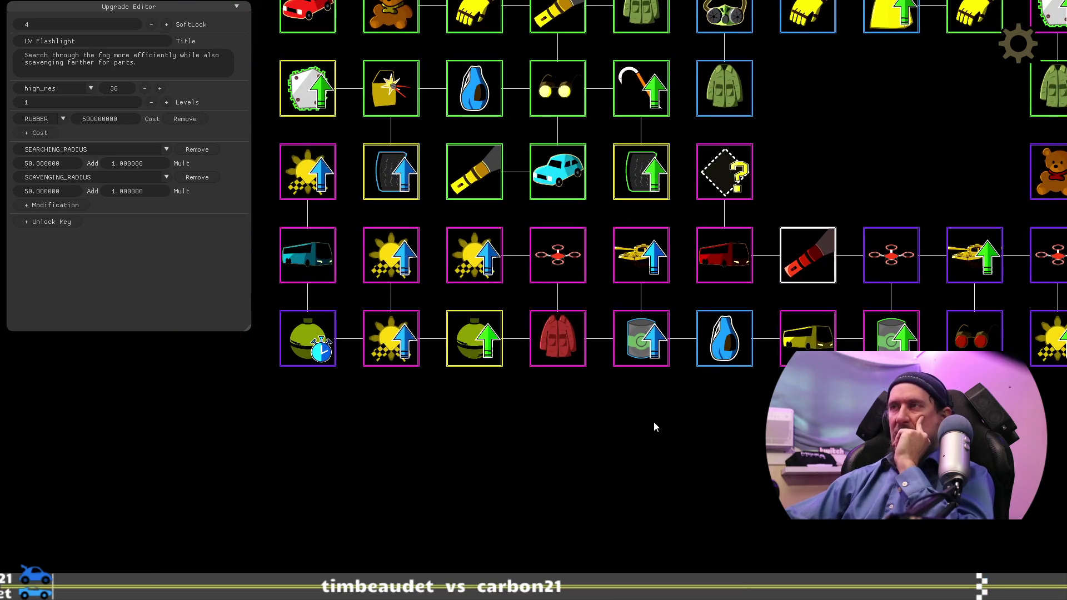
left_click(575, 276)
left_click(641, 264)
mouse_move(600, 362)
left_mouse_down()
mouse_move(701, 421)
mouse_move(639, 438)
left_mouse_up()
left_click(784, 264)
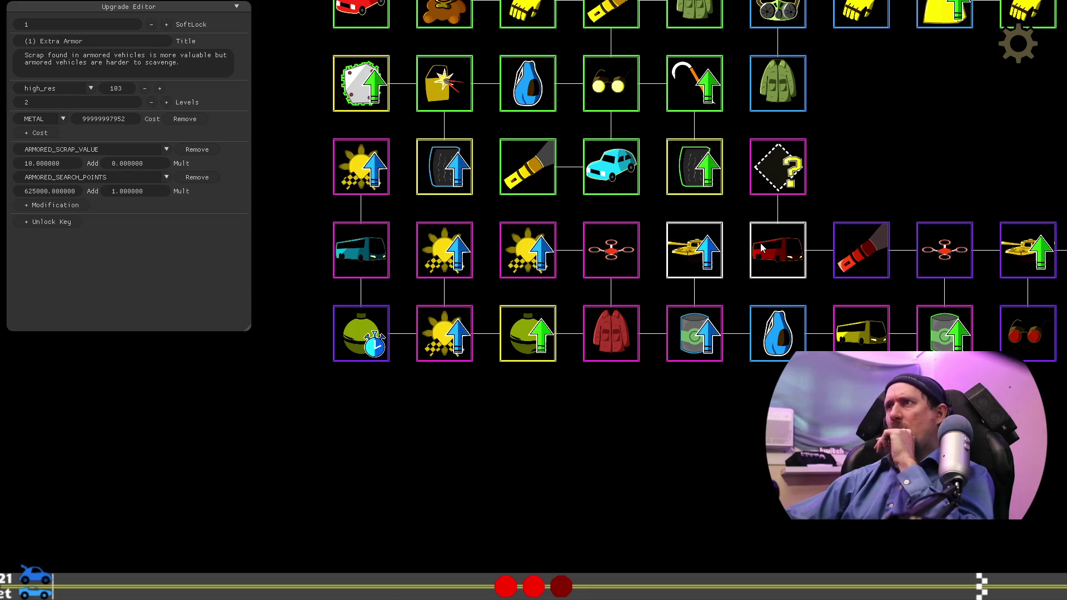
left_click(854, 341)
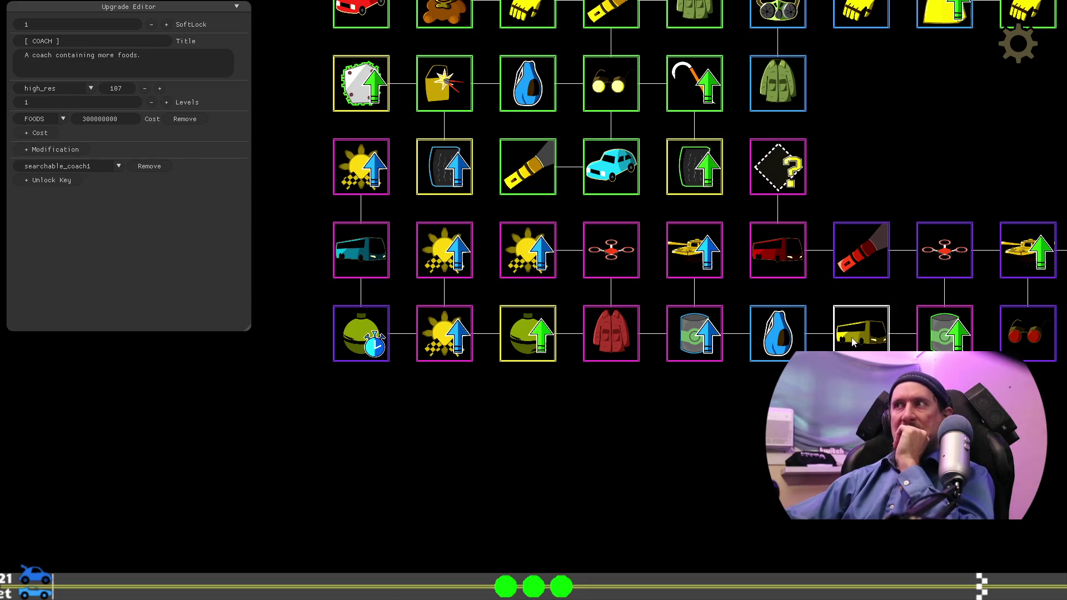
left_click(365, 257)
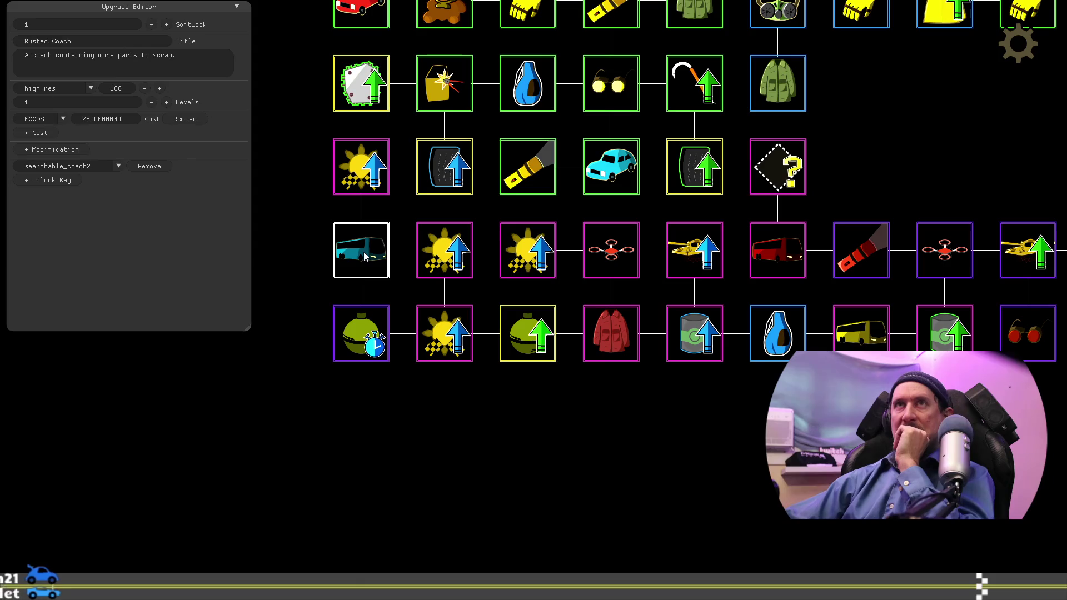
left_click(856, 337)
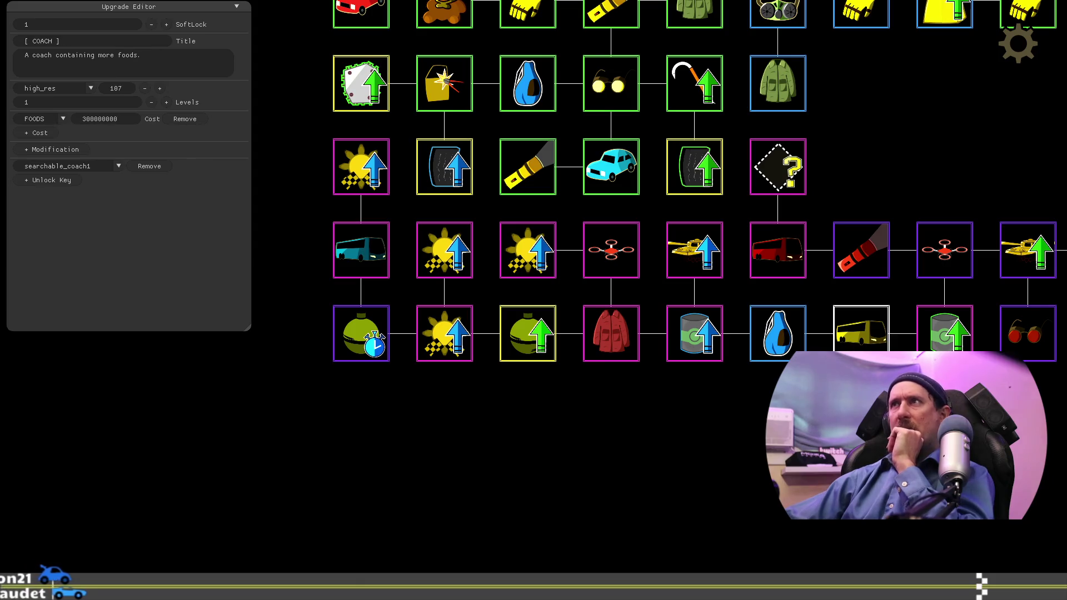
mouse_move(884, 84)
left_mouse_down()
mouse_move(838, 229)
mouse_move(841, 329)
mouse_move(888, 359)
left_mouse_up()
Step: Retitle the [ COACH ] upgrade to Rusted Coach
left_click(603, 433)
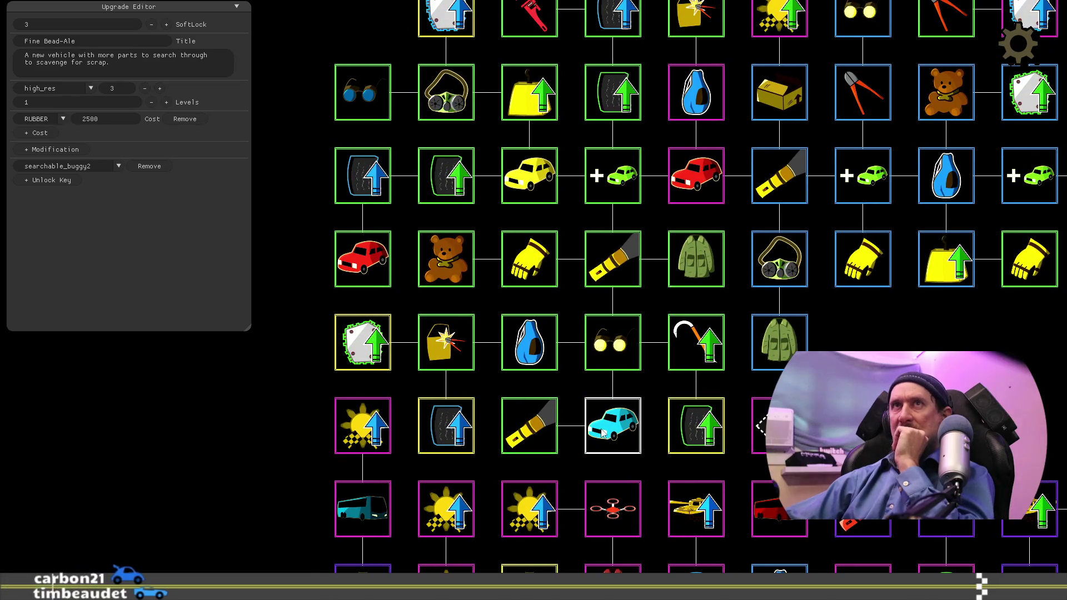
left_click_drag(867, 404, 874, 286)
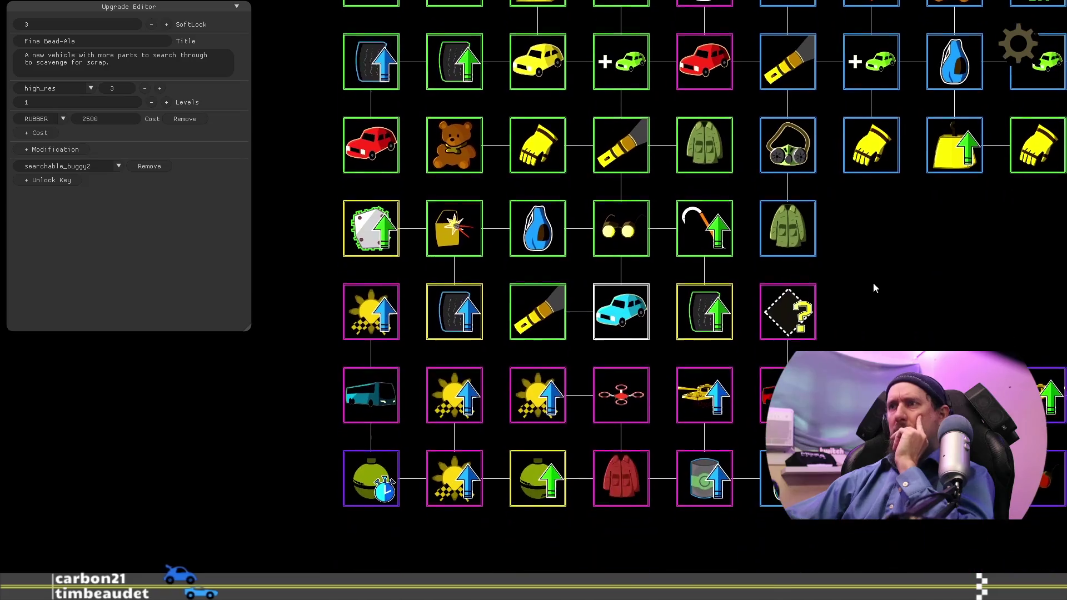
left_click(786, 391)
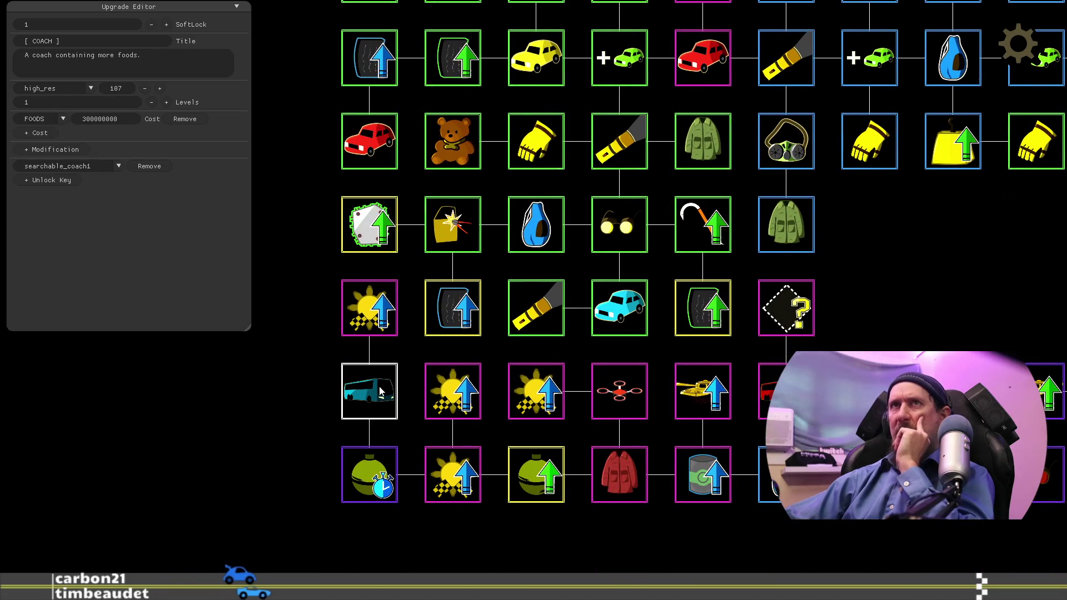
left_click(122, 42)
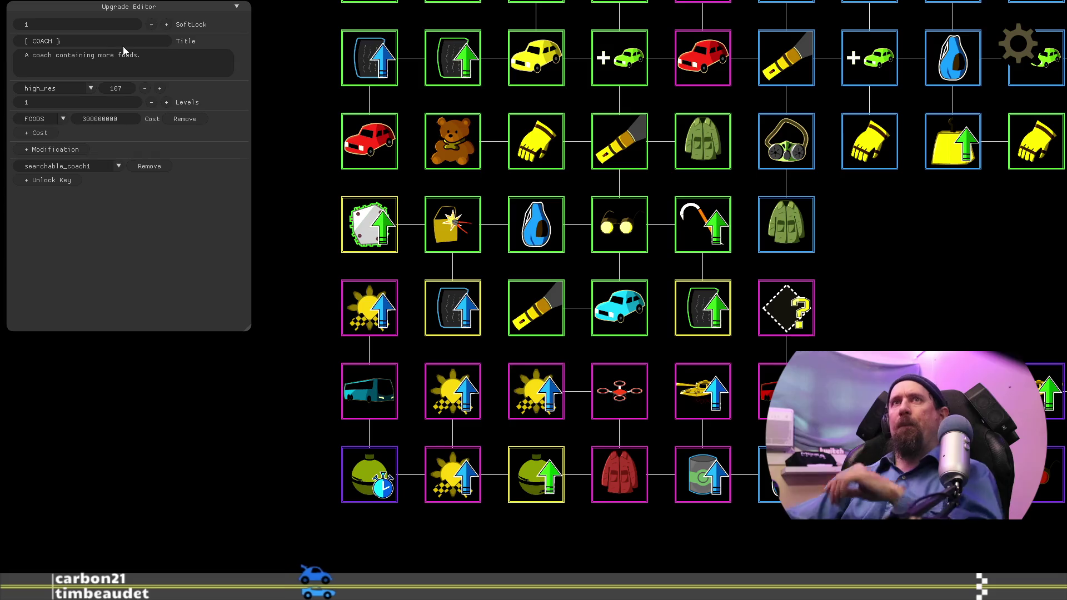
key("ctrl+a")
type("Rusted Coa")
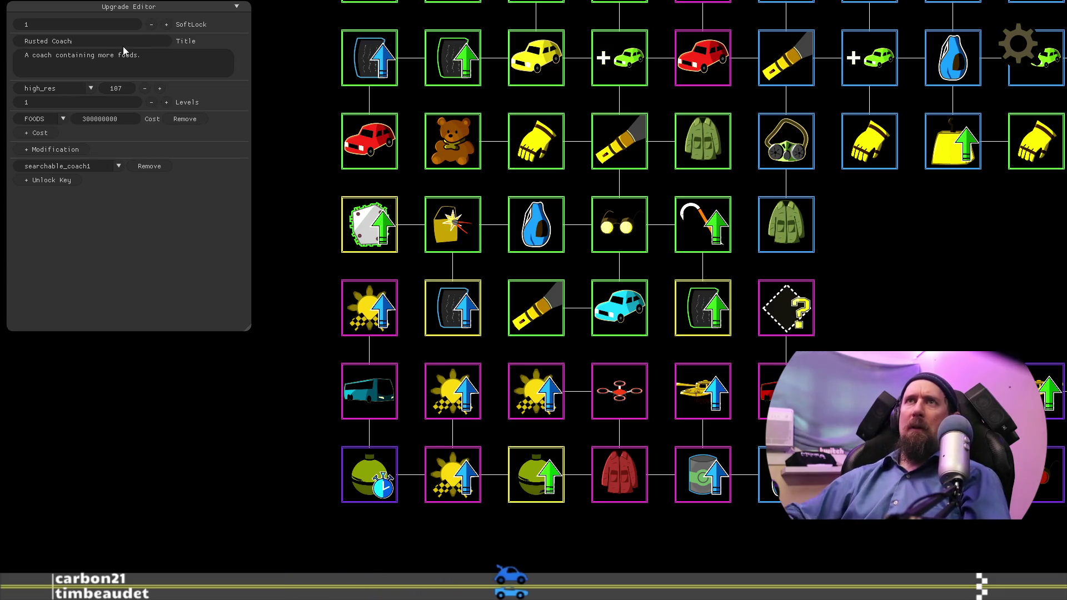
Step: Leave the Upgrade Editor and reopen it from the developer terminal
left_click(384, 372)
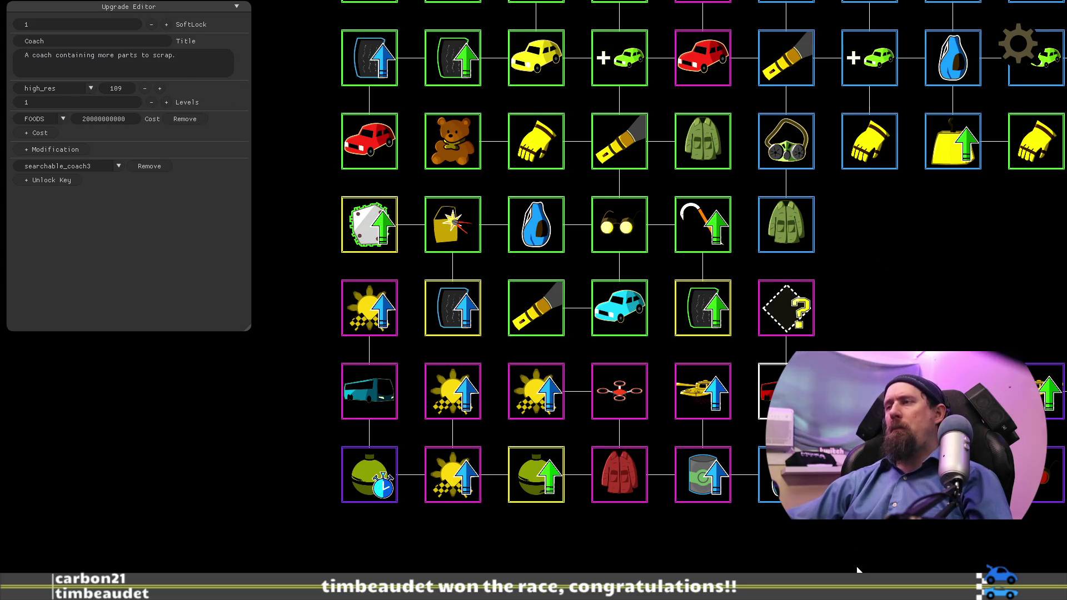
left_click_drag(858, 571, 760, 499)
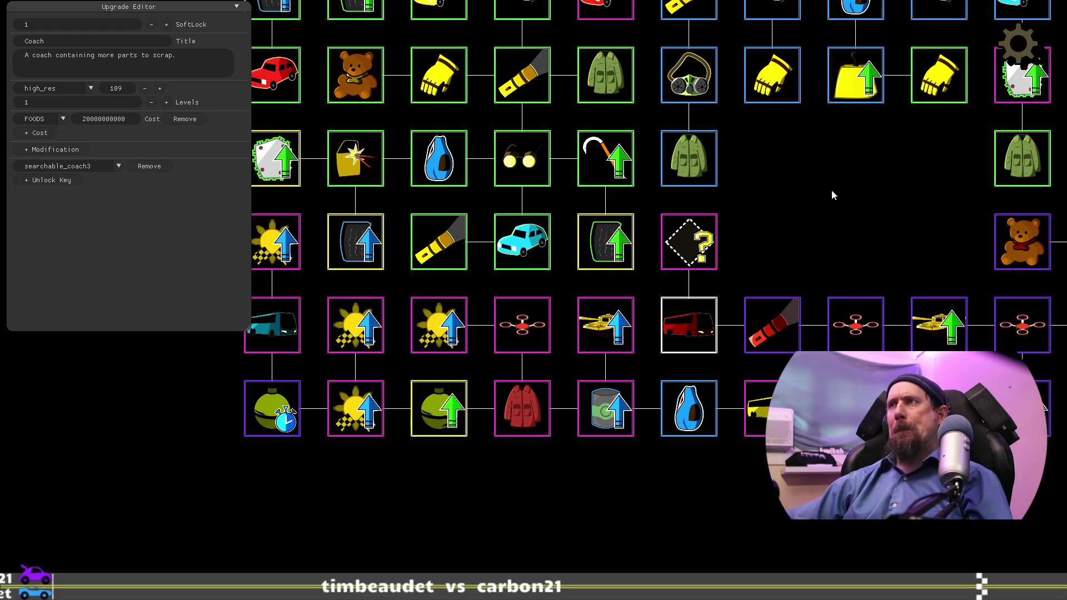
key("Escape")
mouse_move(676, 504)
left_mouse_down()
mouse_move(775, 268)
mouse_move(816, 208)
left_mouse_up()
key("grave")
type("editor")
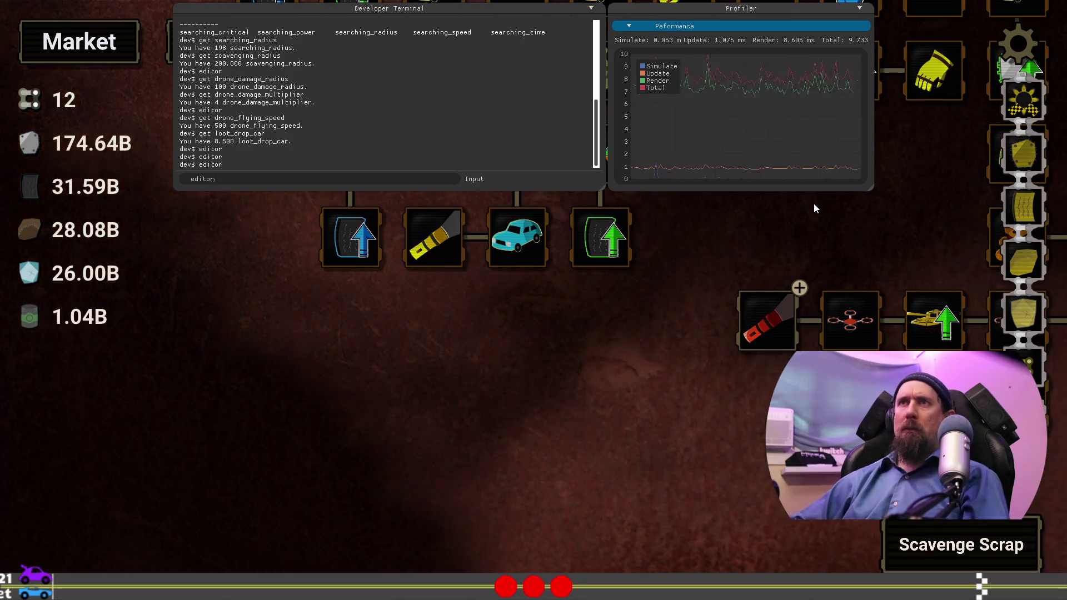
key("Return")
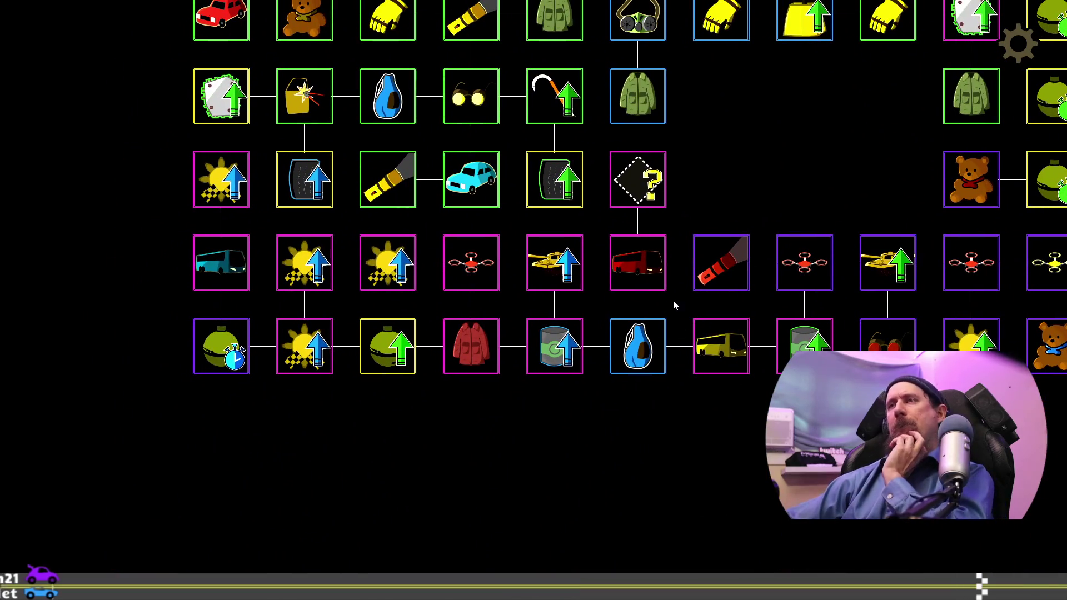
Step: Prefix the Coach upgrade's title with Pristine to make Pristine Coach
left_click(665, 288)
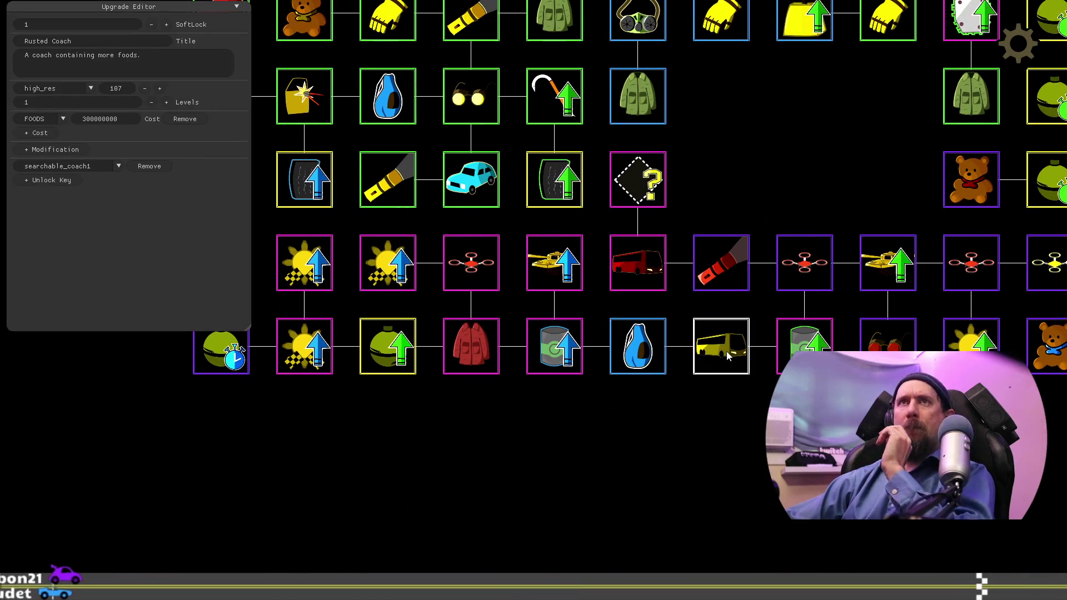
left_click(112, 38)
key("Home")
type("Pristine")
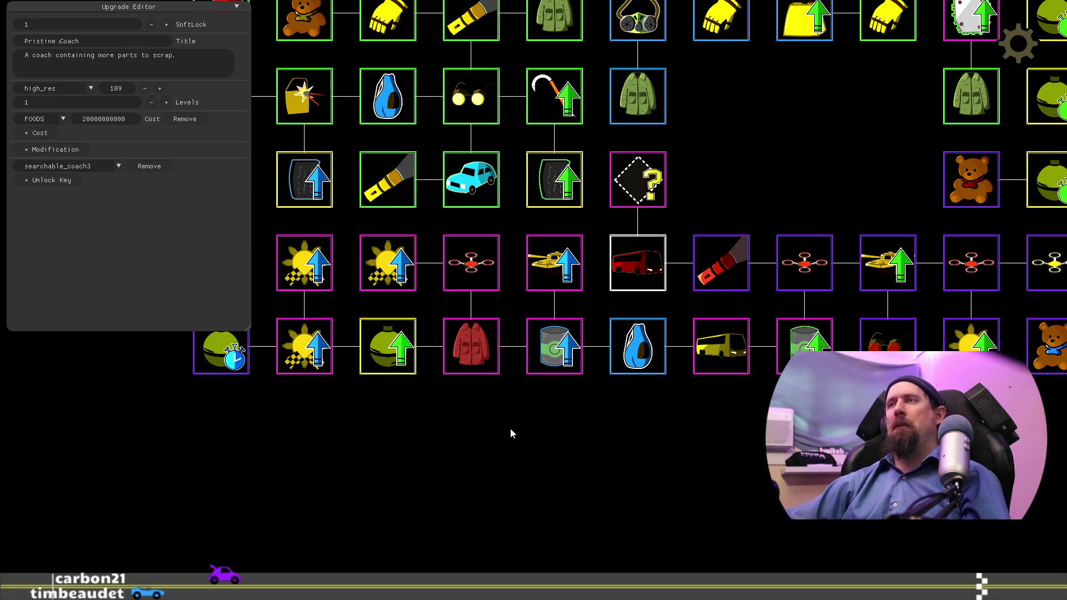
Step: Pan to the right end of the tree and select the (2) Drone Damage upgrade
left_click_drag(525, 459, 633, 445)
left_click_drag(912, 472, 396, 495)
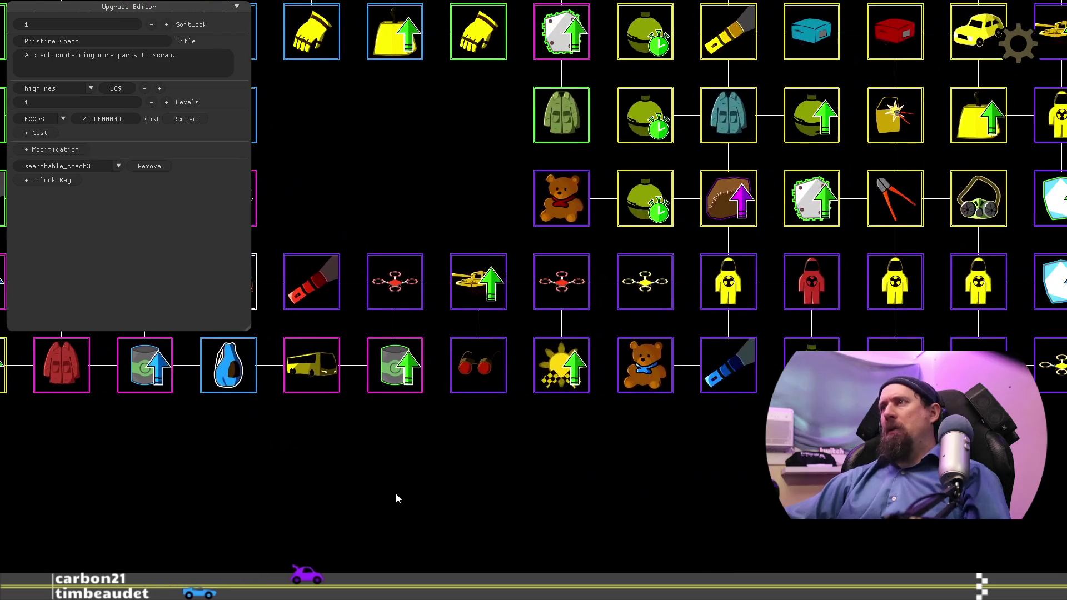
left_click_drag(413, 448, 639, 500)
left_click(552, 361)
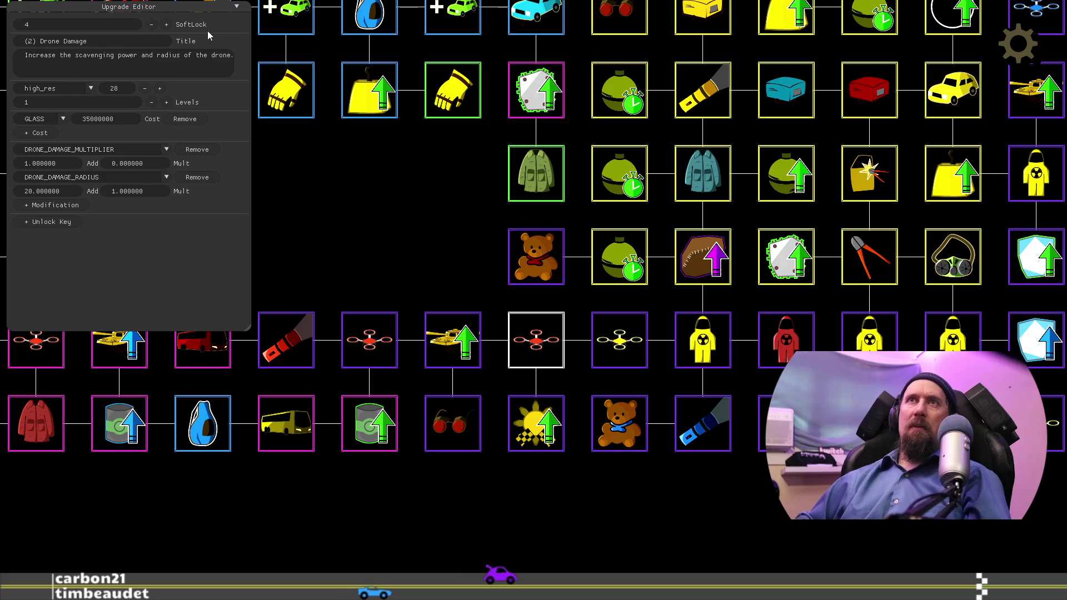
Step: Strip the numbered prefixes from the first Drone Damage and Drone Flight Speed titles
key("BackSpace")
key("BackSpace")
key("BackSpace")
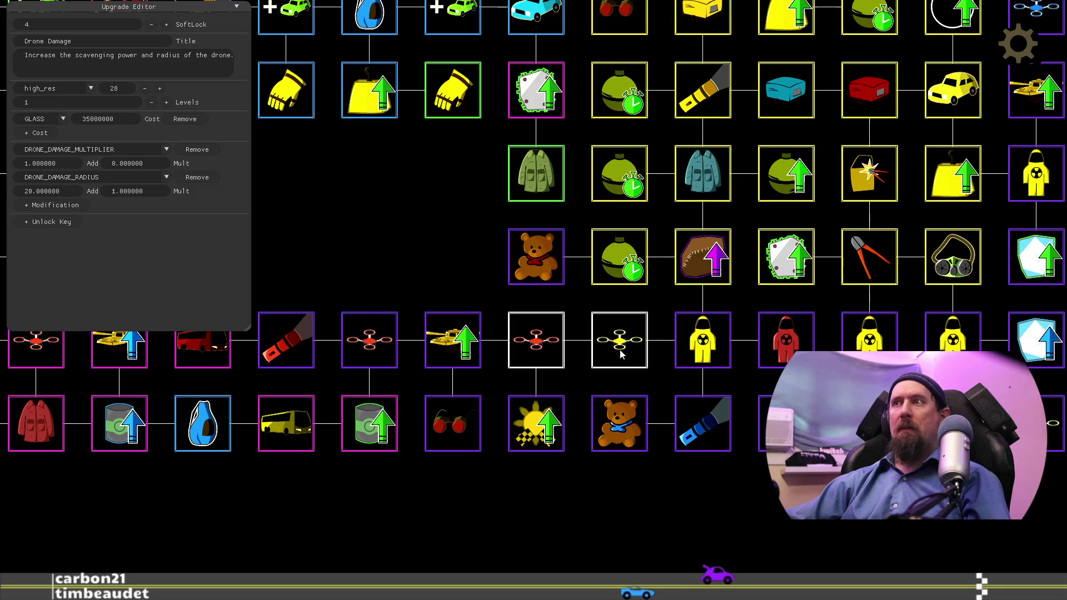
left_click(639, 348)
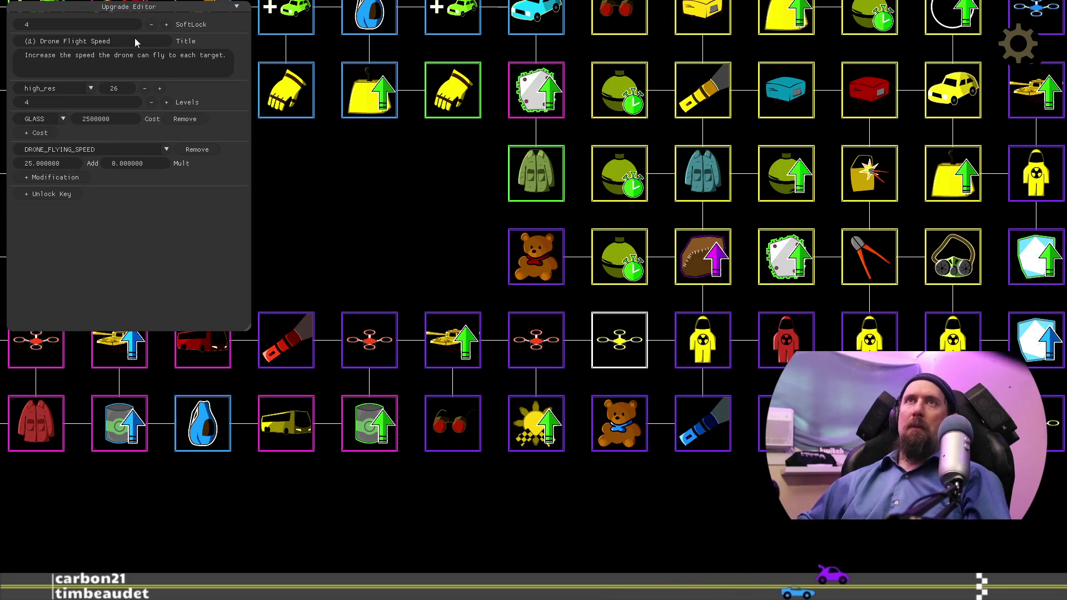
key("BackSpace")
key("BackSpace")
key("BackSpace")
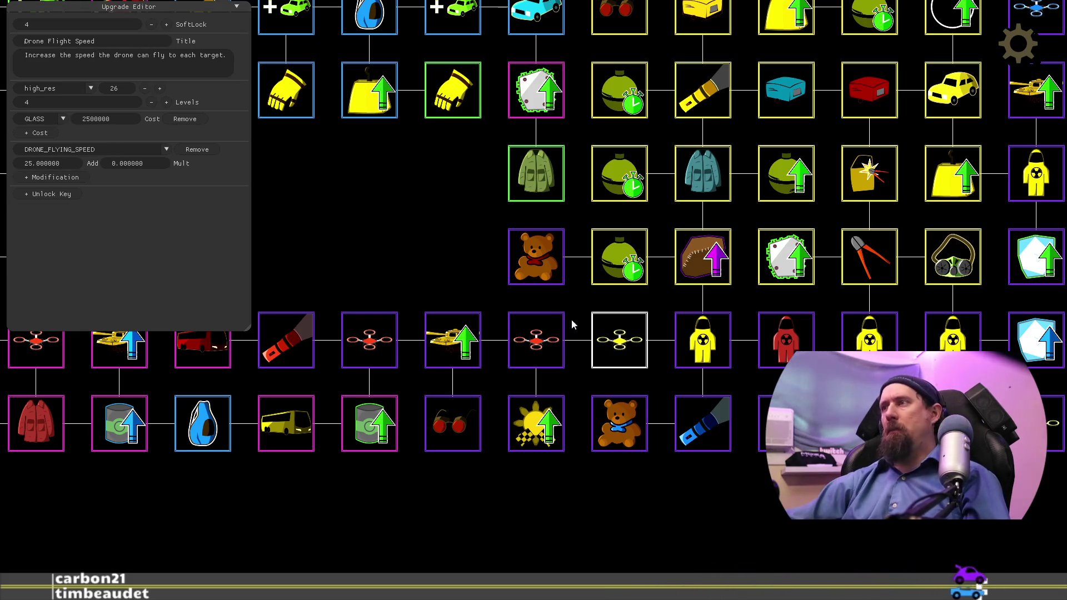
key("Right")
key("Down")
left_click(712, 348)
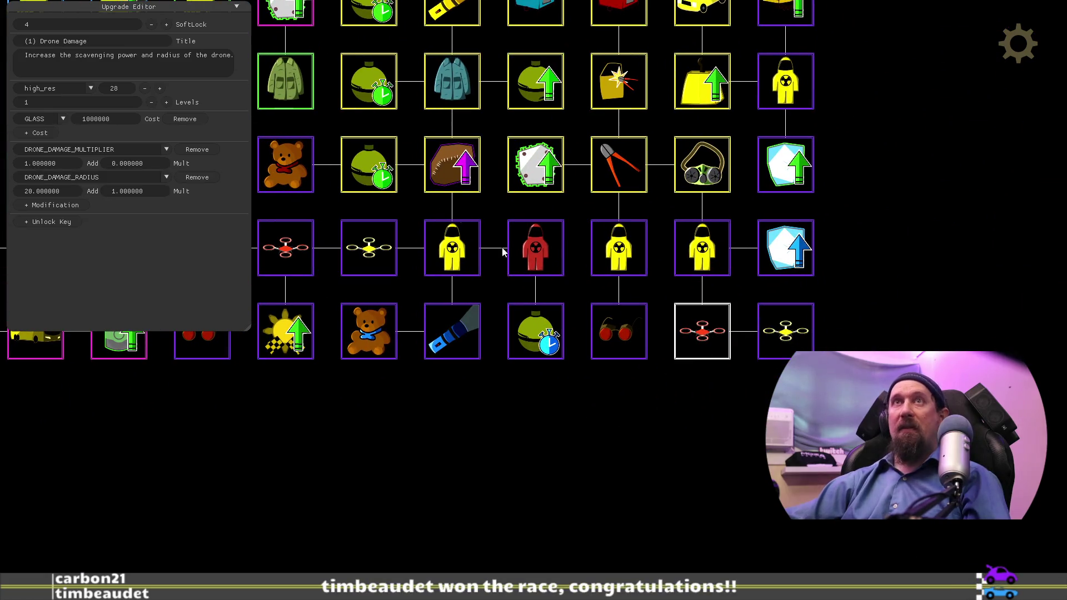
key("BackSpace")
key("BackSpace")
key("BackSpace")
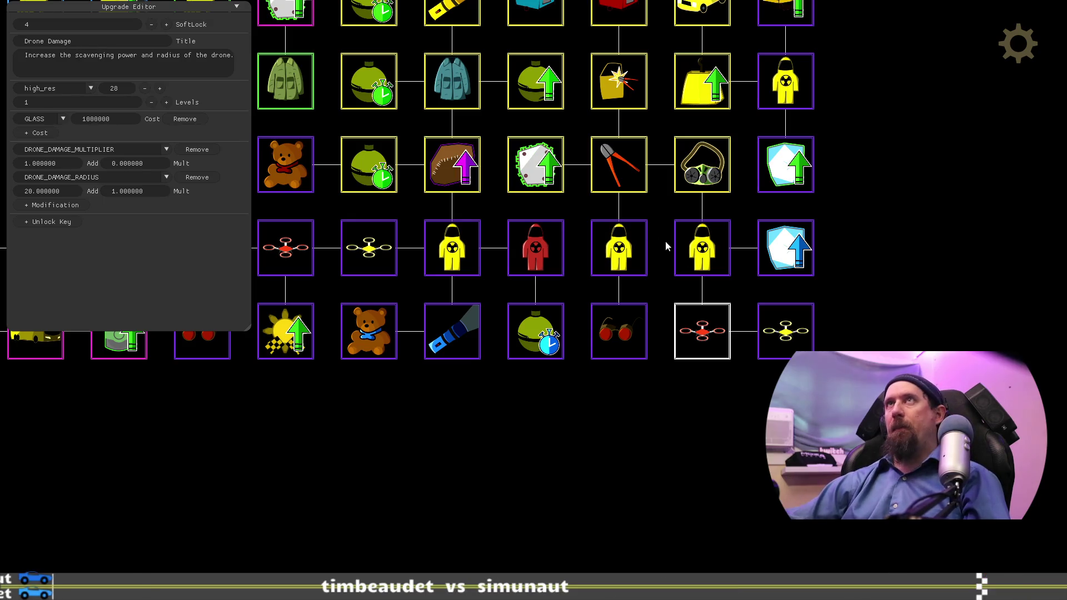
Step: Remove the (3) and (2) prefixes from two more Drone Flight Speed titles
key("Right")
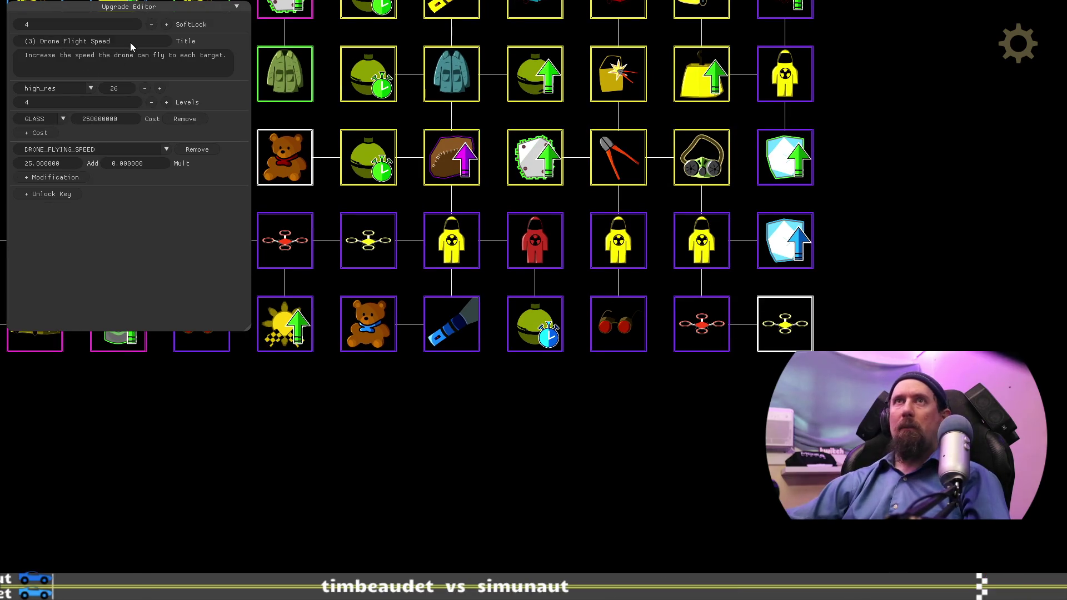
key("ctrl+Left")
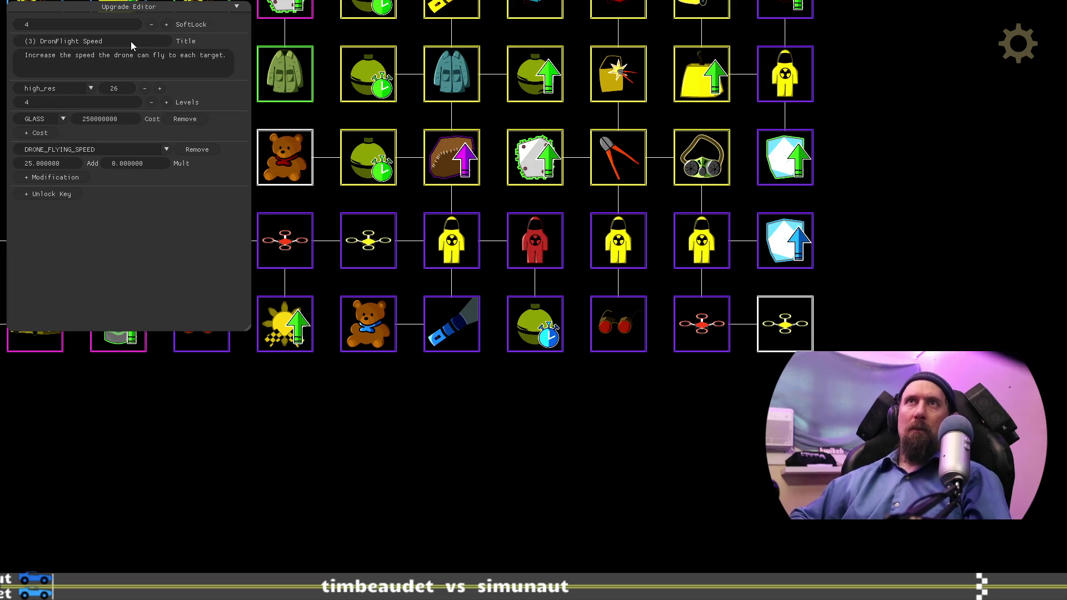
key("ctrl+Left")
key("BackSpace")
key("BackSpace")
key("BackSpace")
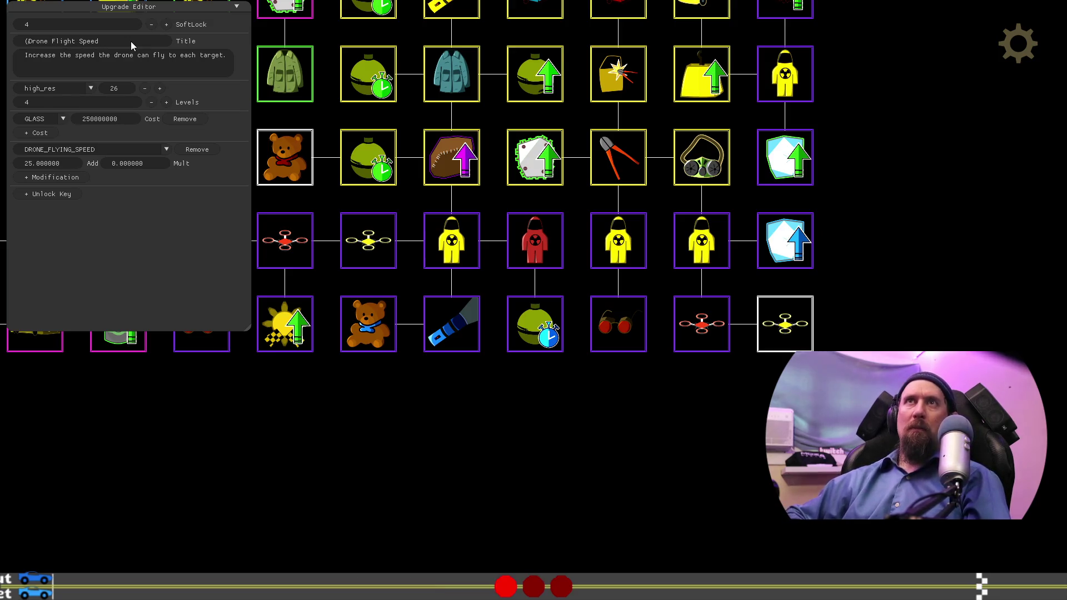
scroll(936, 233, "up", 5)
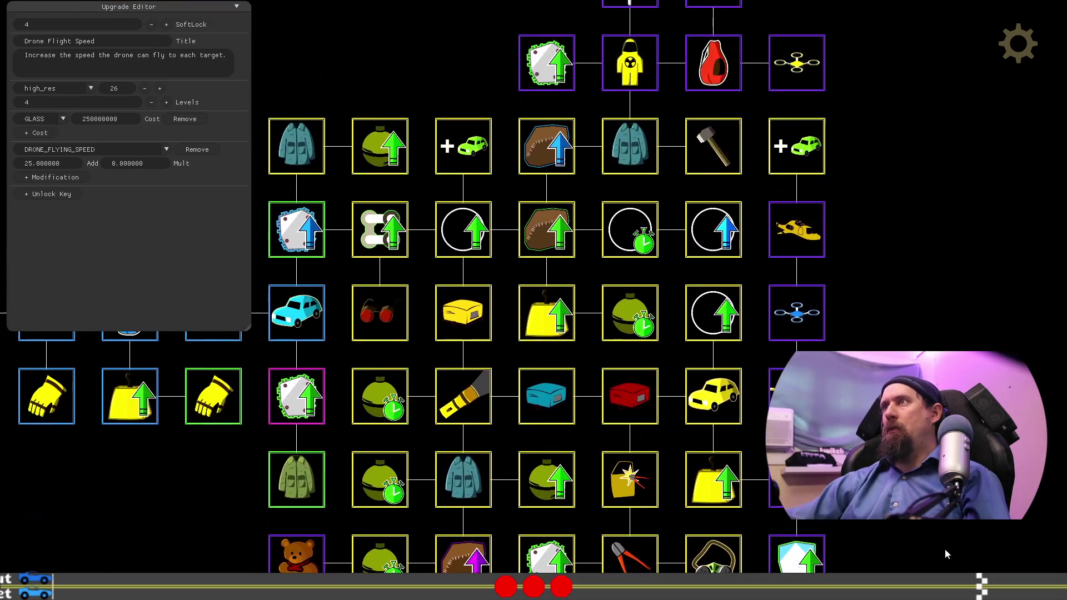
left_click(813, 322)
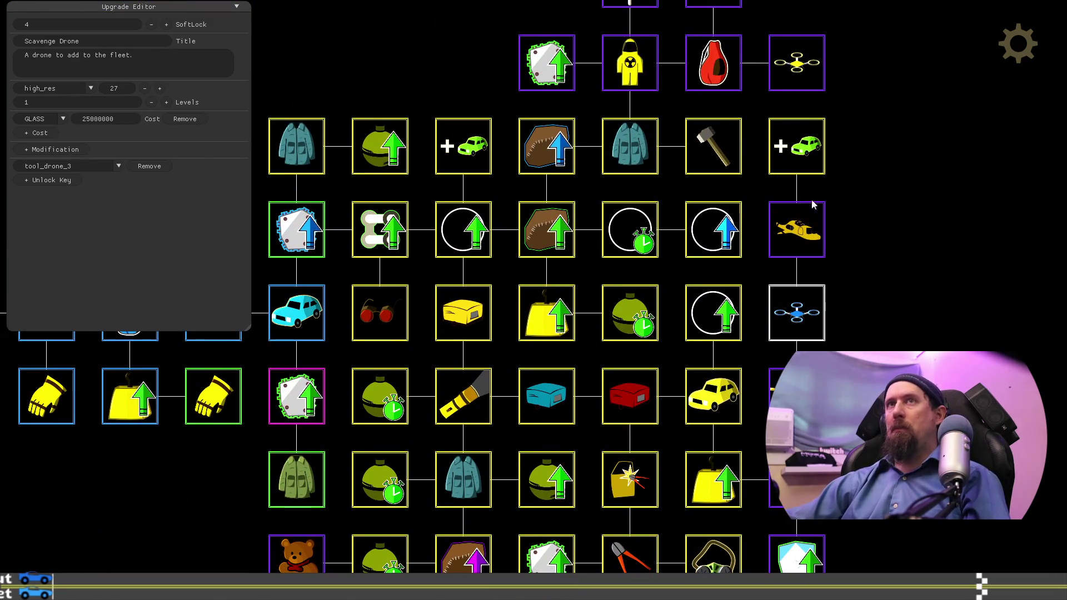
scroll(882, 284, "up", 2)
left_click(810, 163)
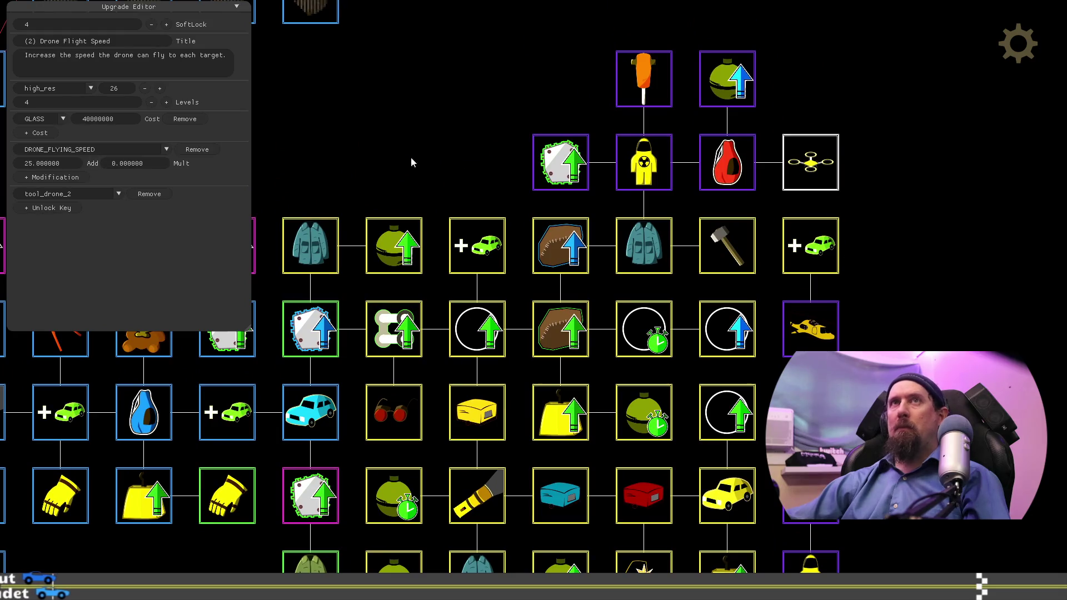
key("Home")
key("Delete")
key("Delete")
key("Delete")
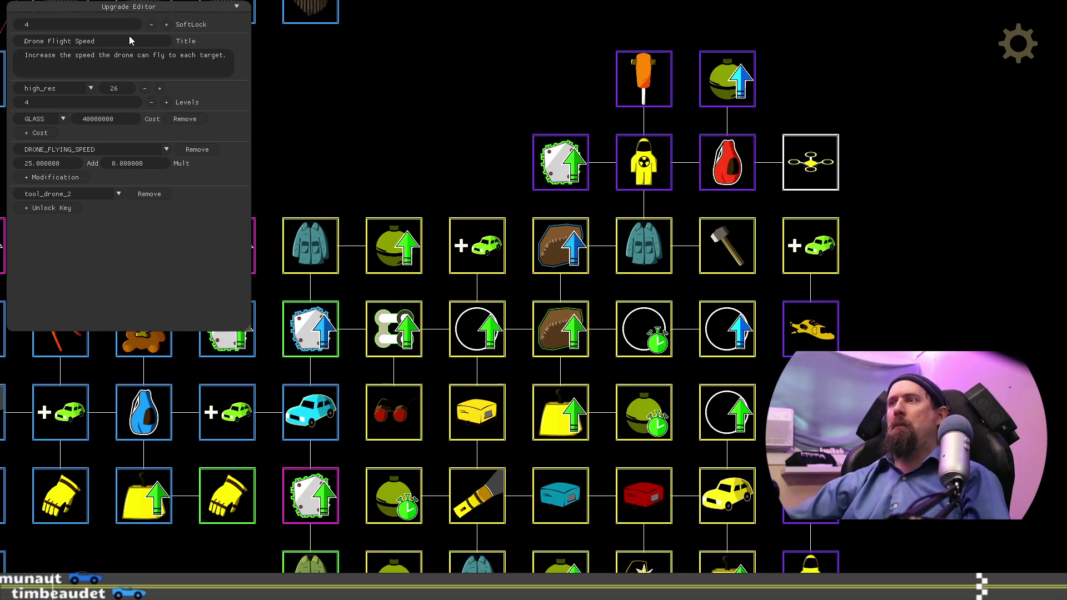
Step: Remove the (3) prefix from the lower Drone Damage upgrade's title
scroll(534, 300, "down", 6)
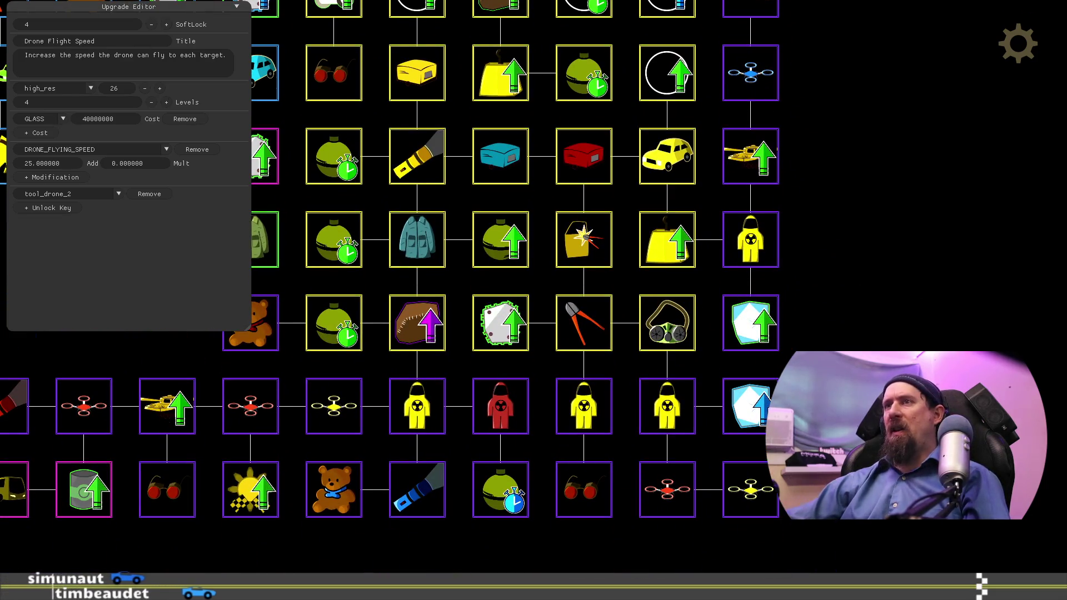
scroll(911, 293, "up", 6)
left_click_drag(912, 535, 914, 218)
left_click_drag(816, 328, 998, 208)
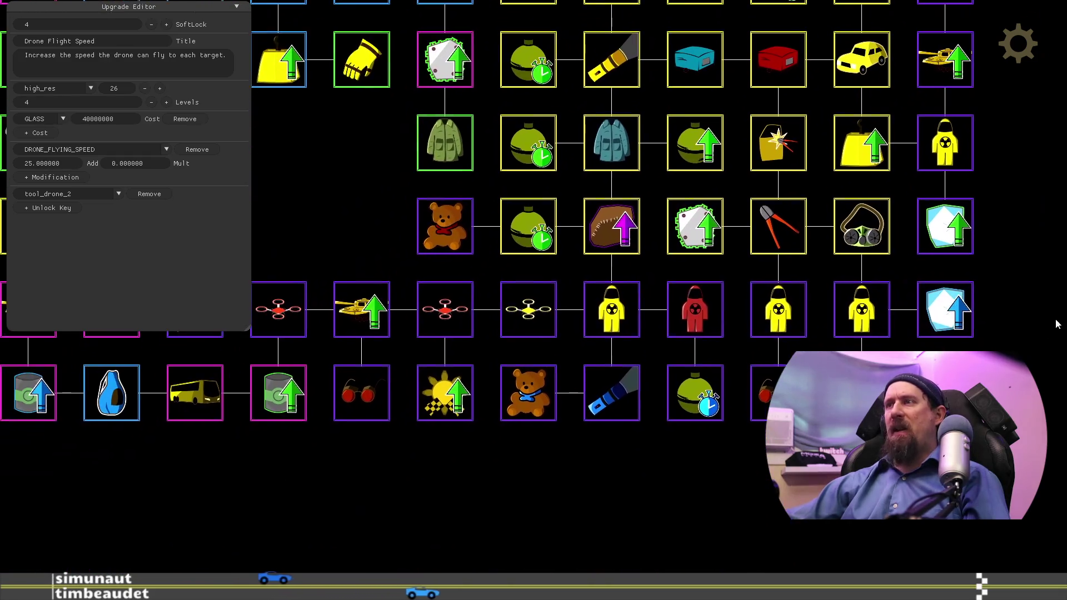
left_click(282, 310)
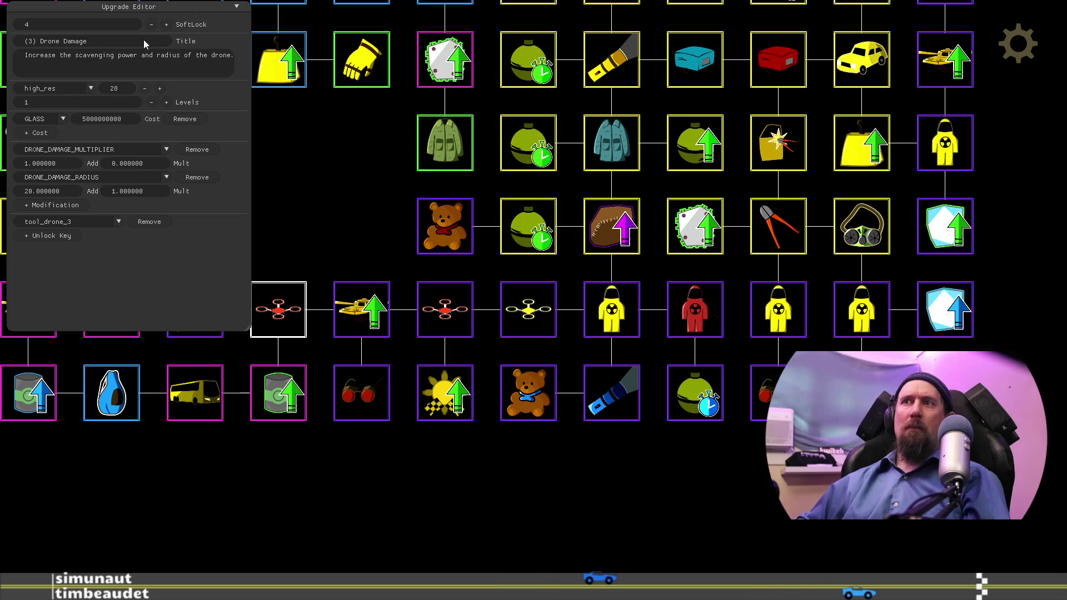
key("BackSpace")
key("BackSpace")
key("BackSpace")
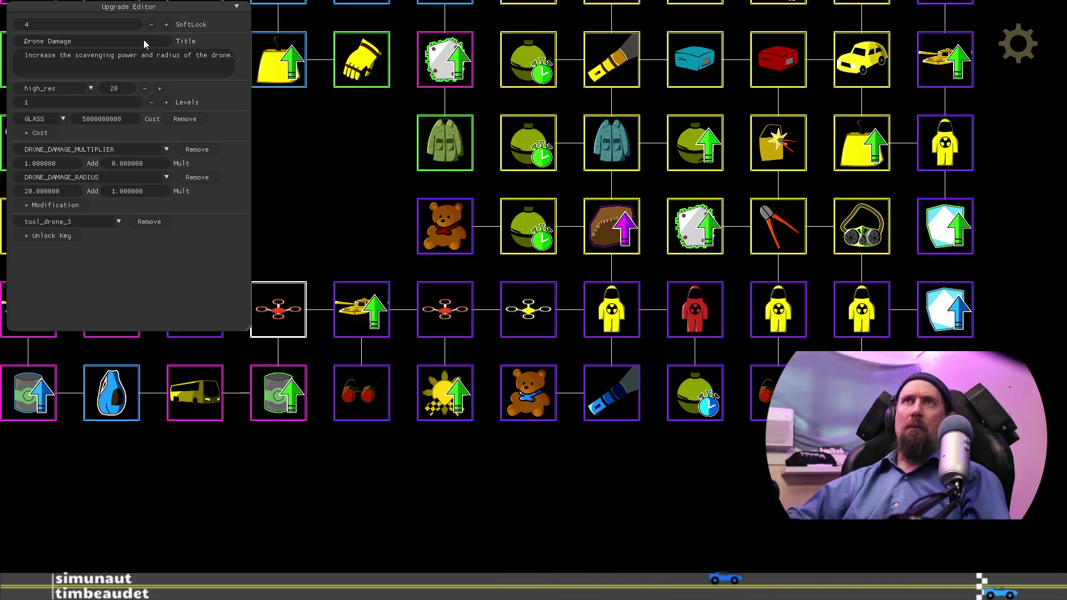
Step: Check the top drone upgrade's title, then bring up the game settings
key("a")
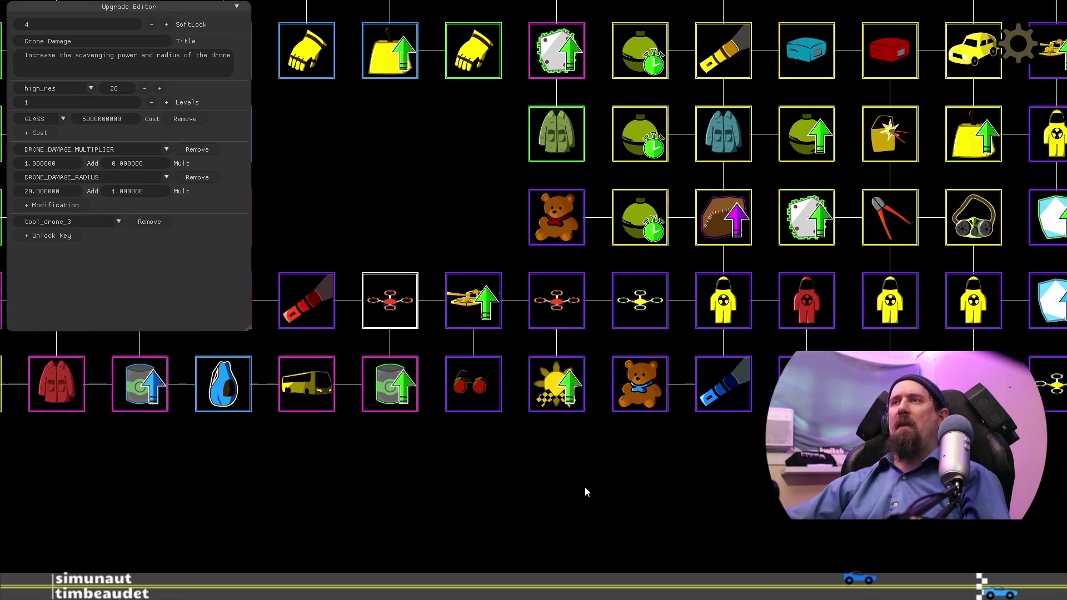
key("w")
key("d")
key("w")
key("d")
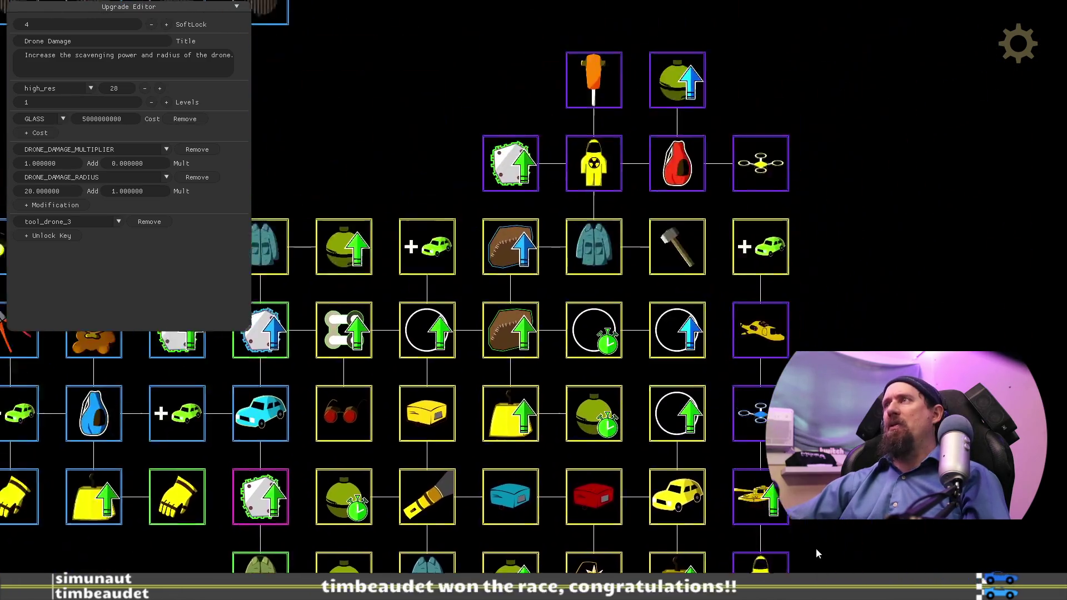
key("s")
key("a")
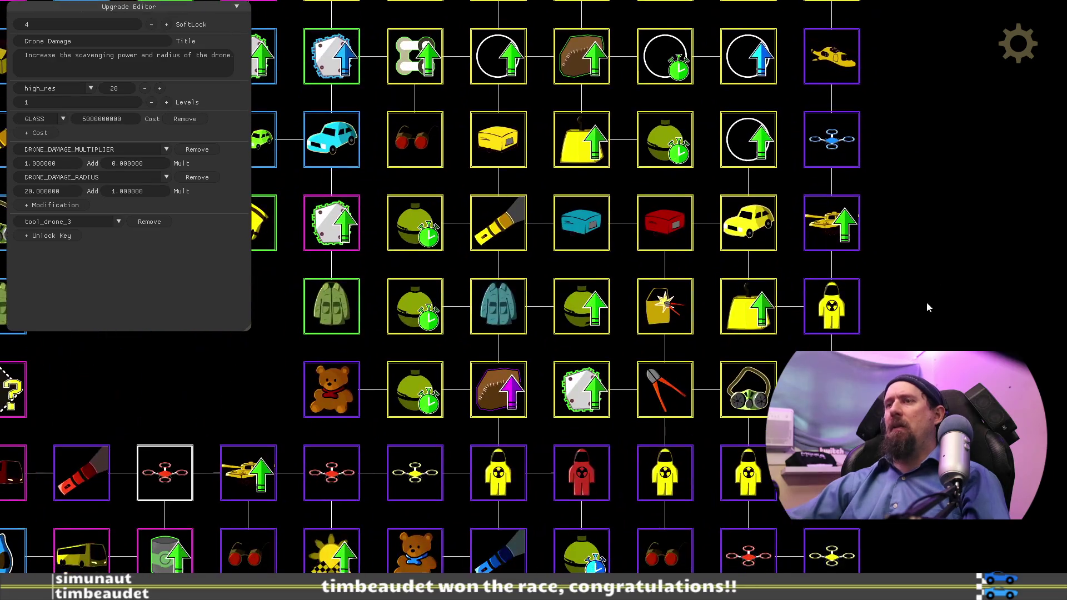
key("w")
key("d")
left_click(759, 166)
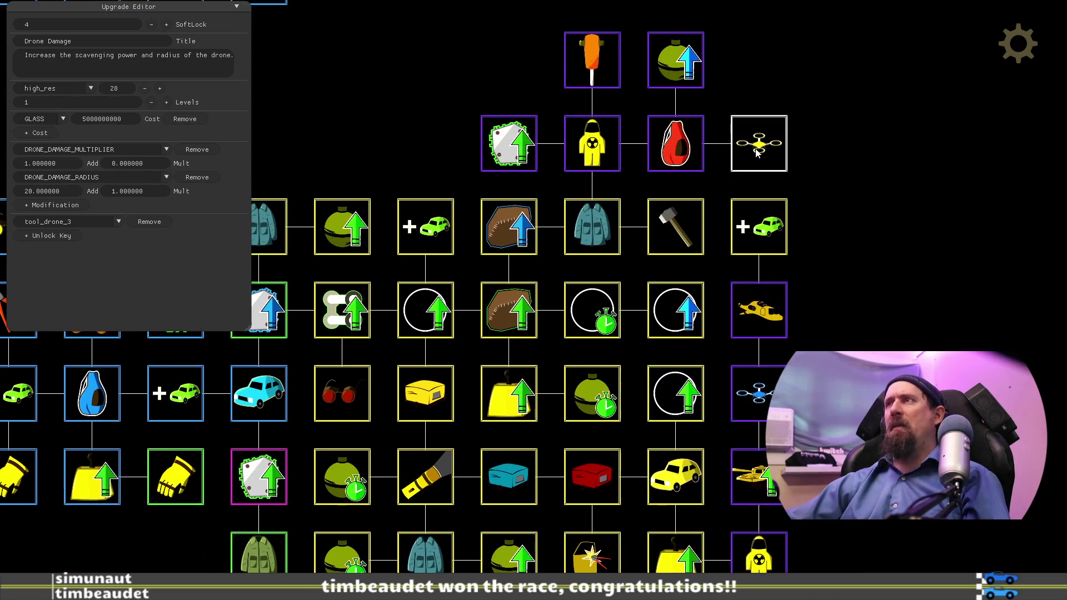
key("s")
key("a")
key("Escape")
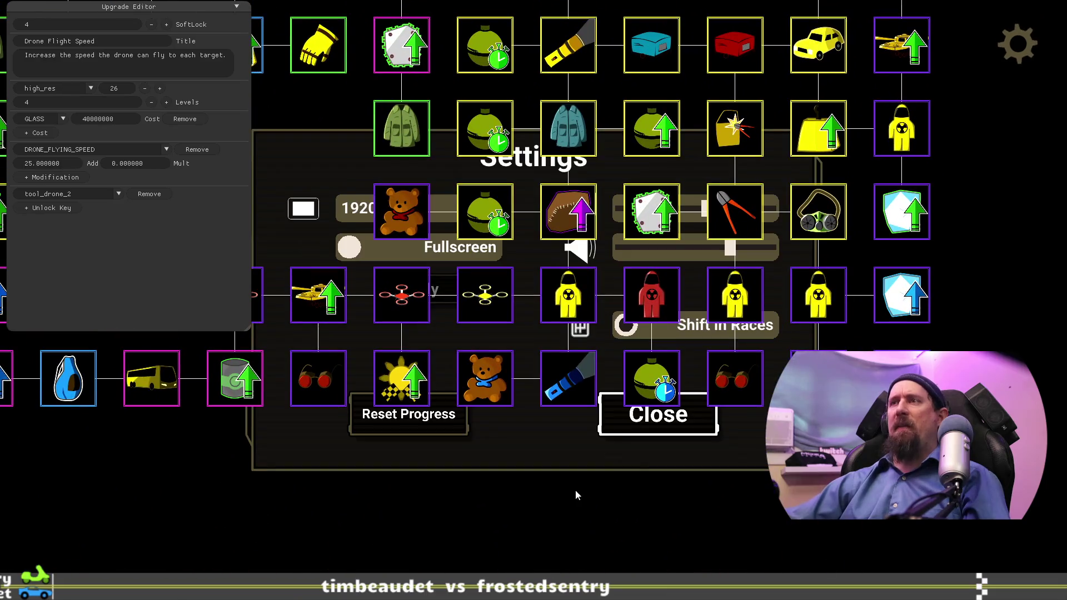
Step: Dismiss the game Settings dialog, then reopen and dismiss it once more
key("a")
key("w")
key("s")
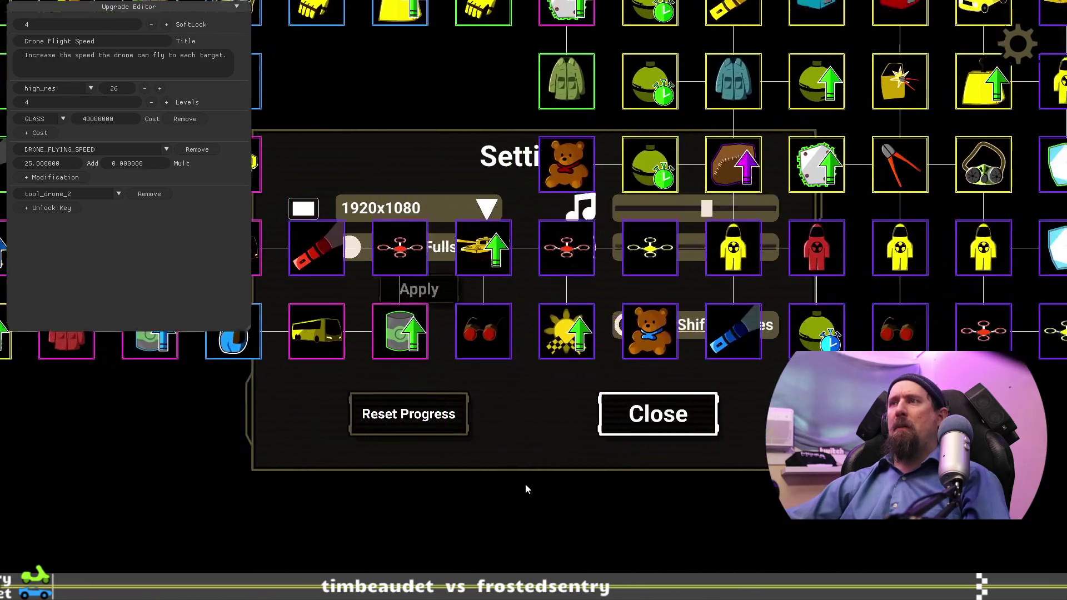
key("w")
key("s")
key("a")
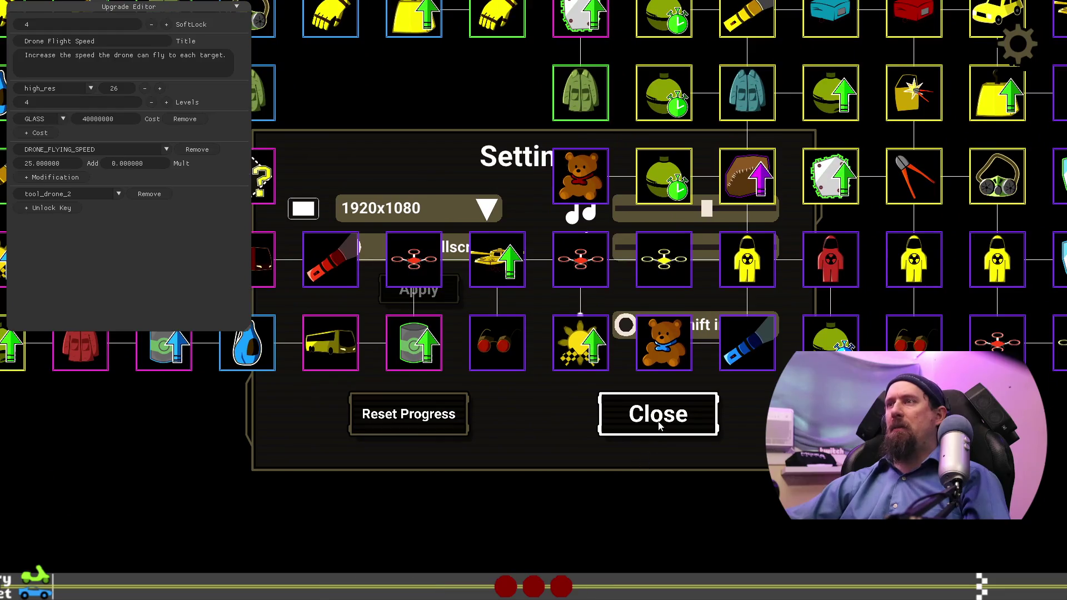
left_click(659, 420)
key("w")
key("a")
key("a")
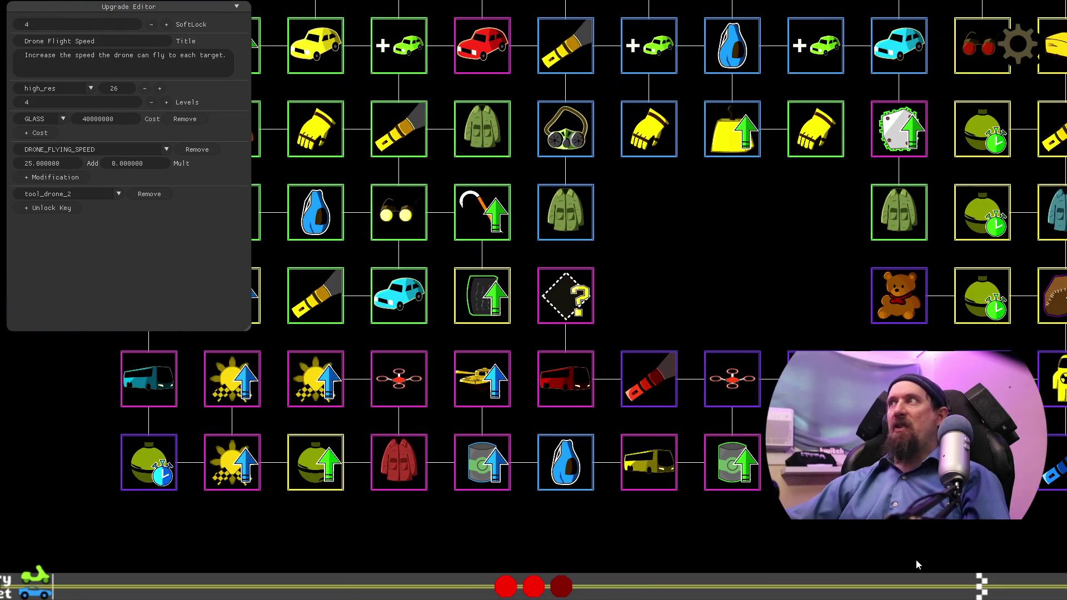
key("s")
key("d")
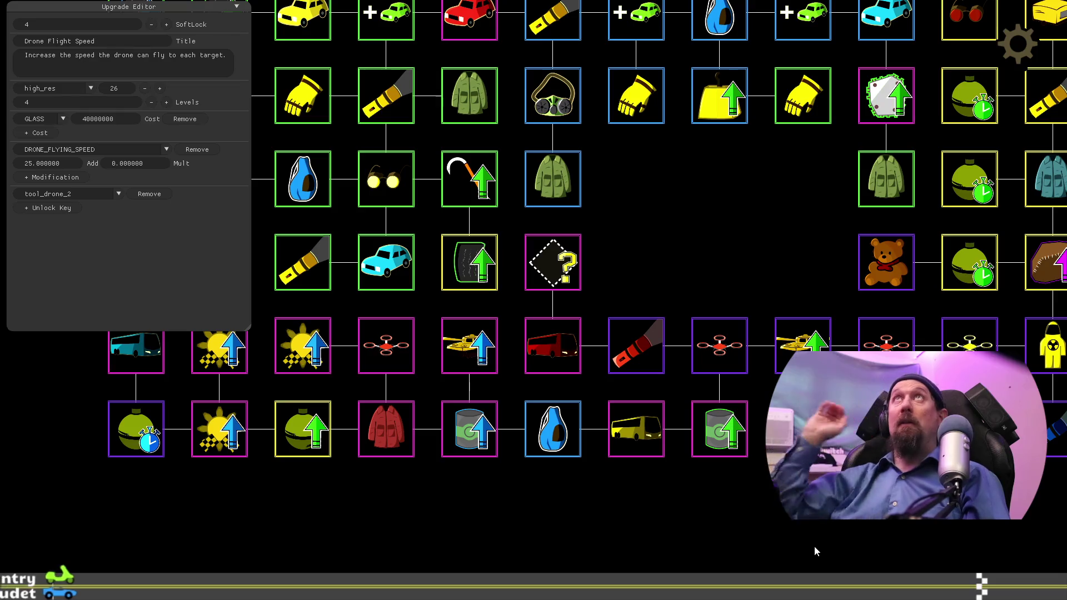
key("Escape")
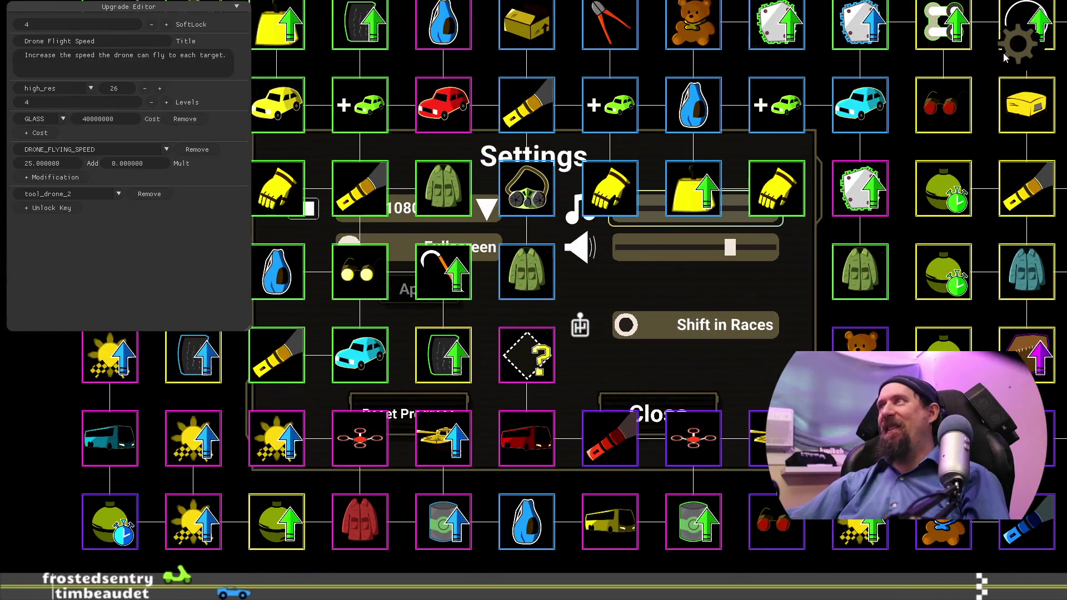
left_click(658, 397)
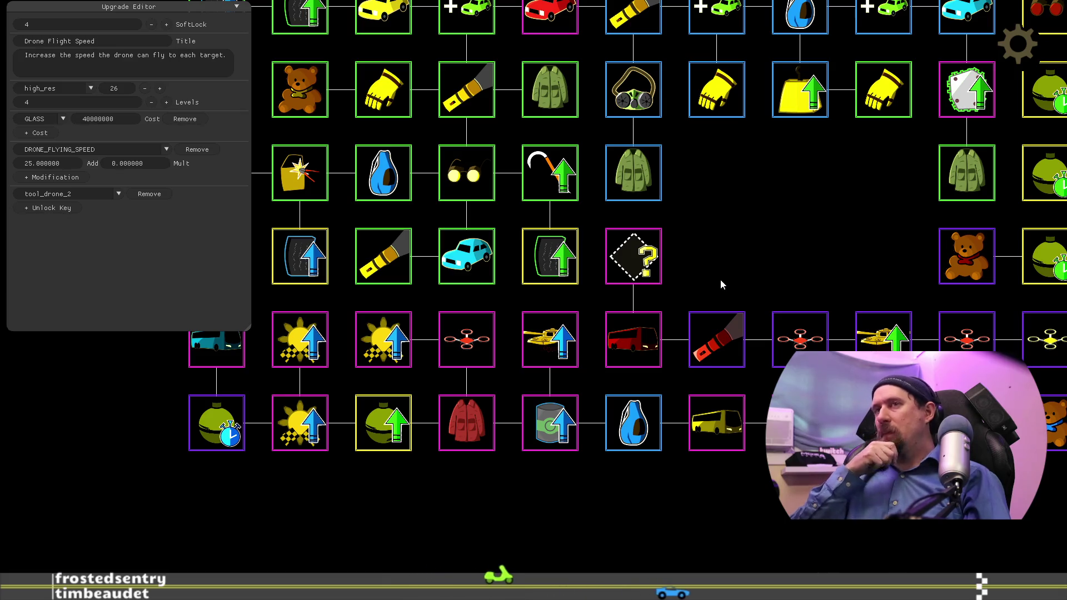
Step: Close the Upgrade Editor with F1 and open the developer terminal
mouse_move(721, 284)
left_mouse_down()
mouse_move(920, 253)
mouse_move(888, 222)
left_mouse_up()
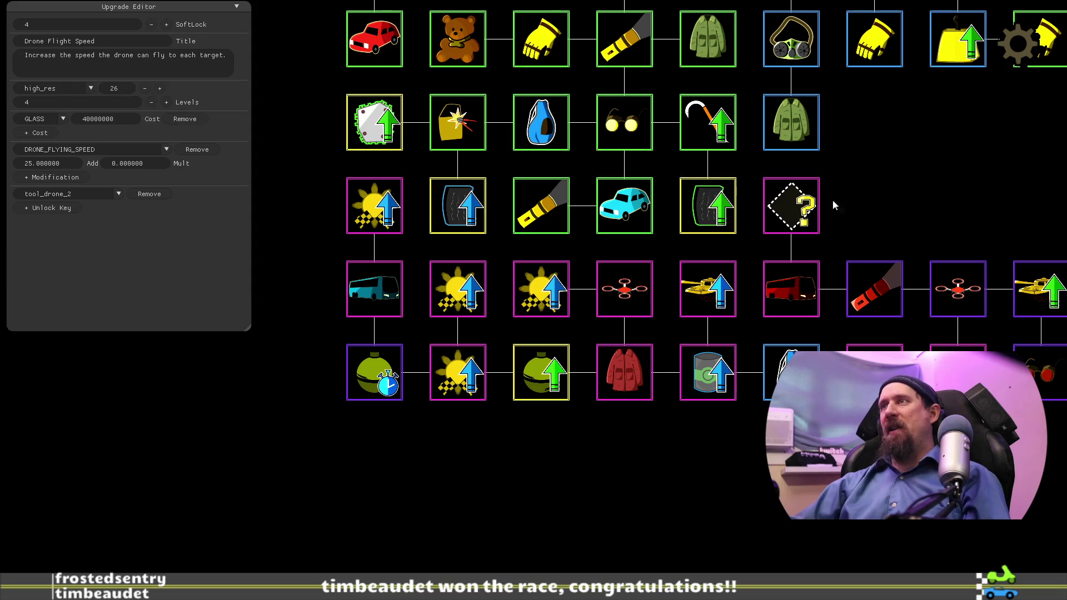
key("F1")
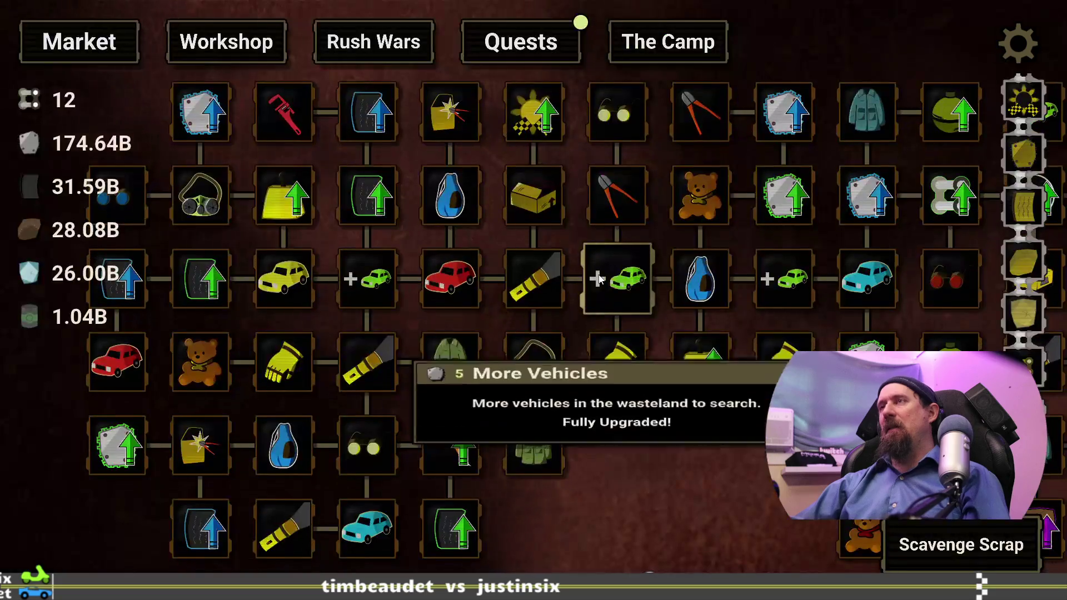
left_click_drag(703, 476, 661, 389)
key("grave")
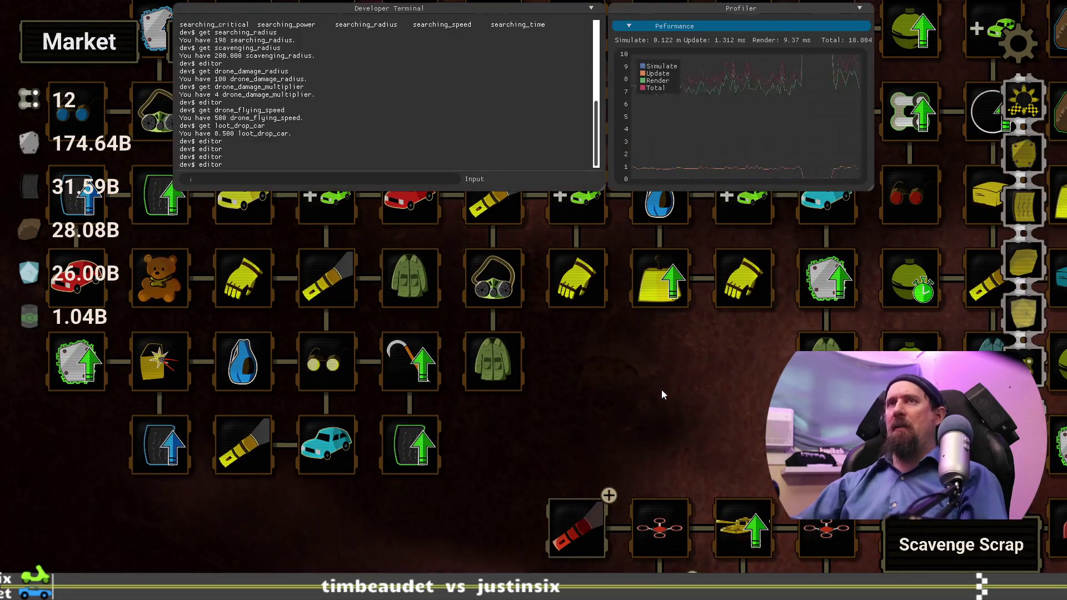
Step: Run the 'editor' command, then close the developer terminal and profiler
type("editor")
key("Return")
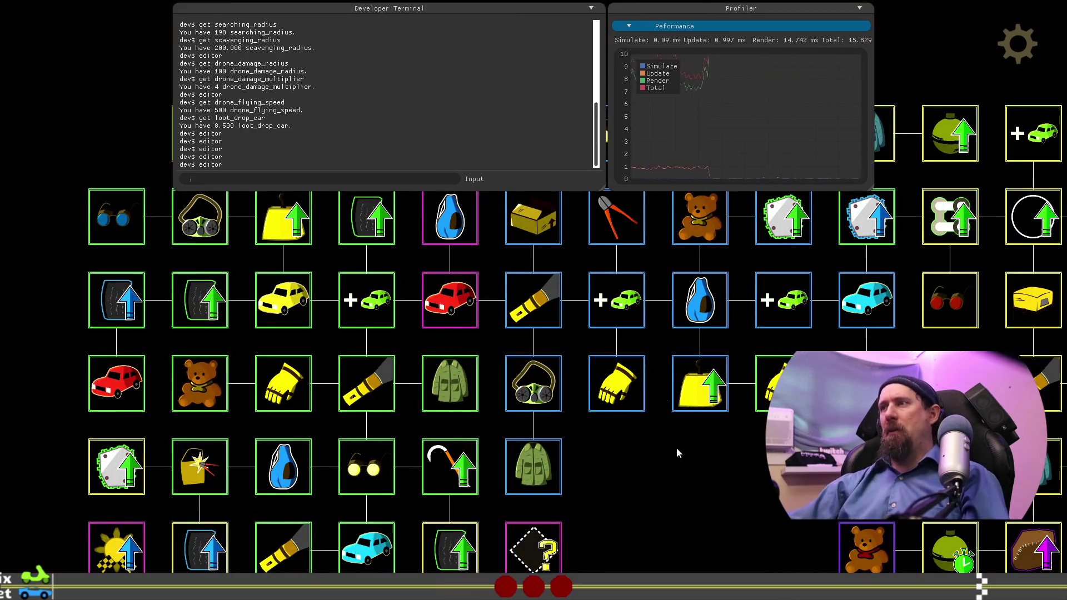
left_click_drag(688, 418, 678, 401)
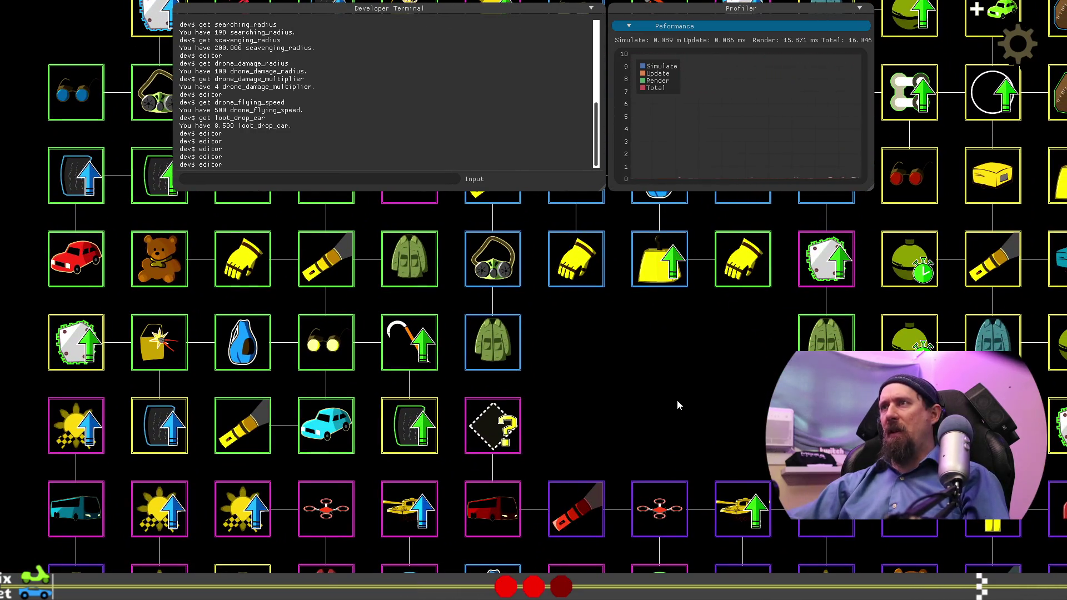
key("grave")
mouse_move(679, 402)
left_mouse_down()
mouse_move(554, 479)
mouse_move(493, 465)
left_mouse_up()
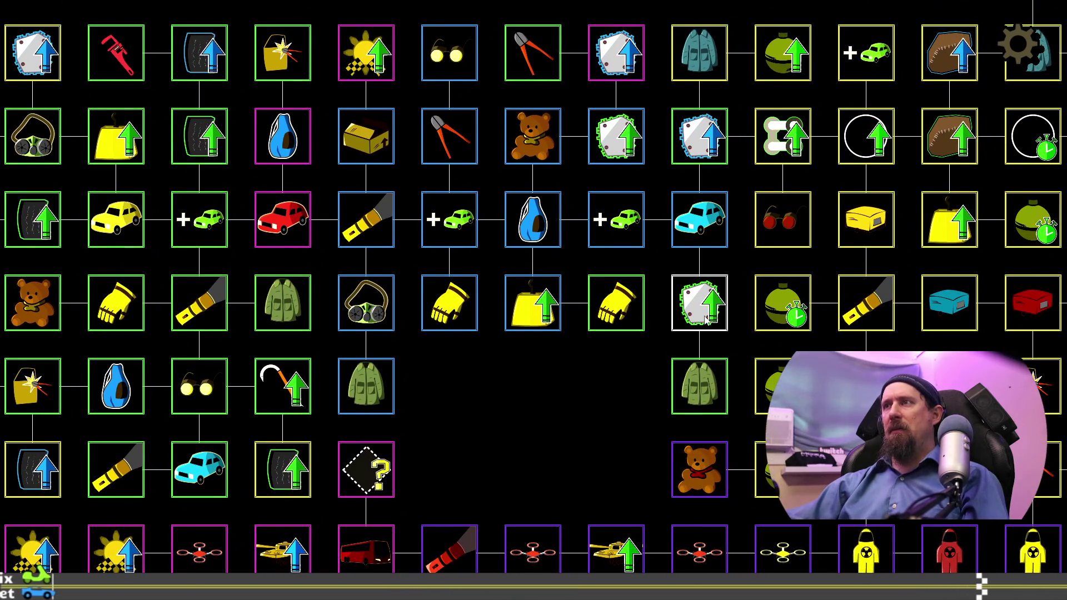
mouse_move(627, 445)
left_mouse_down()
mouse_move(493, 318)
mouse_move(495, 295)
mouse_move(558, 378)
left_mouse_up()
left_click(574, 260)
left_click(677, 280)
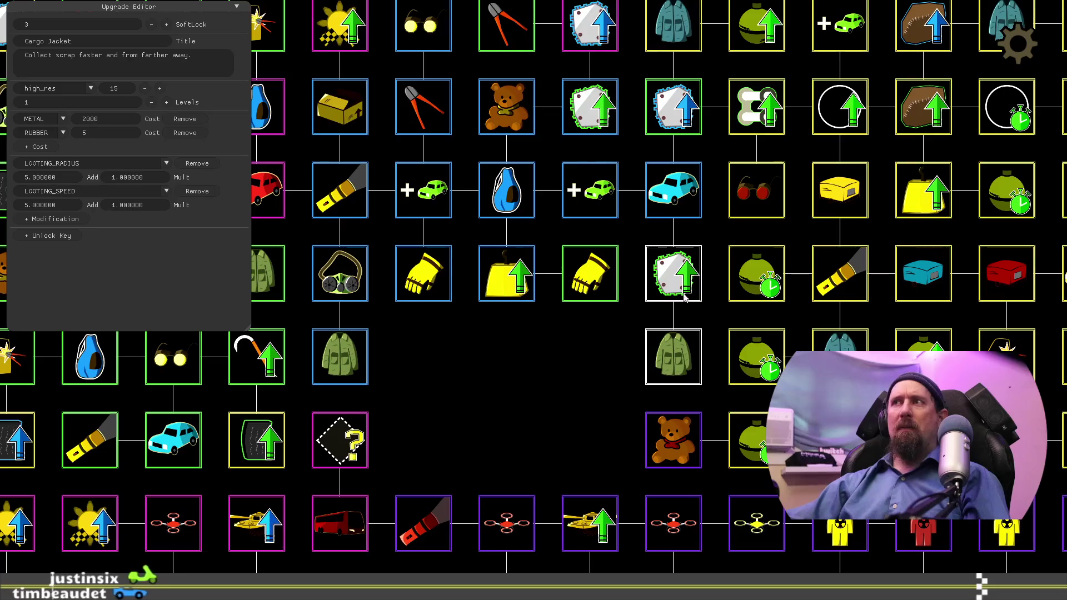
mouse_move(594, 338)
left_mouse_down()
mouse_move(591, 378)
mouse_move(613, 401)
left_mouse_up()
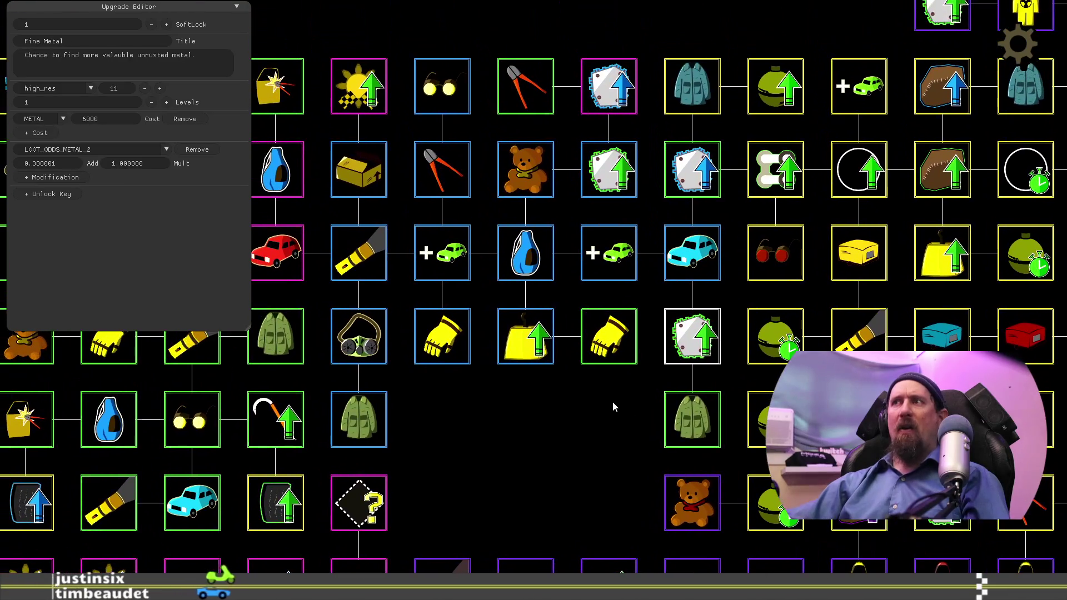
left_click(692, 427)
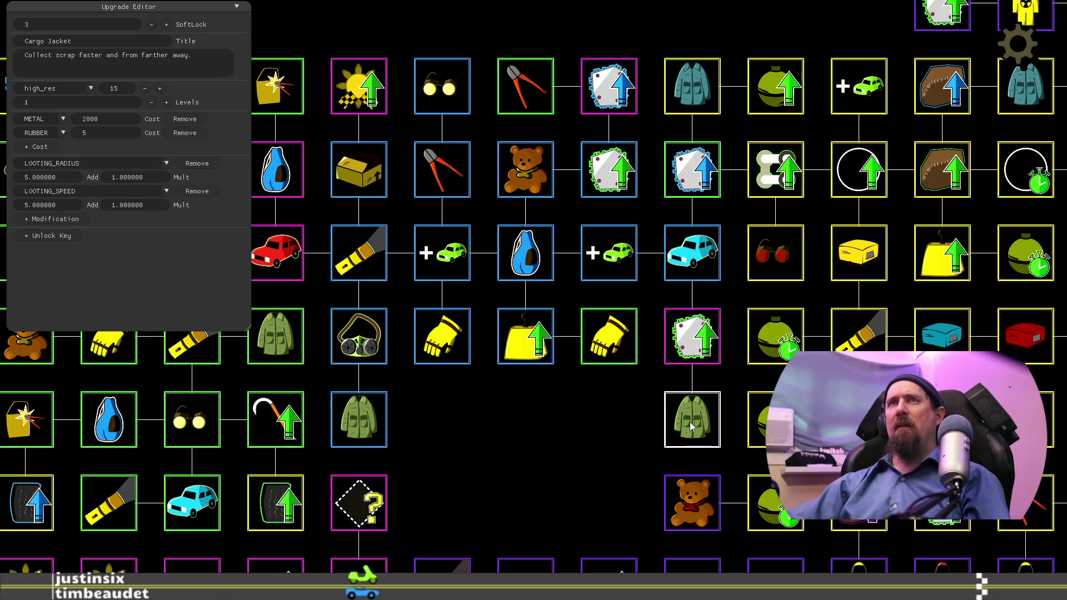
key("Left")
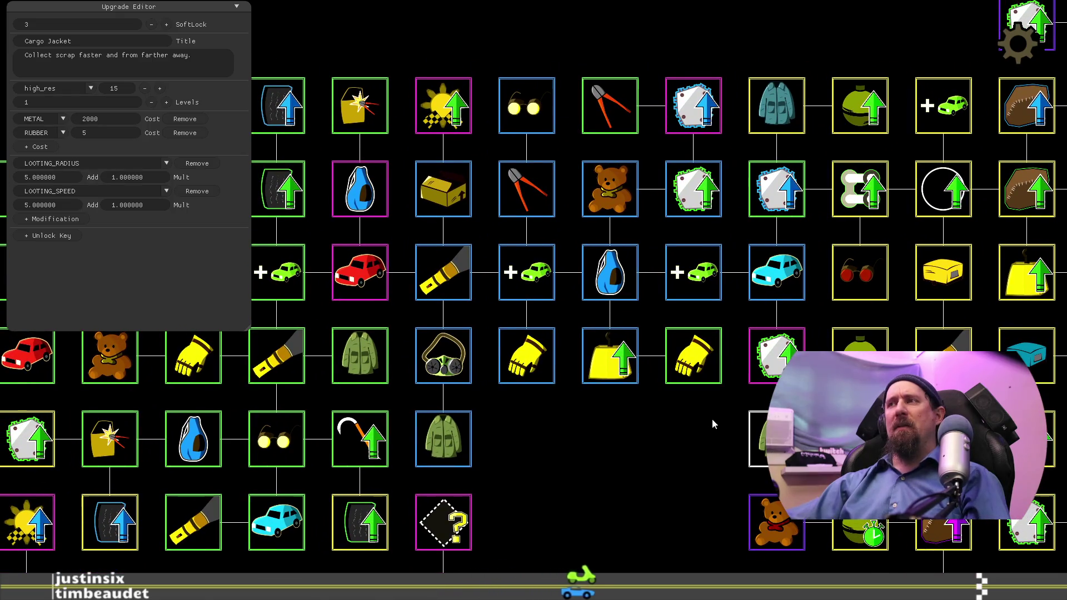
left_click(679, 425)
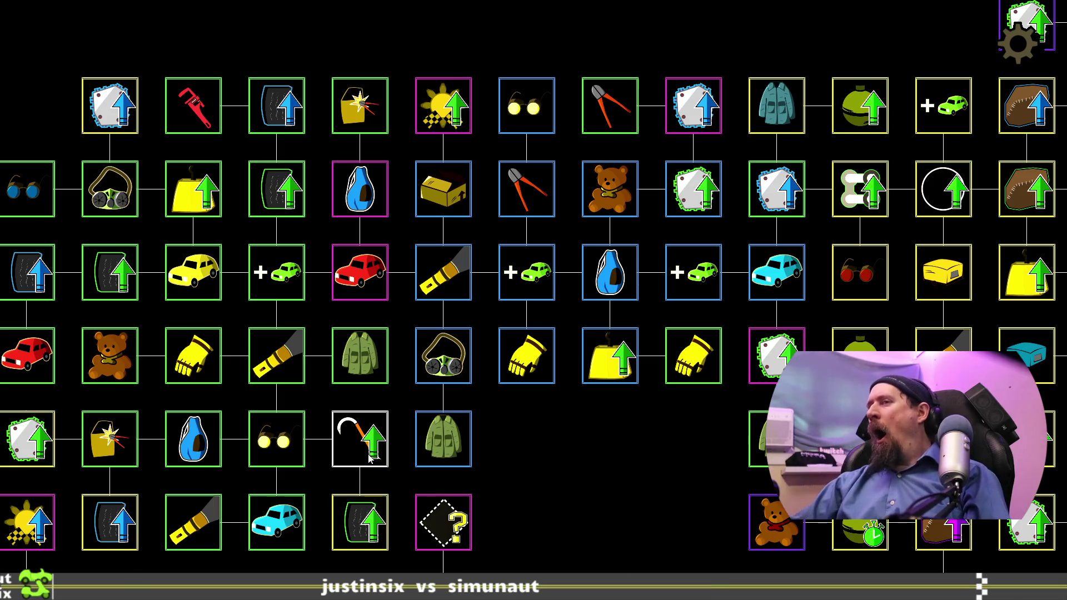
Step: Review the Bag, Rusted Coach and Quick Throw upgrades
mouse_move(593, 504)
left_mouse_down()
mouse_move(722, 250)
mouse_move(736, 244)
mouse_move(692, 319)
mouse_move(532, 439)
left_mouse_up()
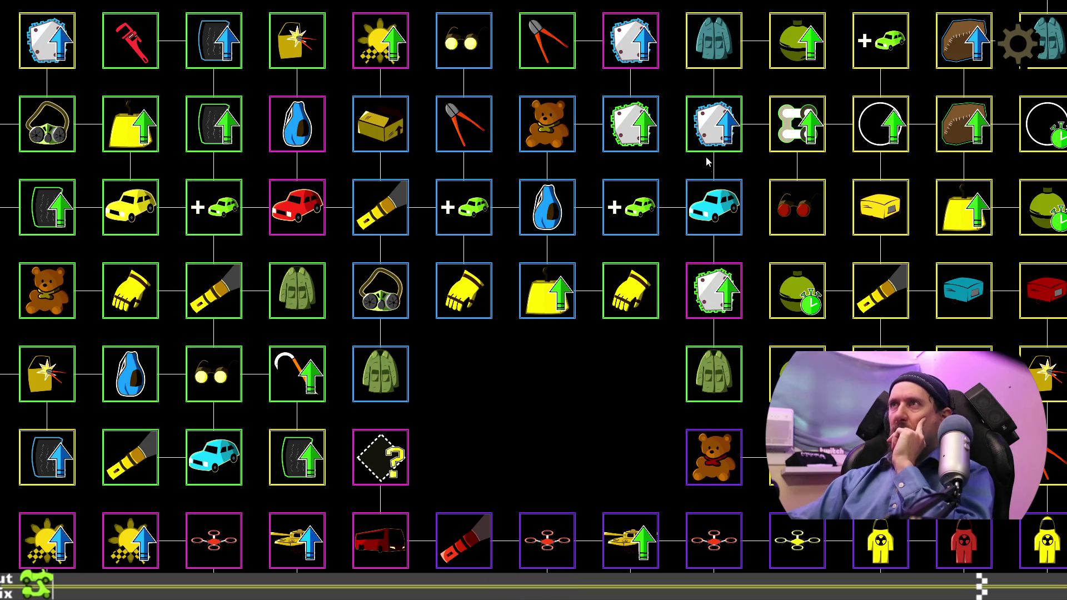
left_click_drag(632, 421, 669, 312)
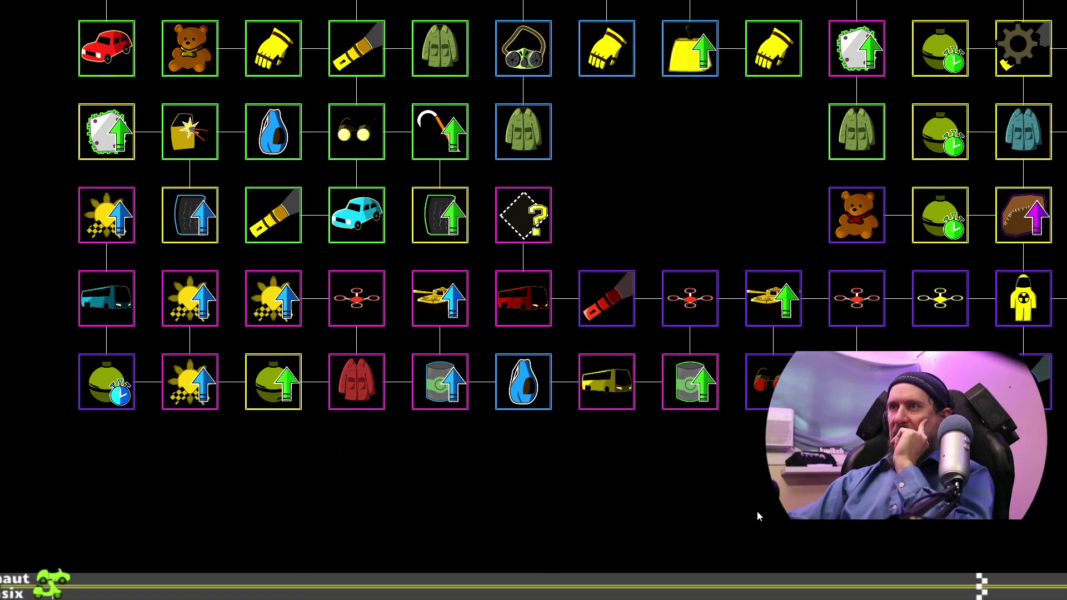
left_click(529, 394)
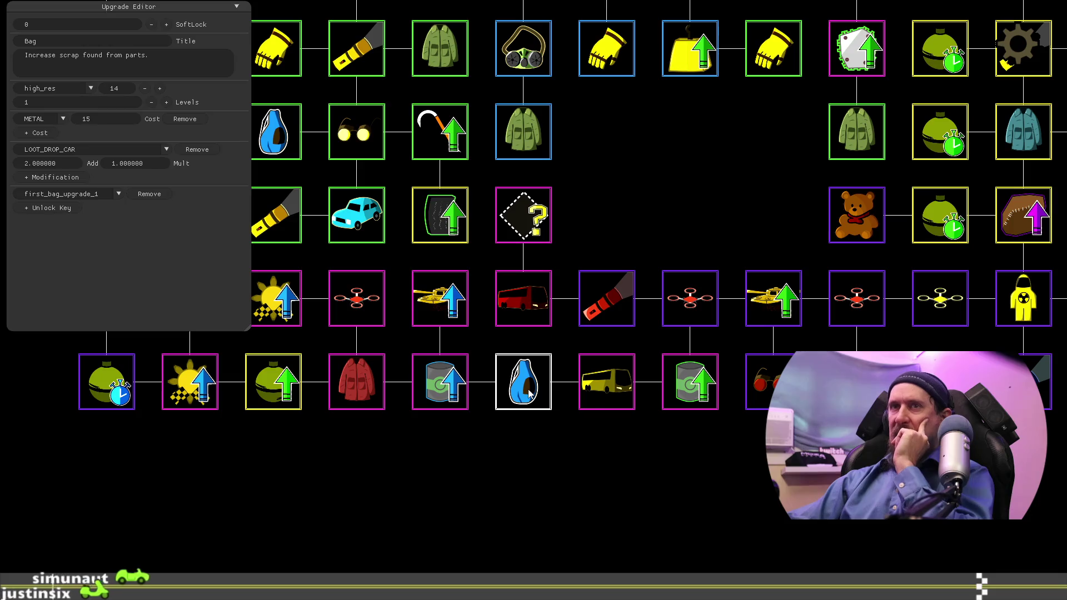
left_click(609, 393)
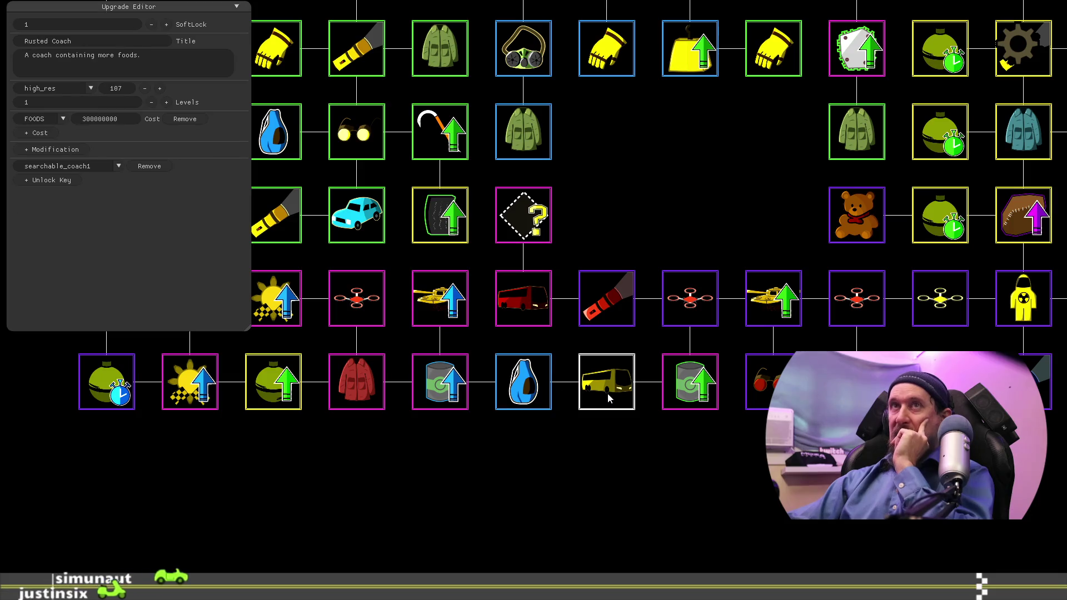
left_click(534, 392)
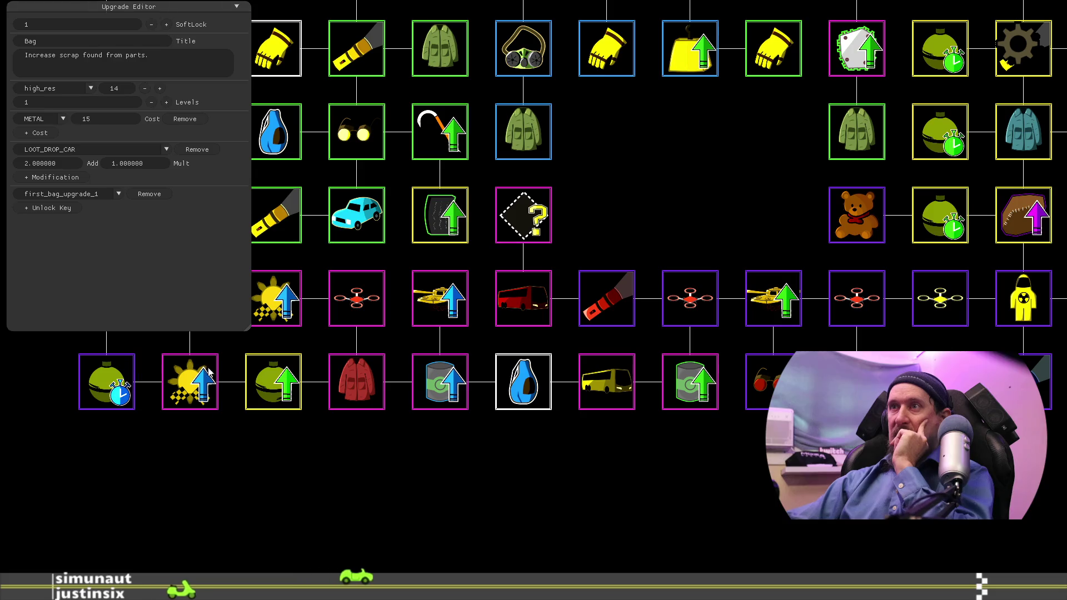
left_click(103, 381)
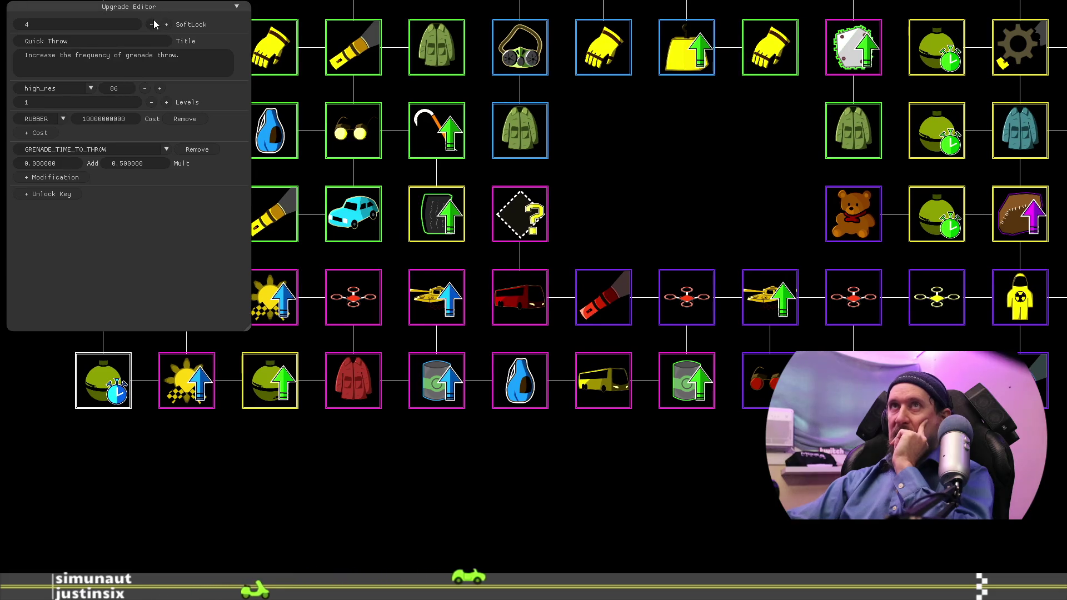
left_click(328, 513)
left_click_drag(328, 512, 387, 509)
Step: Lower Bigger Explosion's SoftLock from 5 to 1
left_click(331, 376)
left_click(151, 24)
left_click(151, 24)
left_click(152, 24)
left_click(152, 24)
left_click(440, 497)
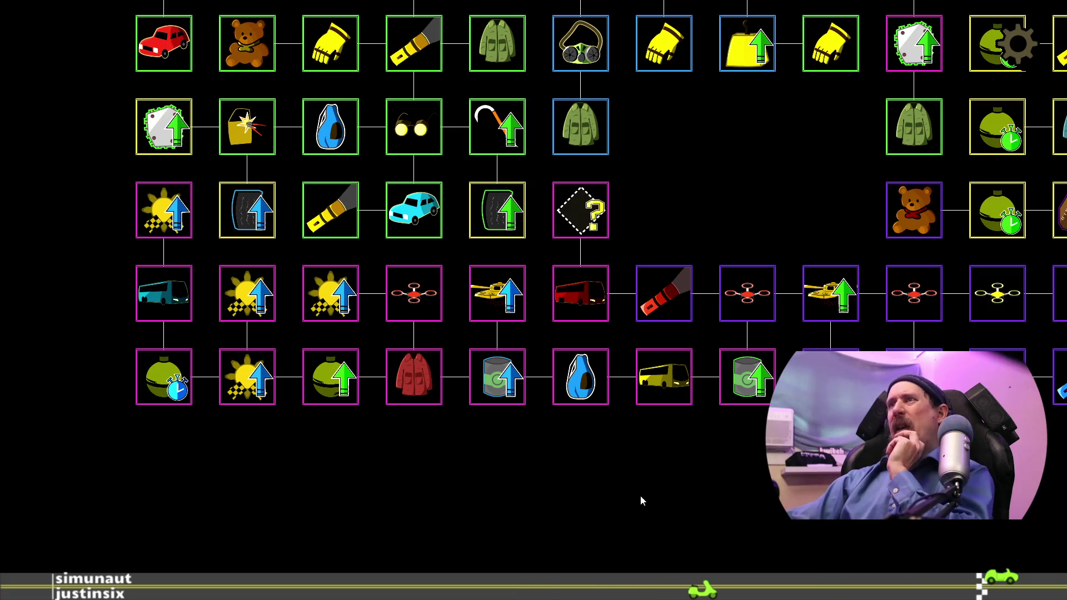
mouse_move(878, 472)
left_mouse_down()
mouse_move(379, 512)
mouse_move(810, 560)
left_mouse_up()
left_click_drag(695, 286, 776, 531)
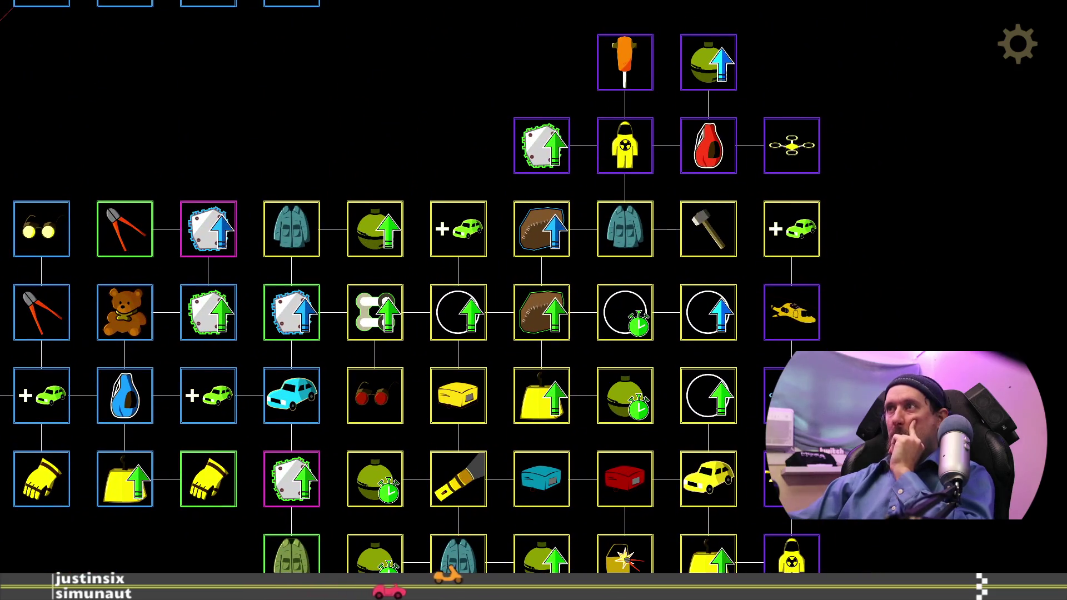
Step: Compare More Vehicles with 3 Helicopters and lower More Vehicles' SoftLock to 4
left_click(800, 236)
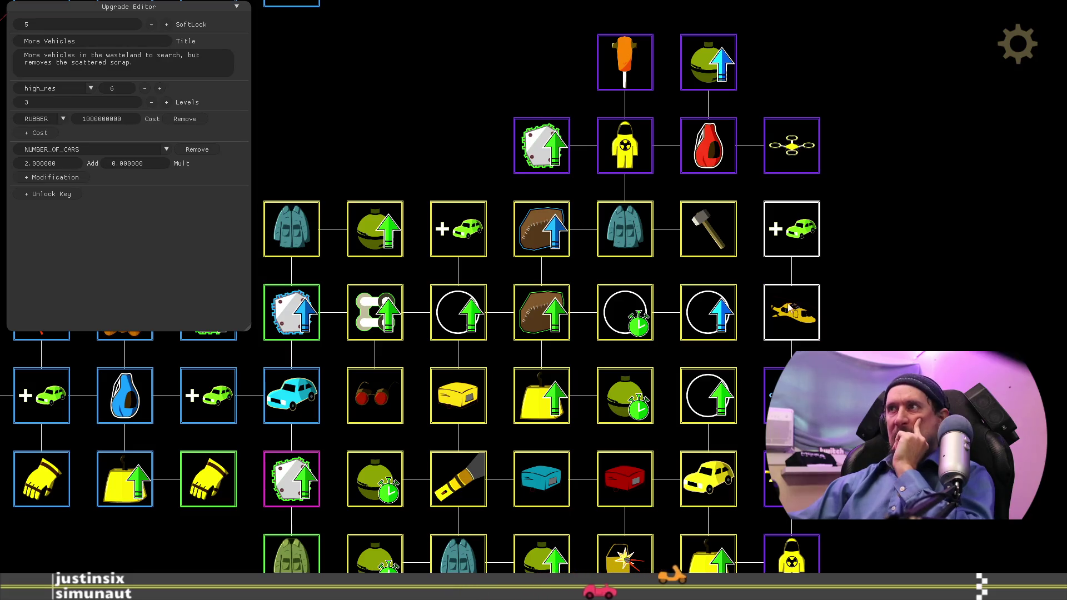
left_click(809, 332)
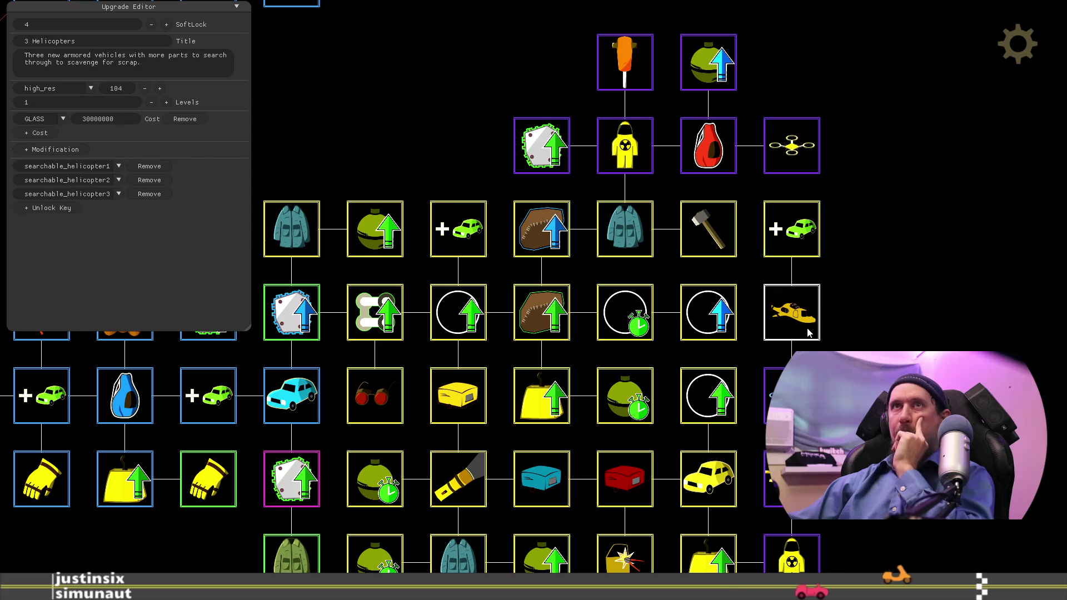
left_click(810, 250)
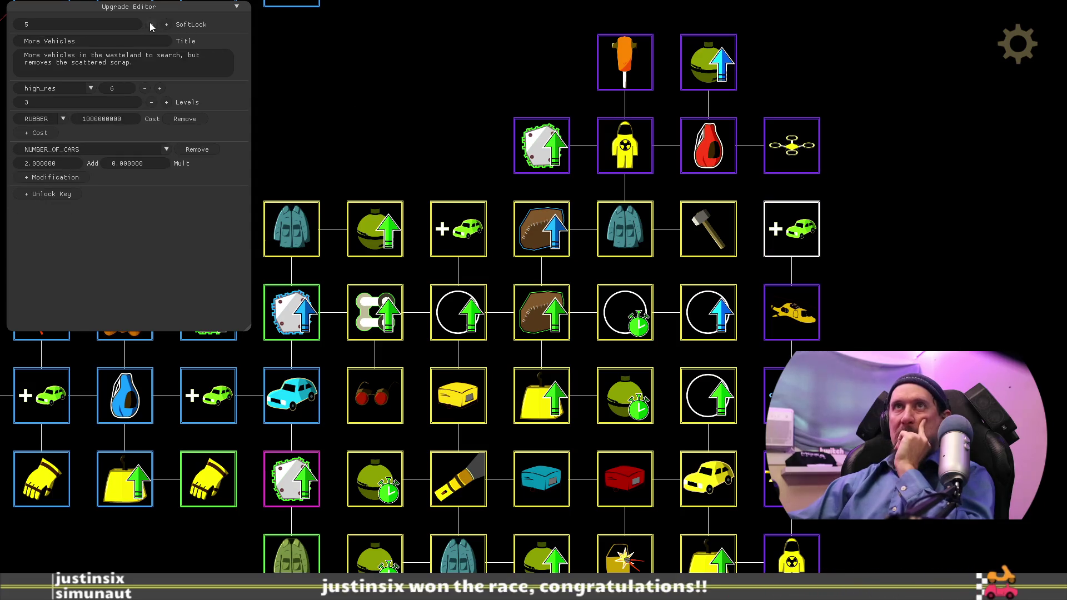
left_click(934, 333)
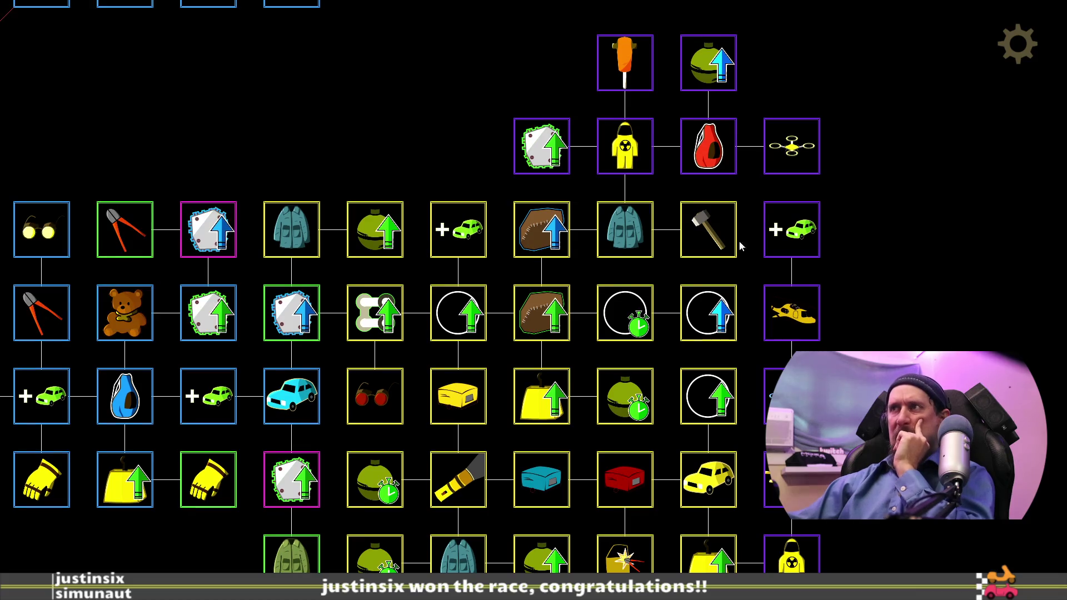
left_click(794, 244)
mouse_move(921, 453)
left_mouse_down()
mouse_move(955, 202)
mouse_move(928, 542)
mouse_move(985, 382)
left_mouse_up()
left_click_drag(431, 556, 547, 434)
mouse_move(363, 364)
left_mouse_down()
mouse_move(410, 338)
mouse_move(727, 248)
mouse_move(562, 334)
mouse_move(853, 274)
mouse_move(919, 299)
mouse_move(704, 259)
mouse_move(515, 255)
left_mouse_up()
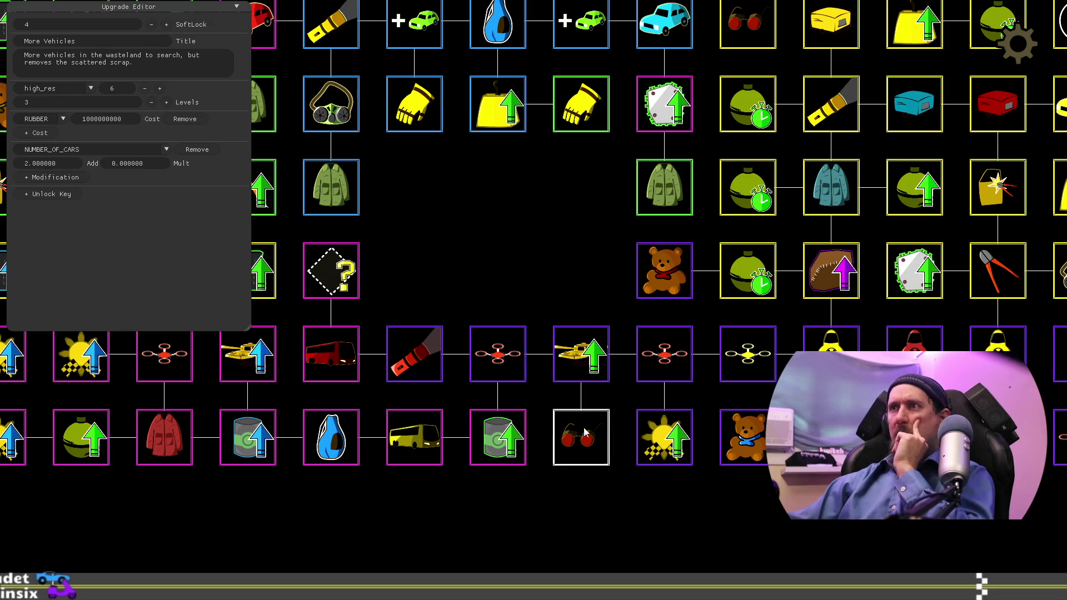
left_click_drag(505, 275, 785, 241)
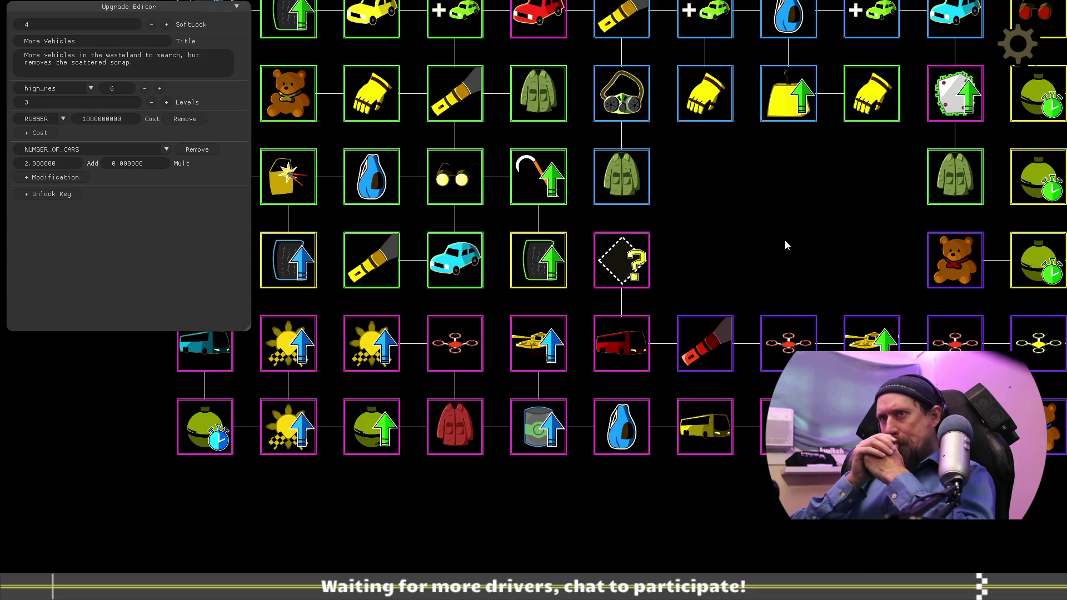
left_click_drag(336, 412, 513, 394)
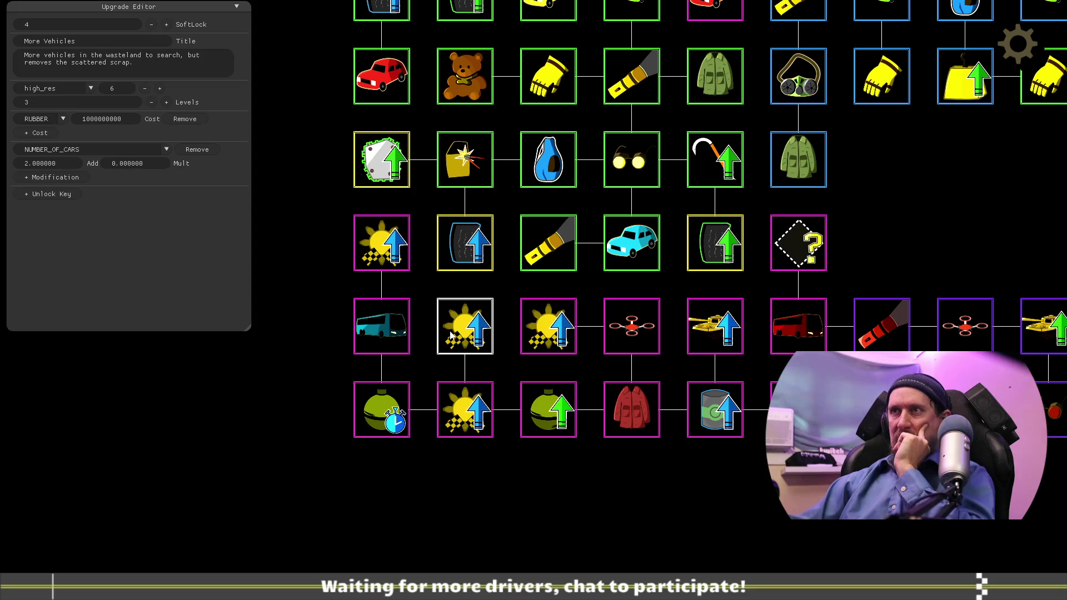
Step: Swap Quick Throw with the sun tile in the row above, then return it to the bottom-left slot
left_click_drag(408, 408, 375, 399)
left_click_drag(443, 350, 367, 423)
mouse_move(316, 494)
left_mouse_down()
mouse_move(436, 374)
mouse_move(473, 356)
left_mouse_up()
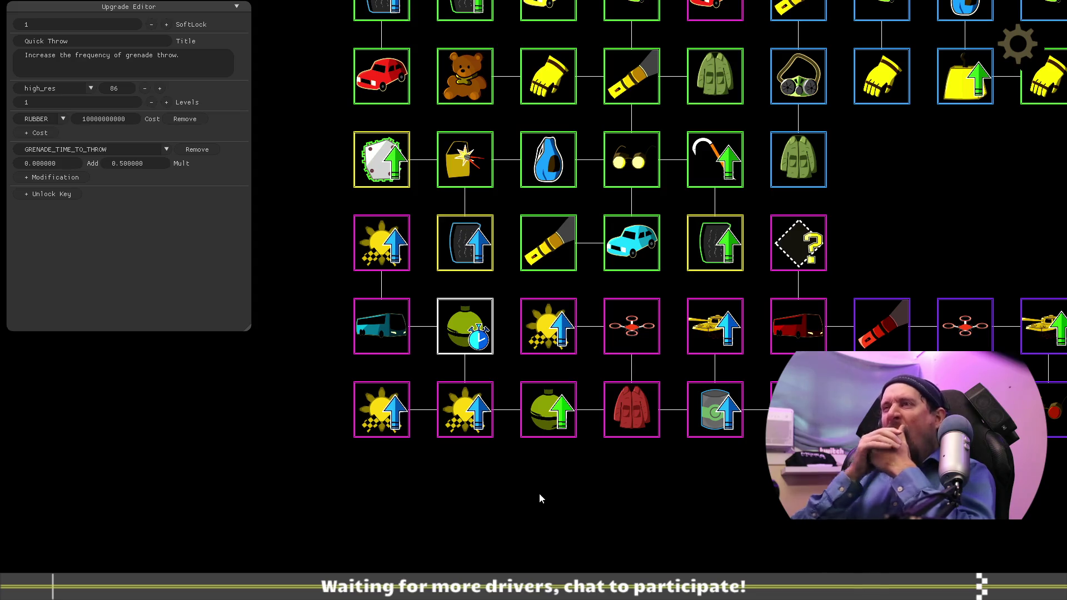
mouse_move(448, 333)
left_mouse_down()
mouse_move(406, 353)
mouse_move(346, 414)
left_mouse_up()
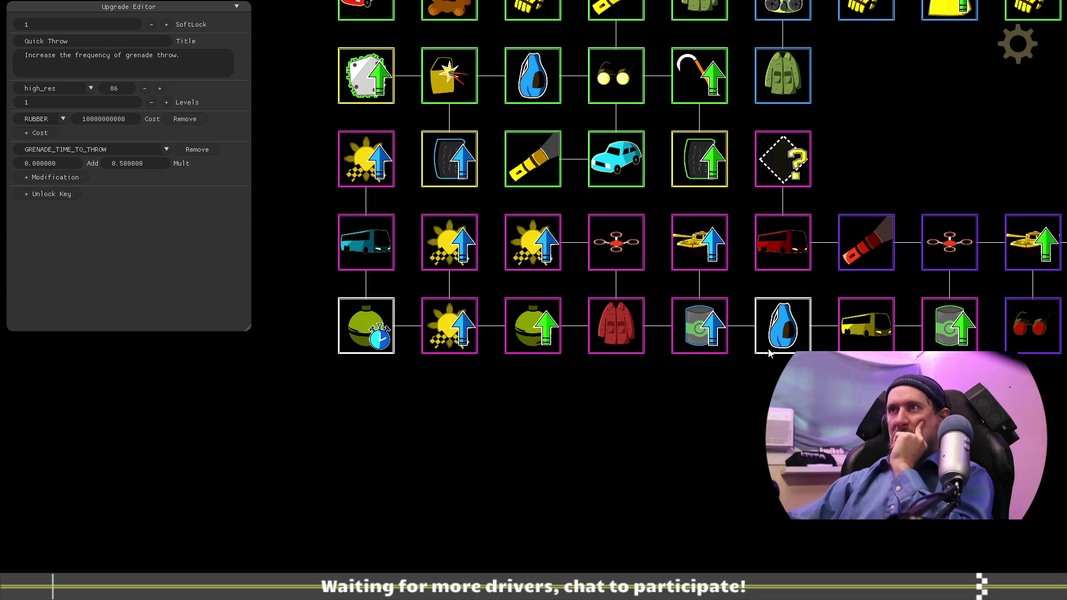
Step: Move the Bag upgrade down into the bottom row beside the red Leather Jacket
mouse_move(771, 349)
left_mouse_down()
mouse_move(695, 406)
mouse_move(611, 421)
mouse_move(694, 420)
mouse_move(439, 428)
left_mouse_up()
left_click_drag(636, 361, 648, 359)
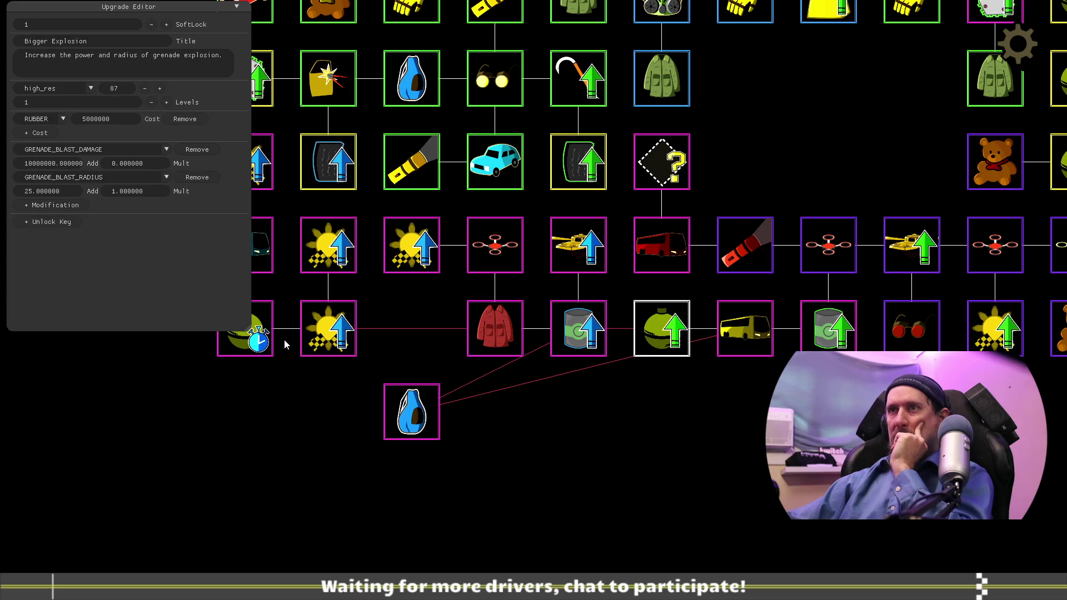
left_click(333, 339)
left_click(399, 421)
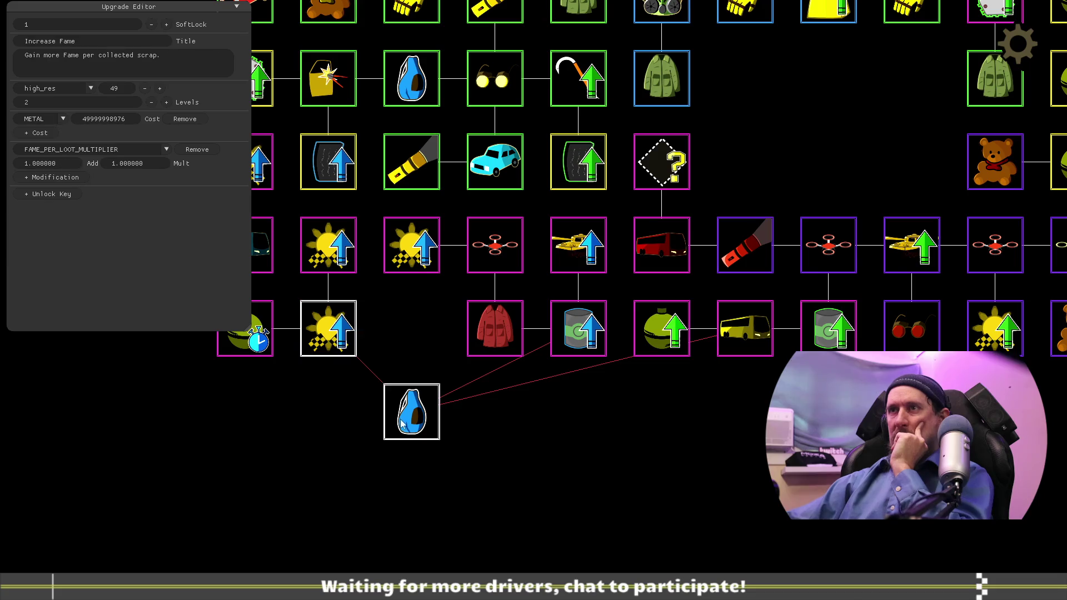
left_click(404, 422)
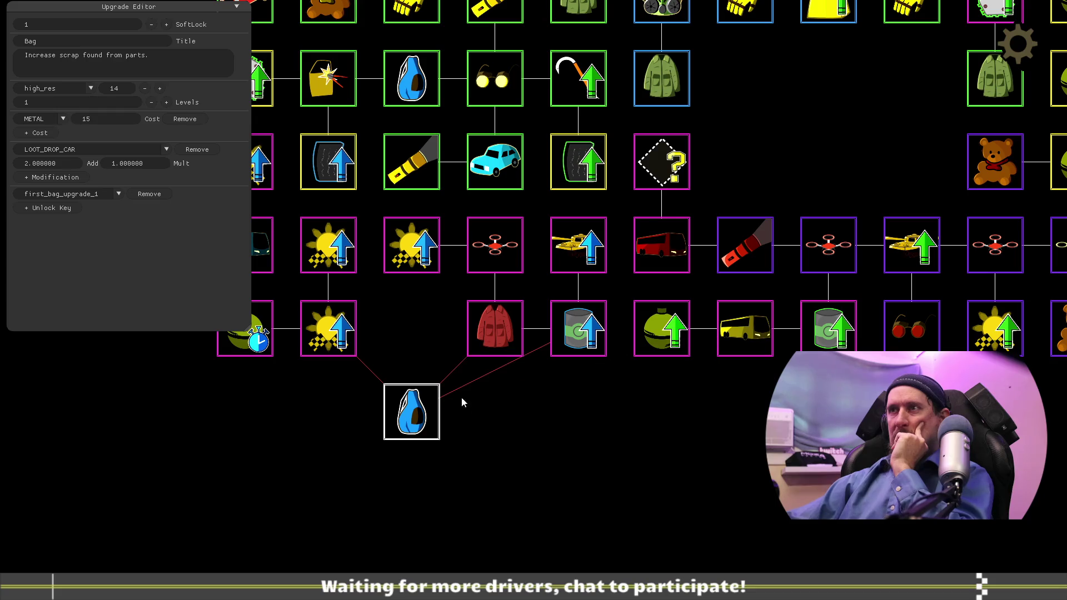
mouse_move(423, 428)
left_mouse_down()
mouse_move(426, 346)
mouse_move(412, 438)
left_mouse_up()
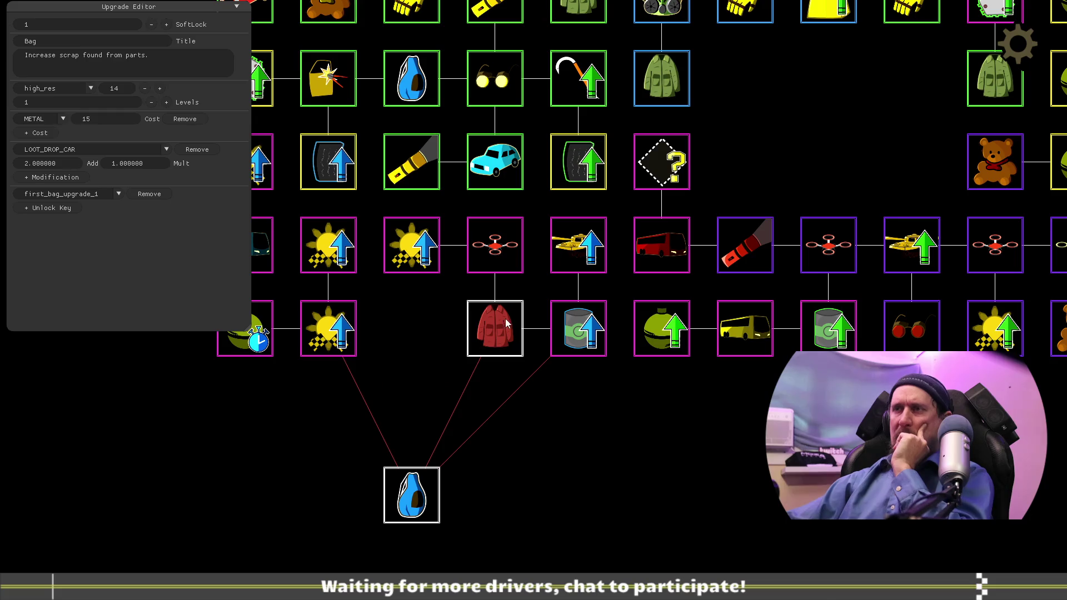
left_click(492, 329)
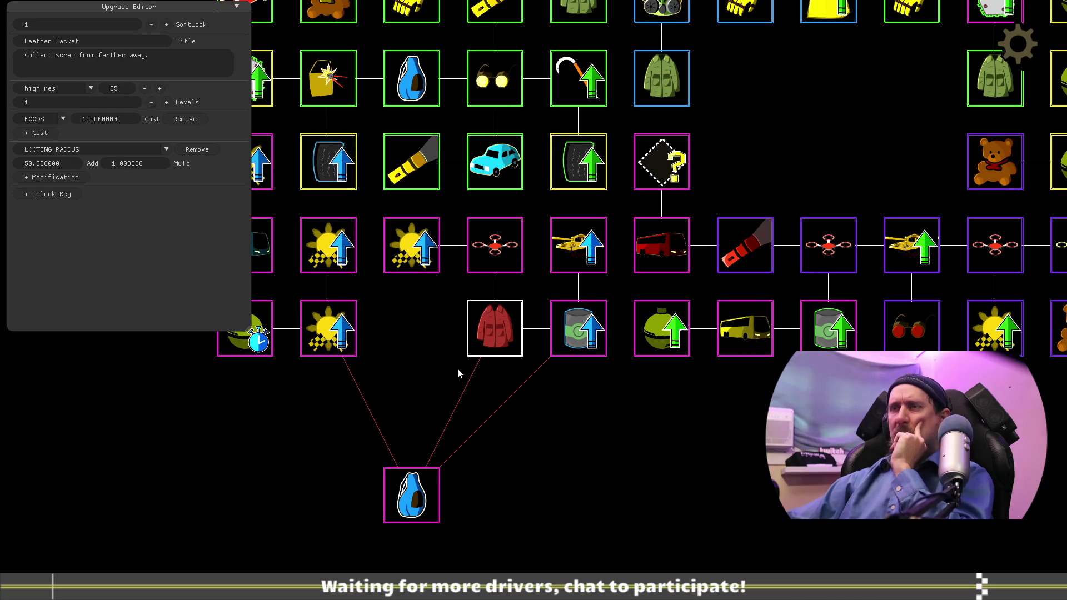
mouse_move(418, 492)
left_mouse_down()
mouse_move(420, 329)
mouse_move(428, 390)
left_mouse_up()
Step: Place the Pristine Foods oil-can upgrade in the bottom row right after the Bag
left_click_drag(584, 361, 573, 439)
left_click_drag(429, 460, 428, 372)
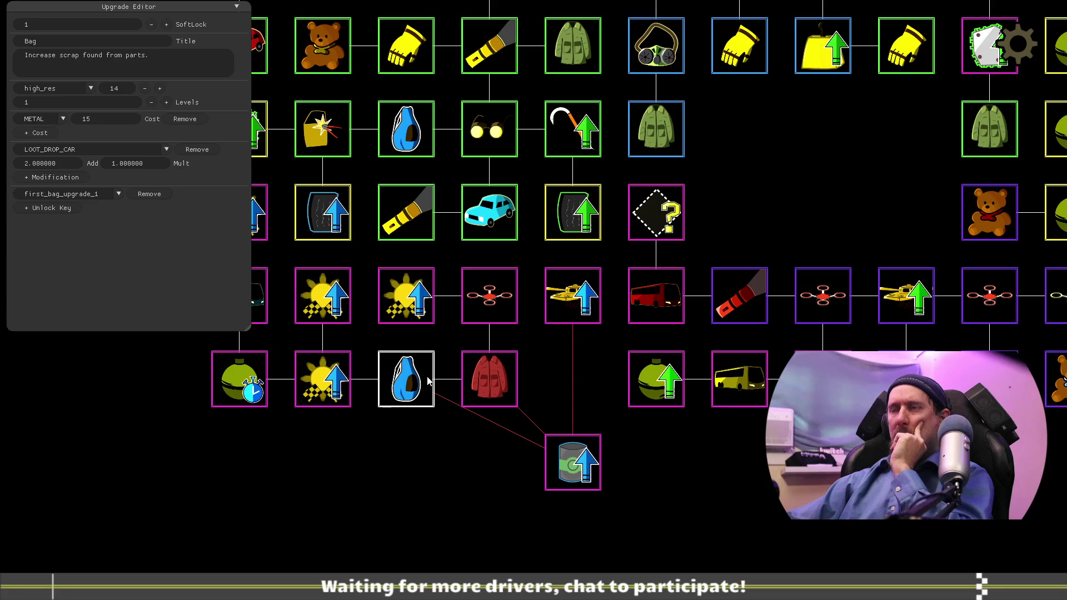
left_click(583, 477)
left_click_drag(589, 474, 592, 401)
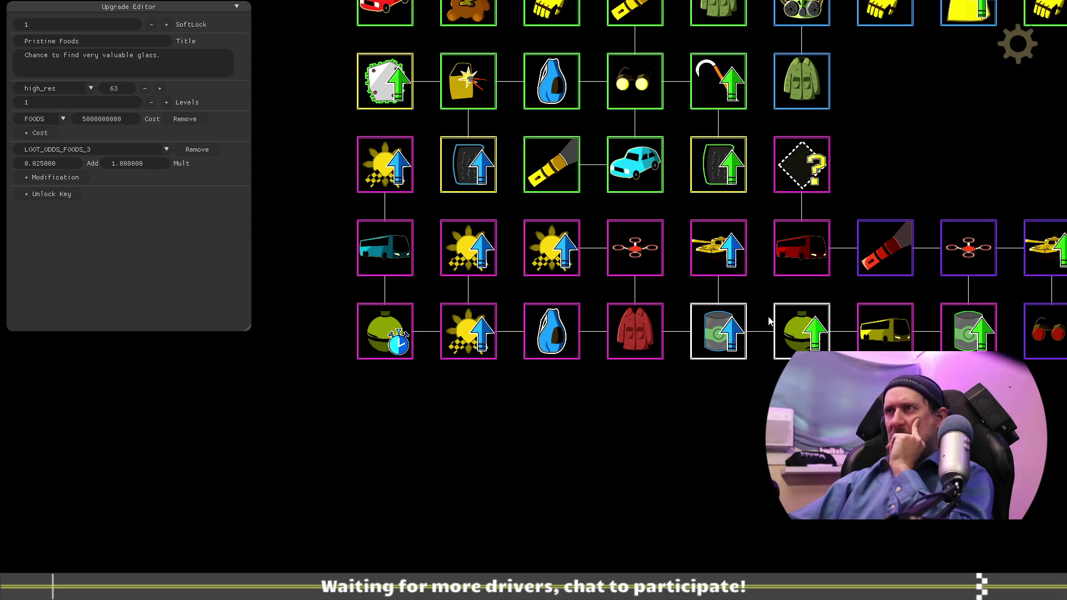
left_click(646, 249)
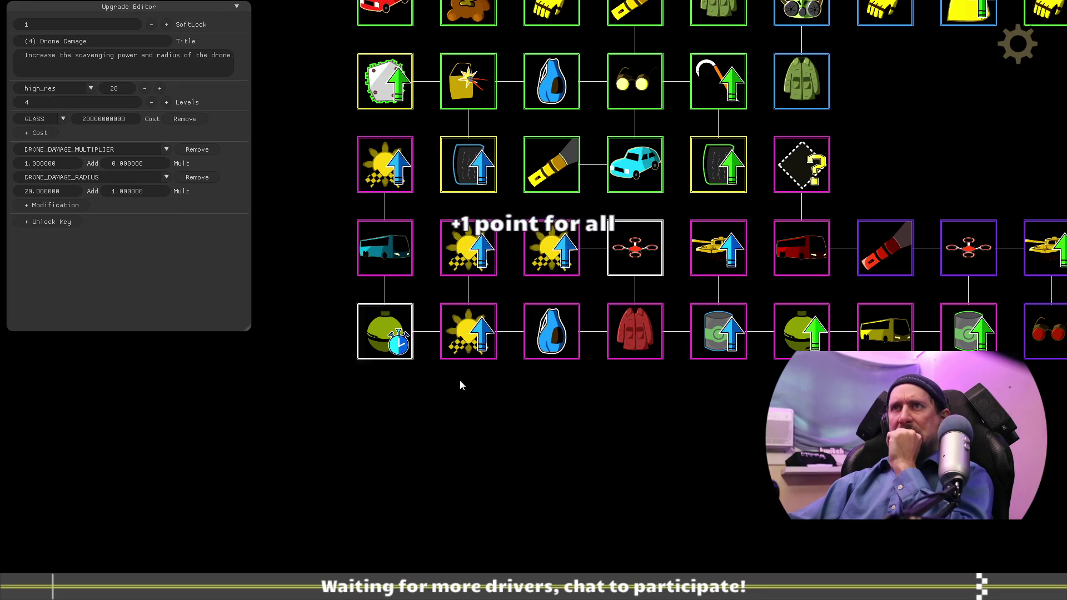
Step: Compare the Drone Damage and Drone Flight Speed upgrade values, then bring up Task View
left_click(759, 243)
left_click(925, 245)
left_click(999, 240)
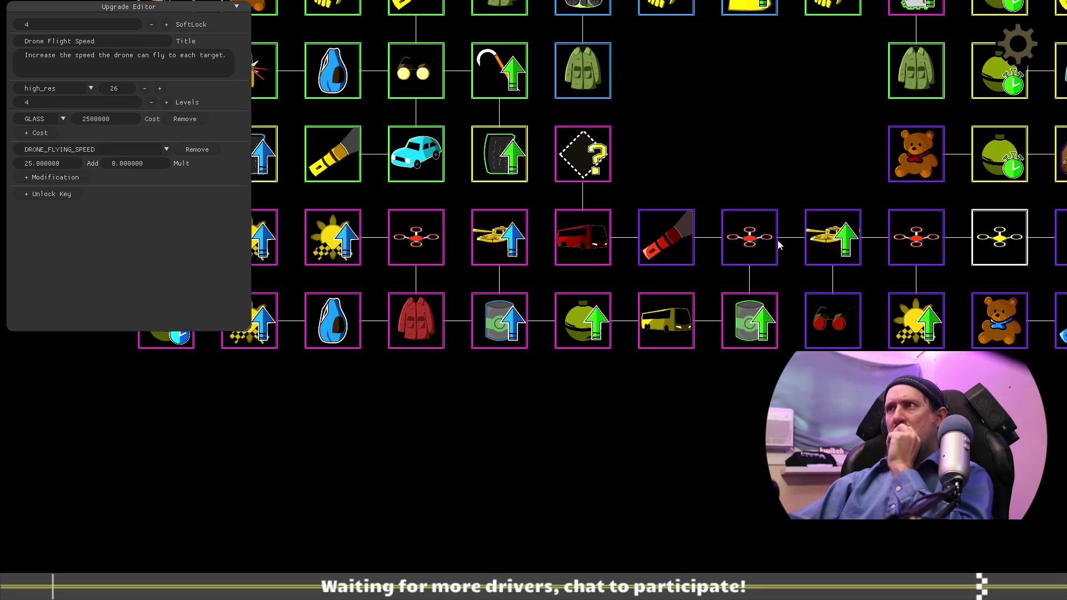
left_click(763, 248)
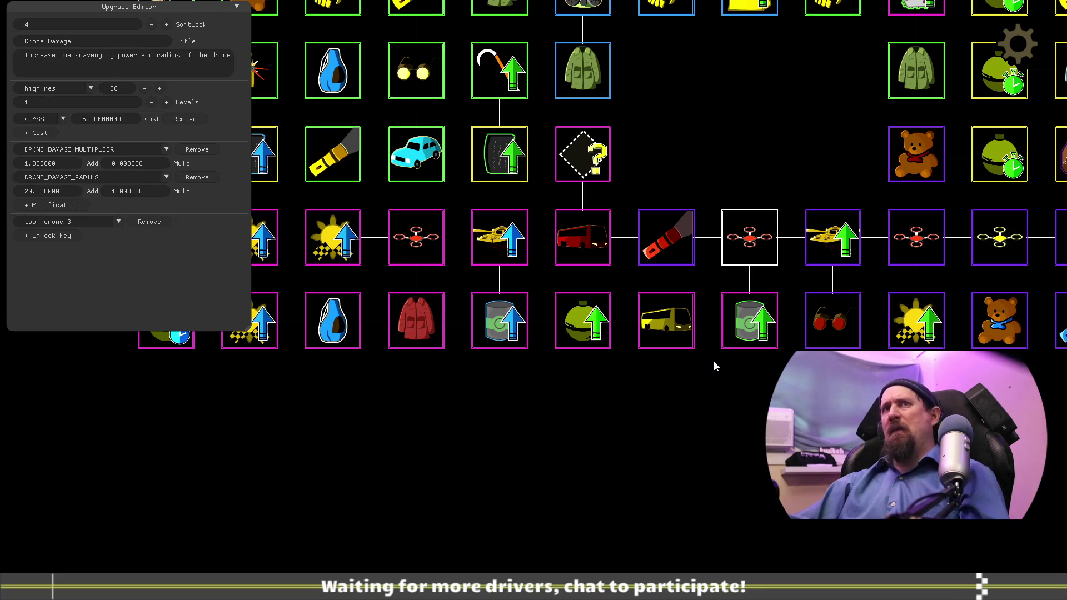
key("super+Tab")
key("Right")
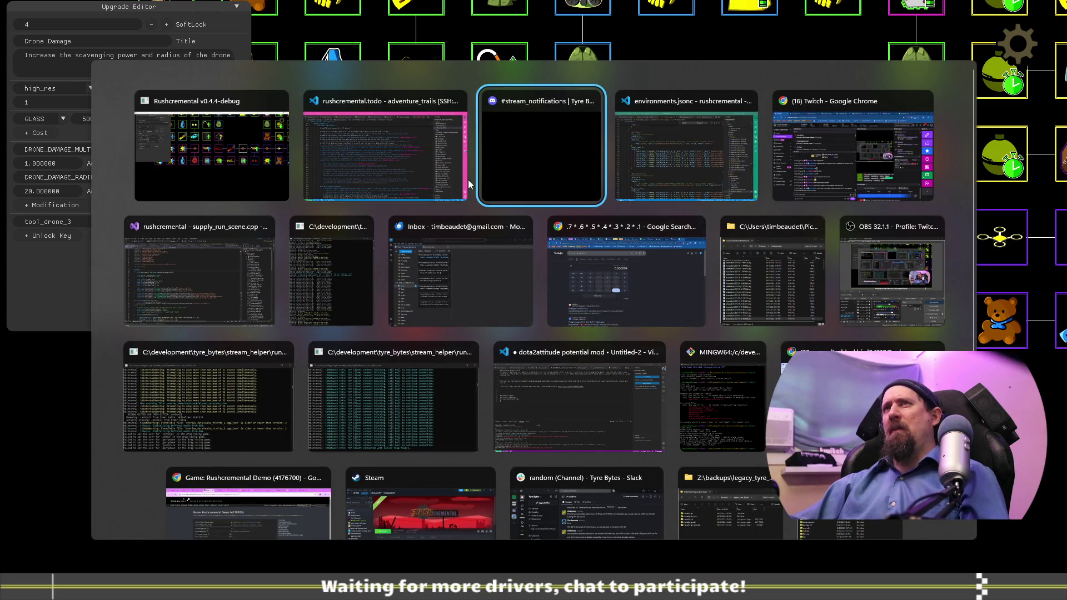
Step: Find all occurrences of 'tool_drone_' in the Visual Studio solution, then return to the game
key("Left")
left_click(226, 292)
key("ctrl+shift+f")
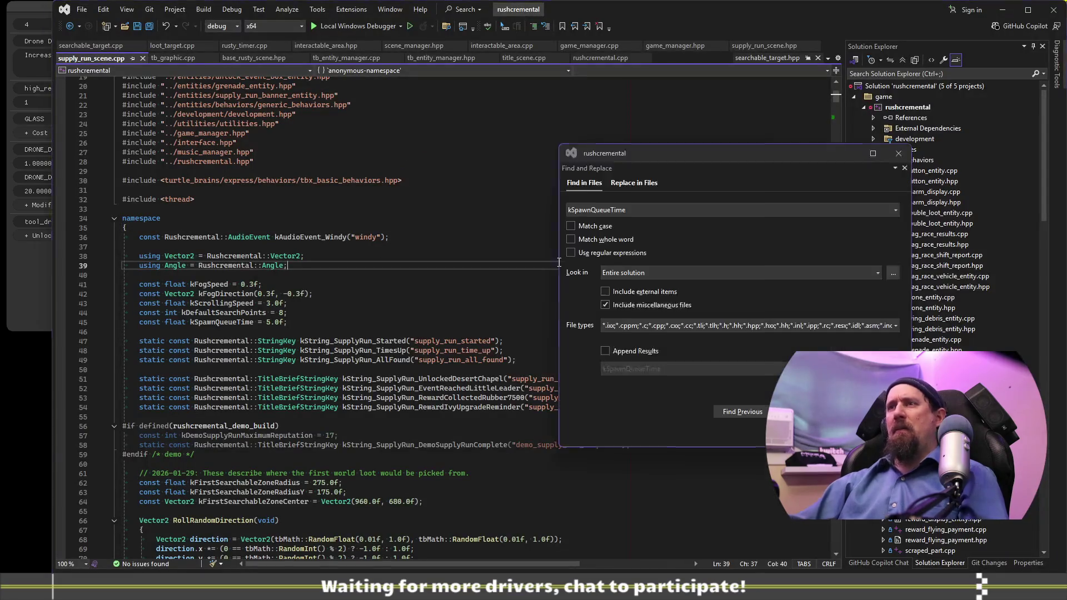
type("tool")
type("_drone_")
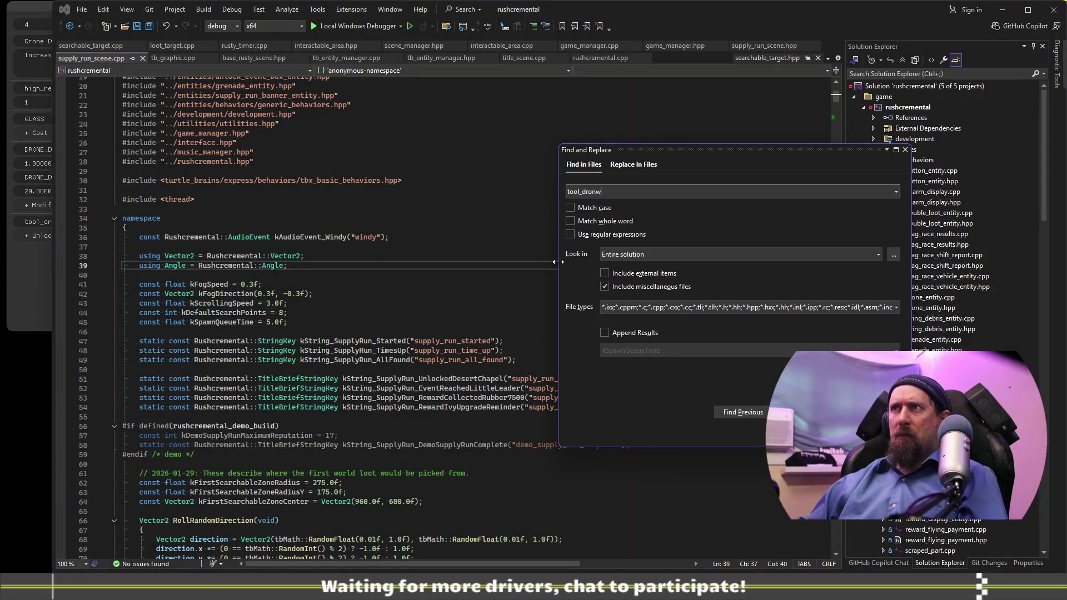
key("Return")
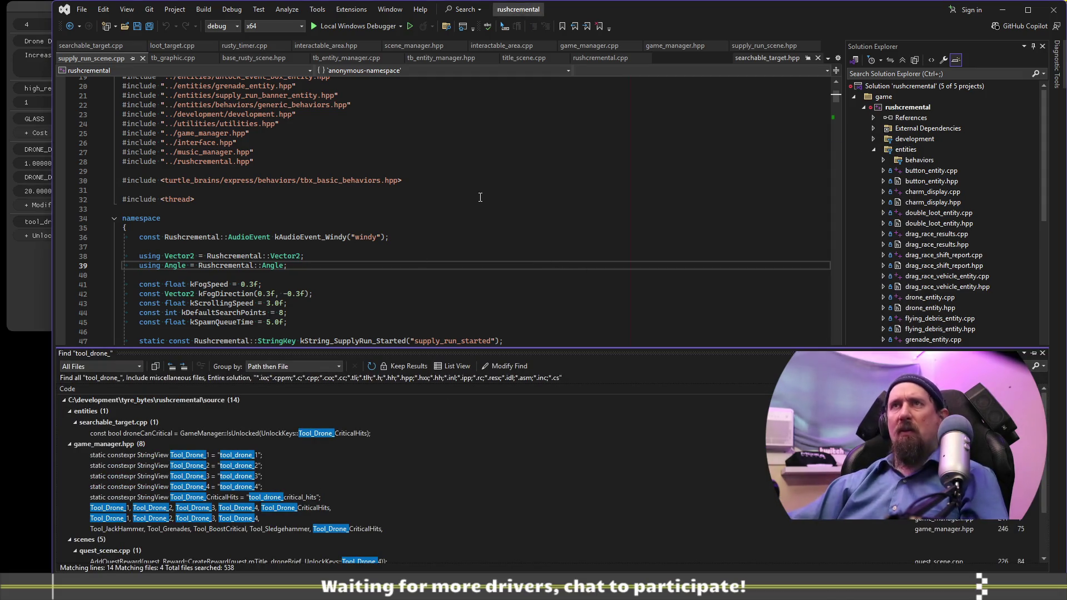
key("alt+Tab")
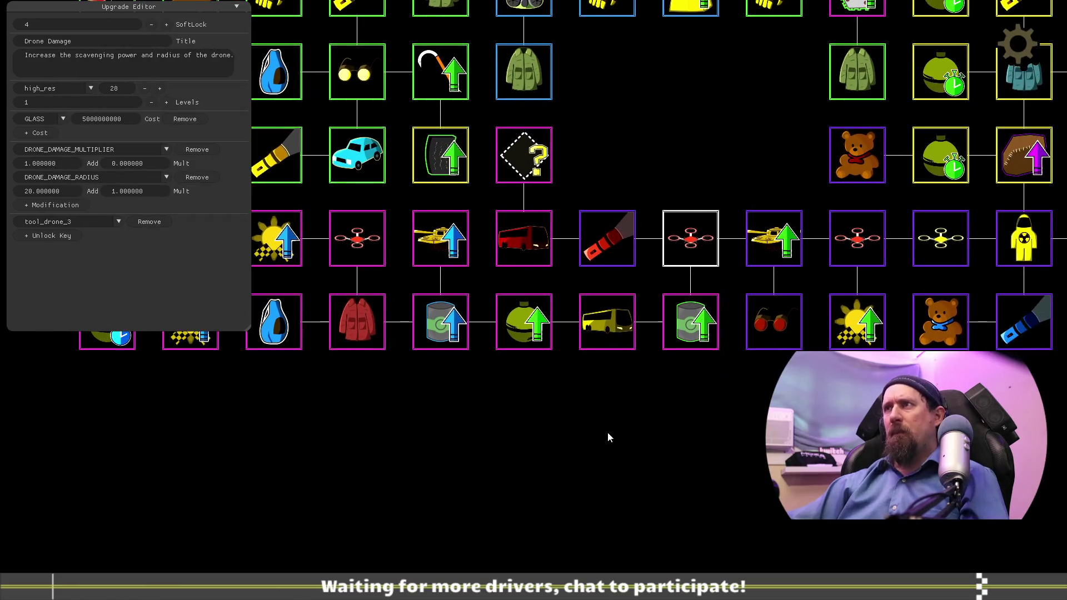
Step: Remove the tool_drone_3 unlock key from Drone Damage and run the 'editor' terminal command
left_click(151, 223)
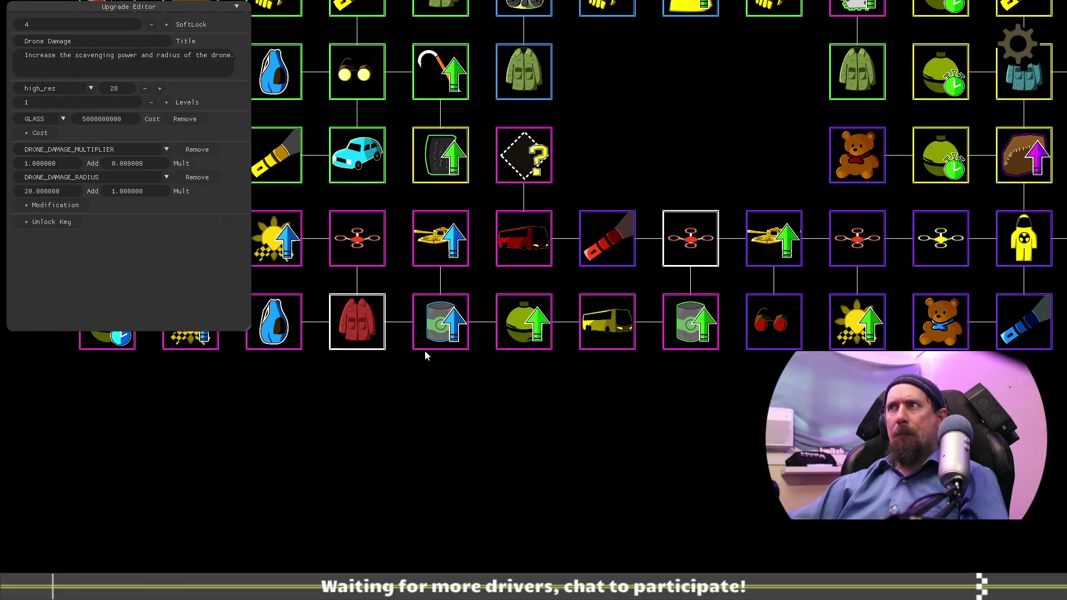
key("Escape")
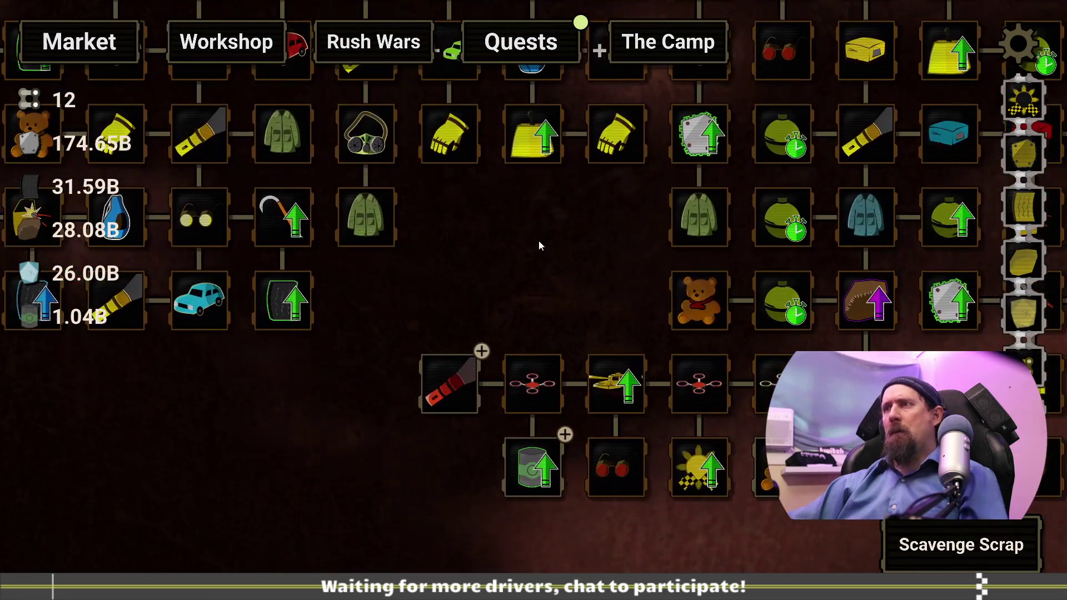
type("ditor")
key("Return")
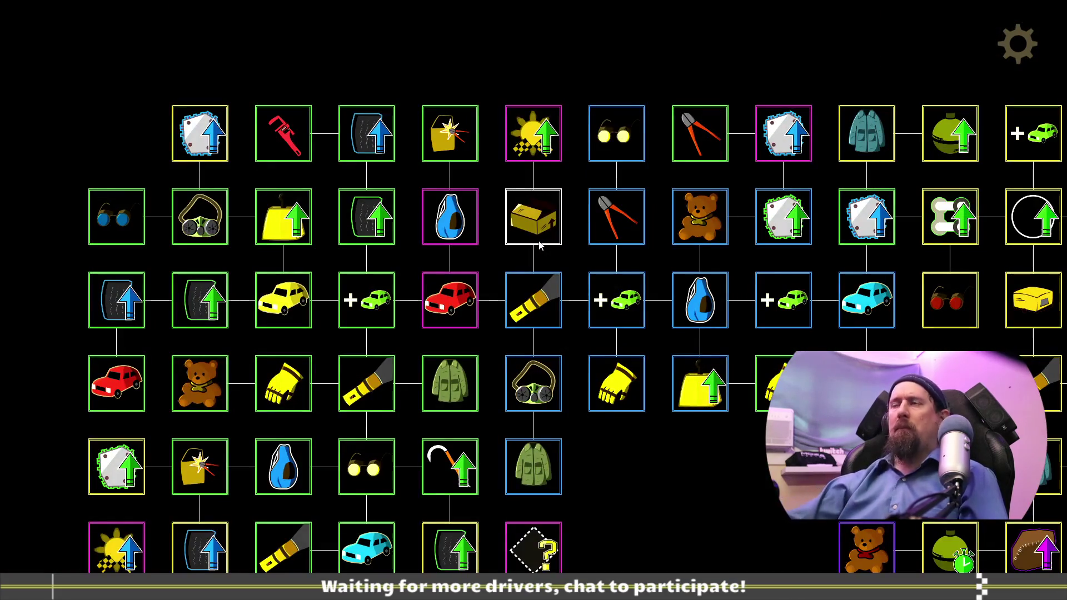
Step: Pan over the drone branch and the rest of the rearranged tree, then switch to VS Code
left_click_drag(637, 445, 528, 71)
left_click_drag(765, 383, 427, 374)
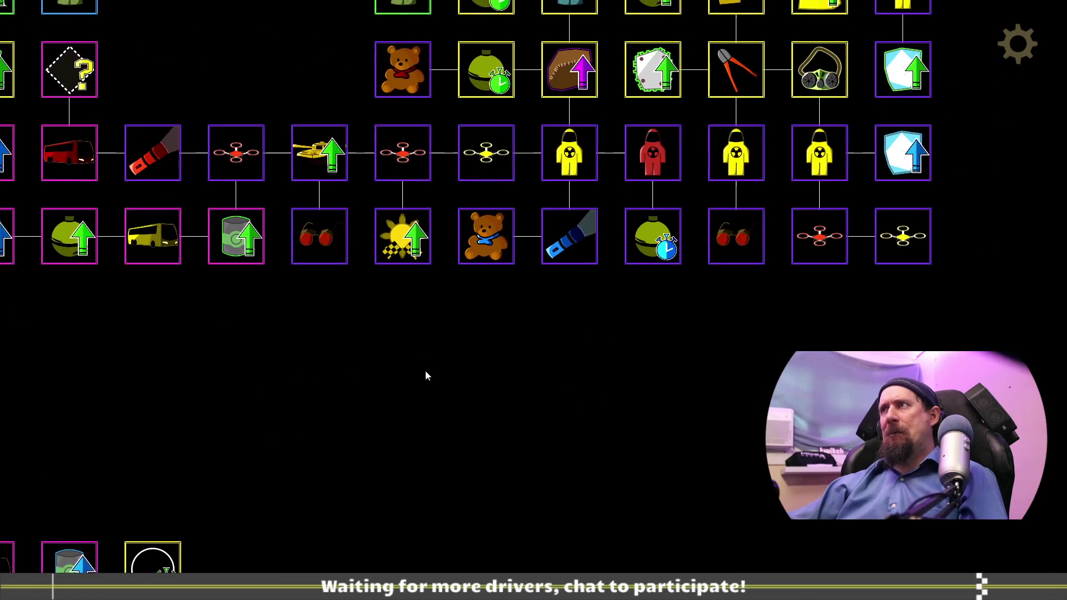
left_click_drag(357, 309, 720, 386)
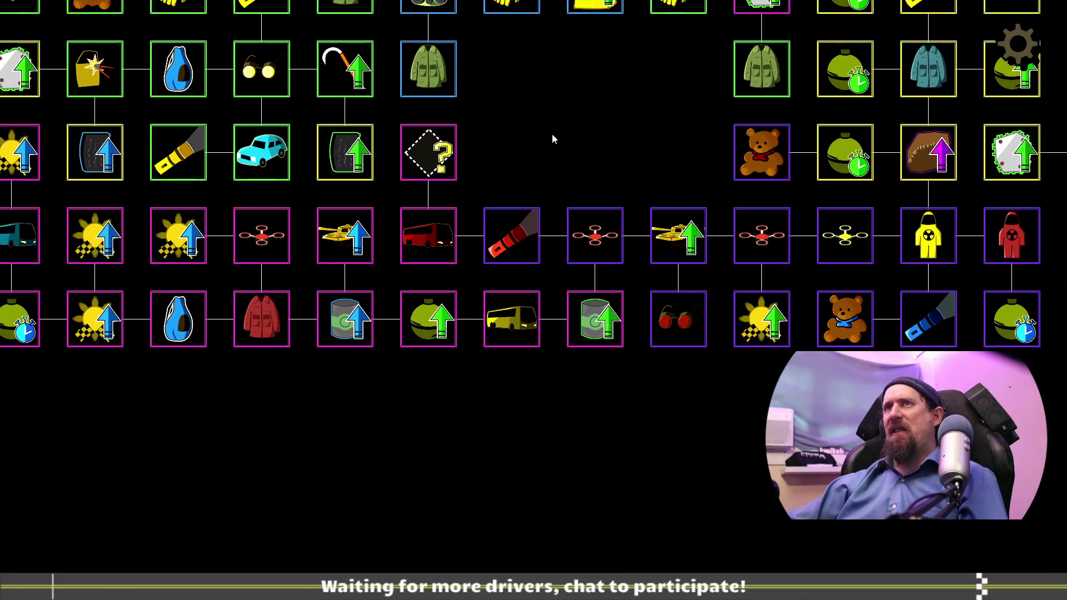
left_click_drag(553, 138, 710, 143)
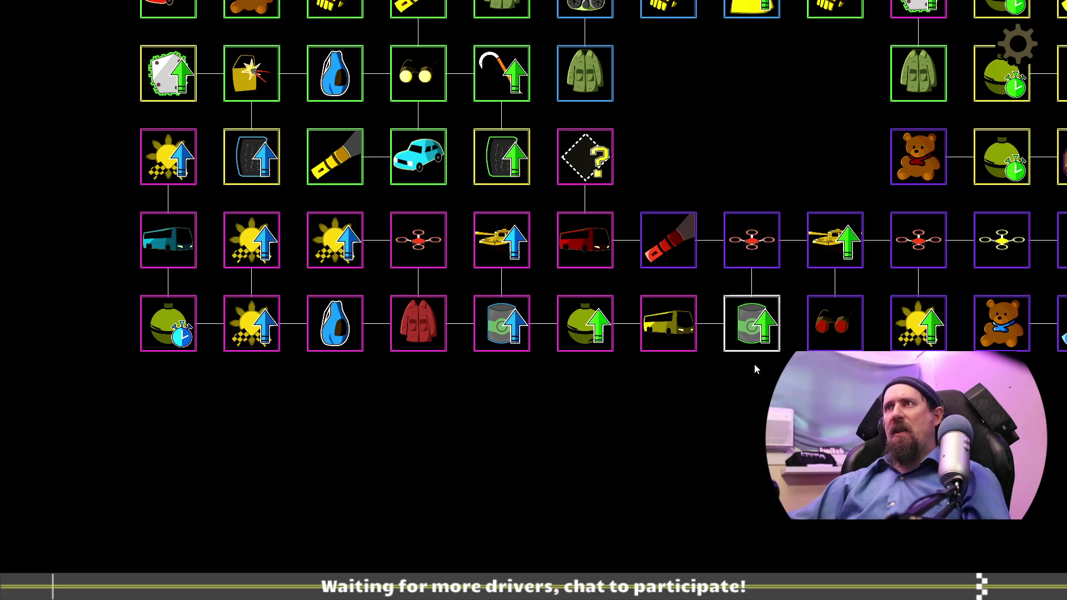
scroll(730, 115, "down", 5)
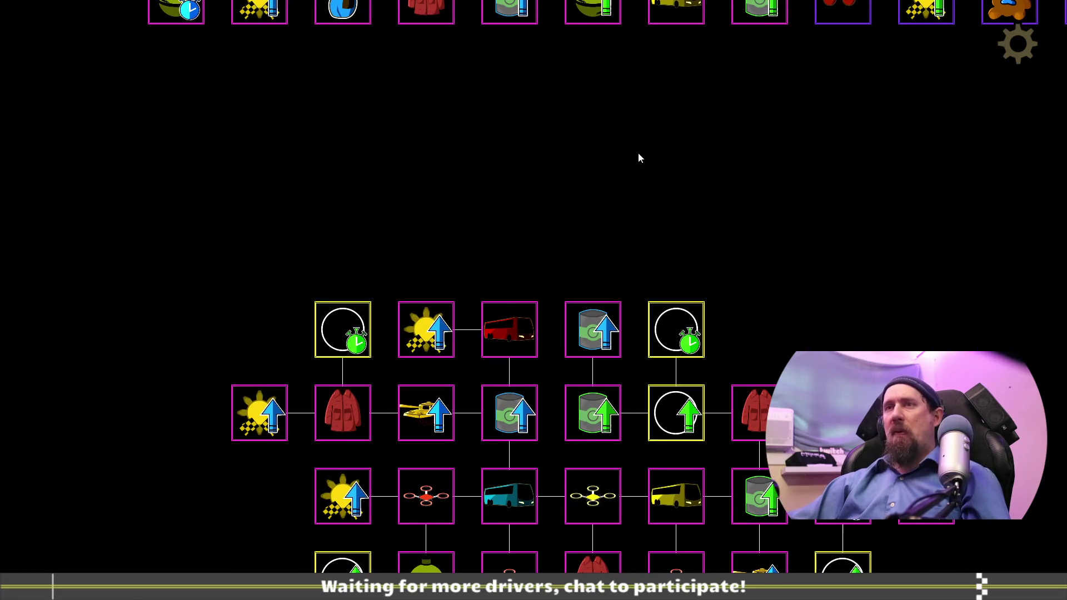
left_click_drag(638, 154, 409, 8)
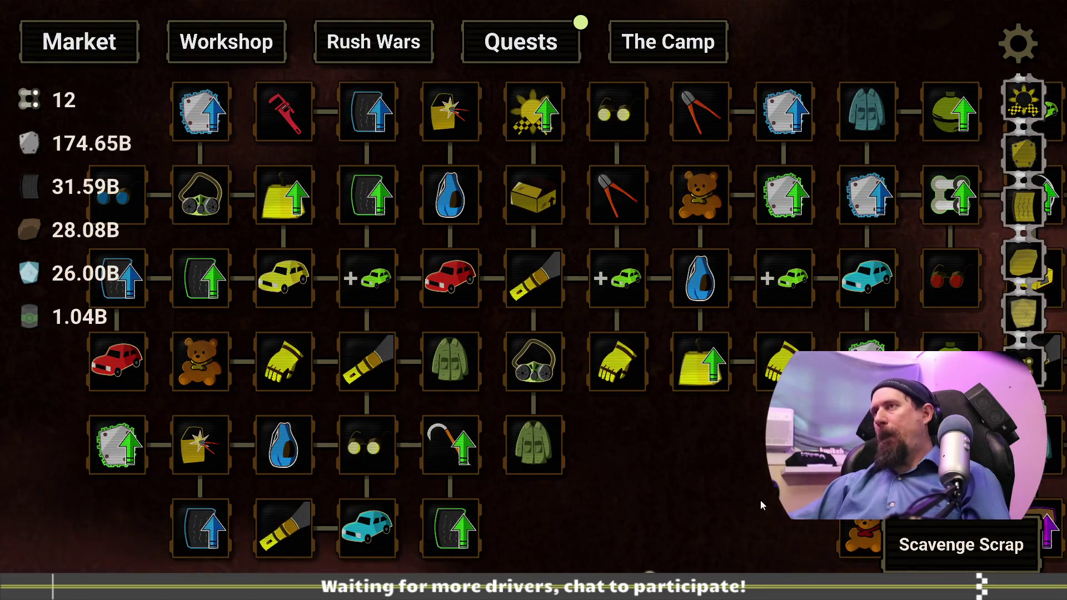
left_click_drag(735, 478, 661, 228)
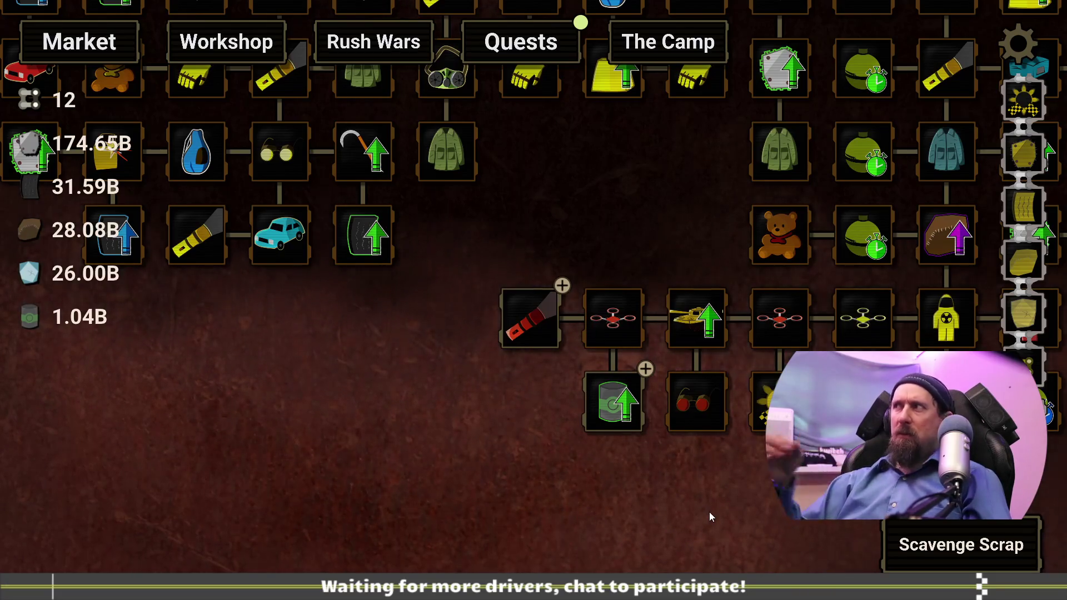
key("alt+Tab")
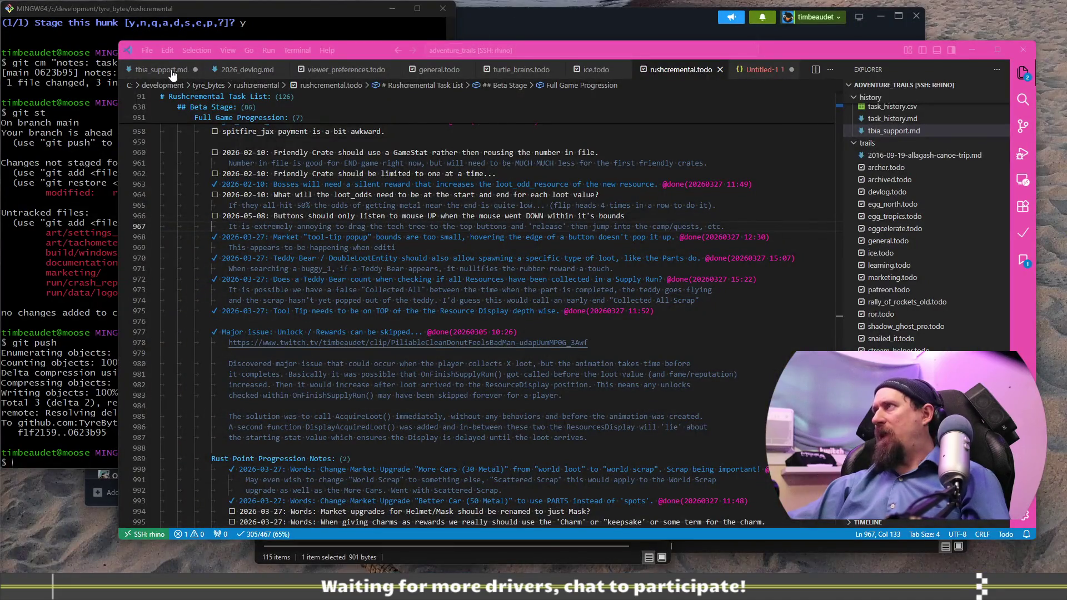
Step: In 2026_devlog.md, start a 2026-05-08 bullet 'Jumping from Glass Flats to Green Gardens'
left_click(188, 71)
left_click(247, 70)
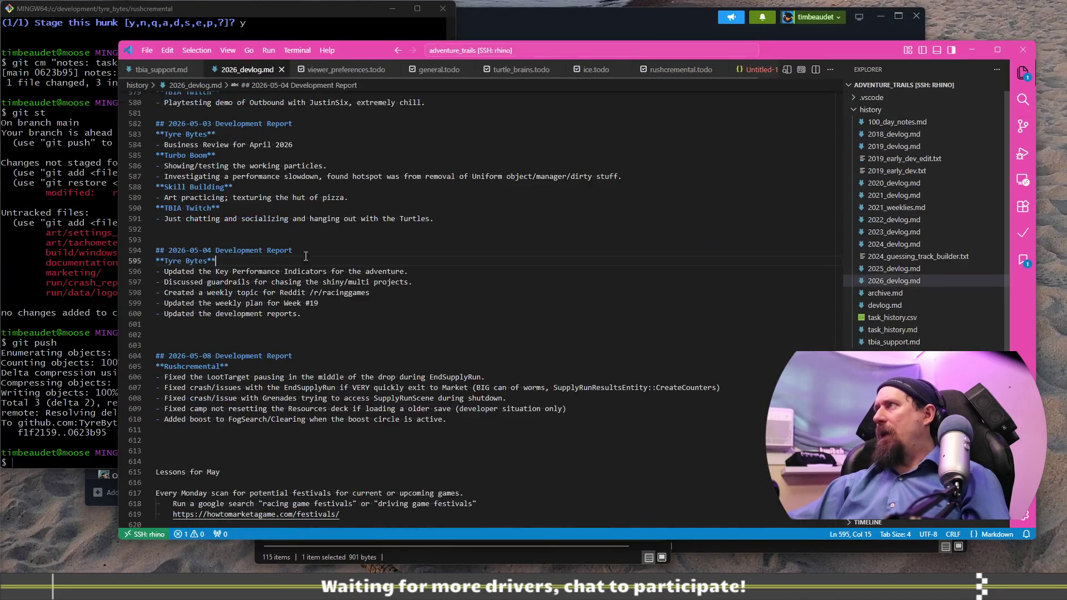
left_click(500, 337)
key("Return")
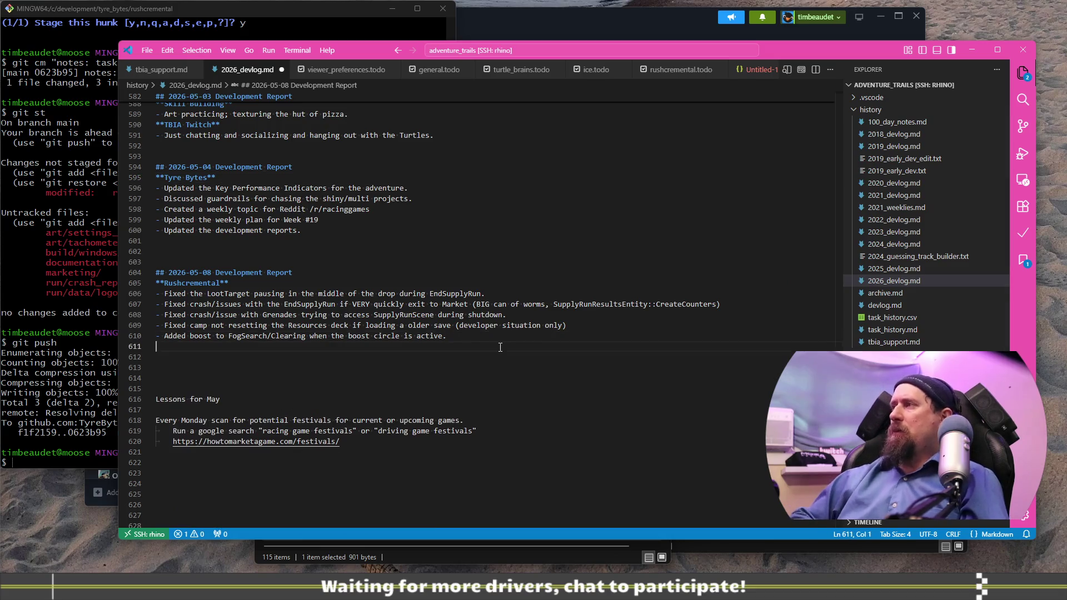
type("- Jumping from")
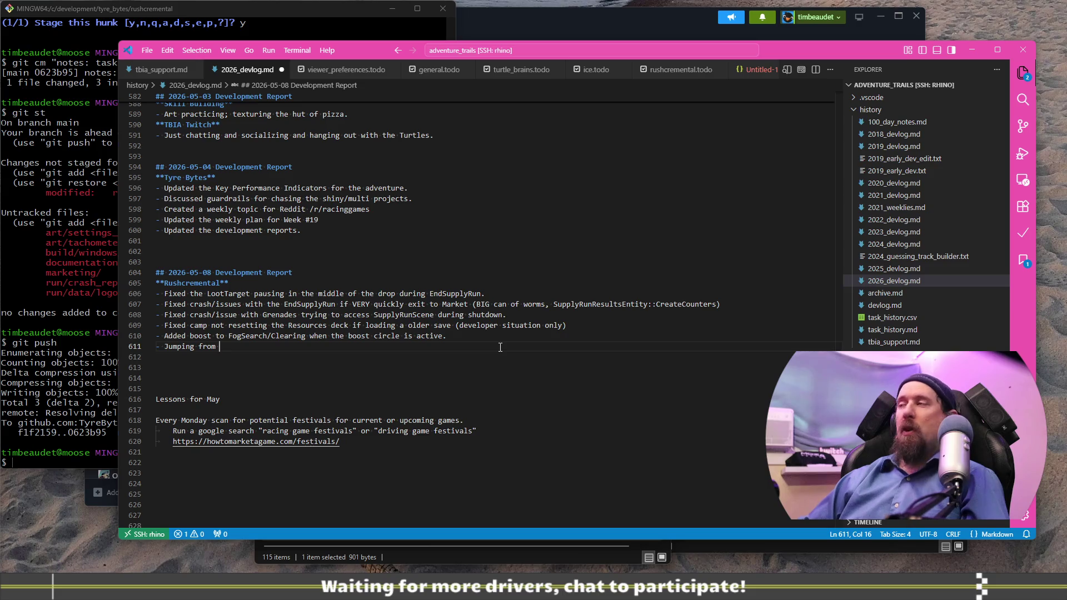
type("Glass Flas")
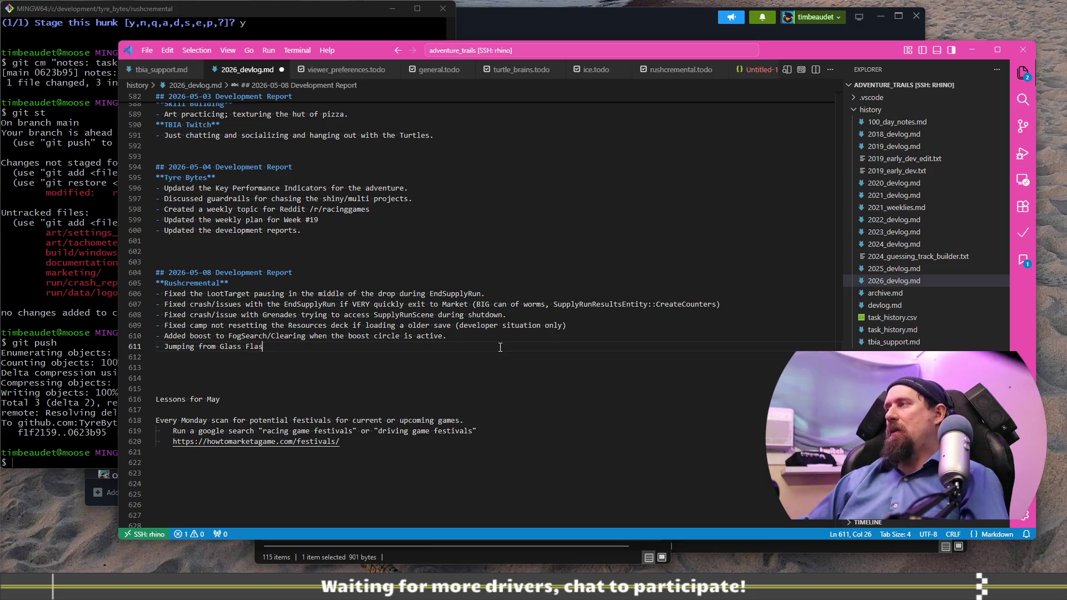
key("BackSpace")
type("ts to Gre")
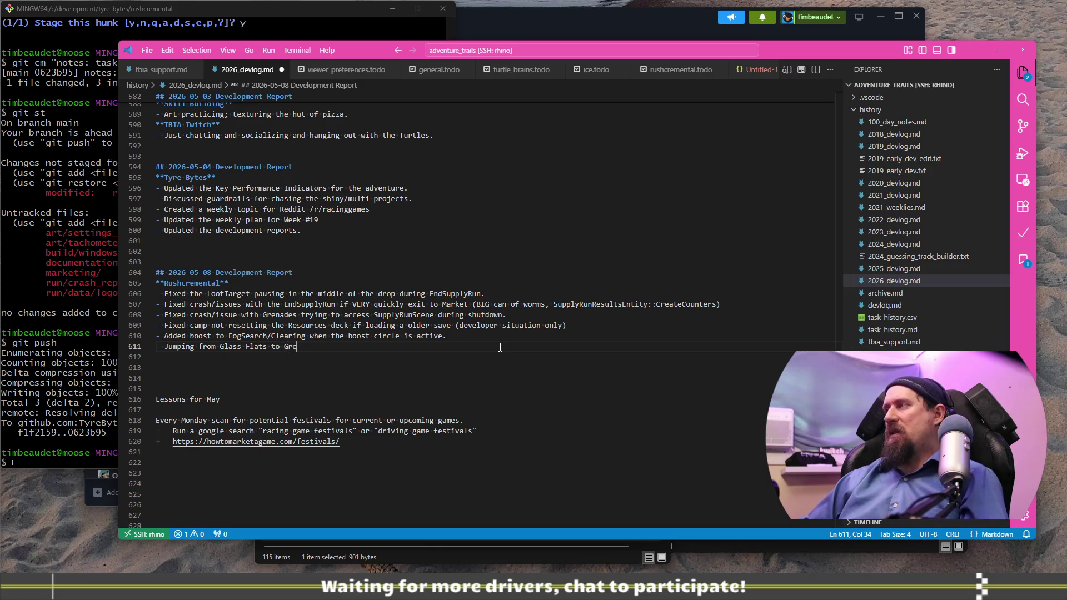
type("en Gardens remove")
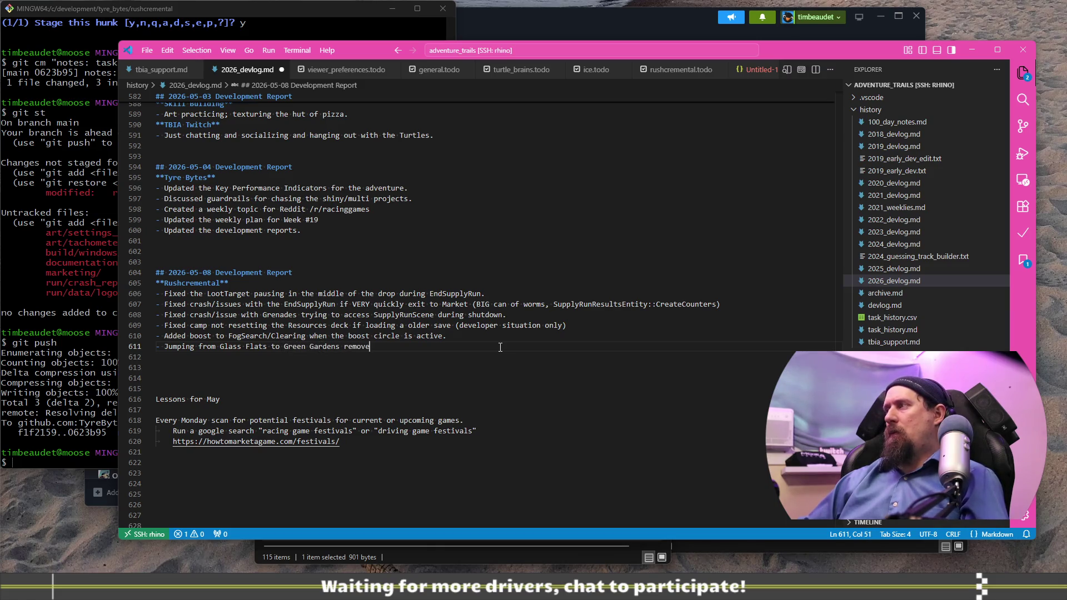
Step: Finish the note as 'jumps to vehicles (this is a touch odd, they are hard to get into)' and add a new bullet
key("ctrl+BackSpace")
type("jumps")
type("o v")
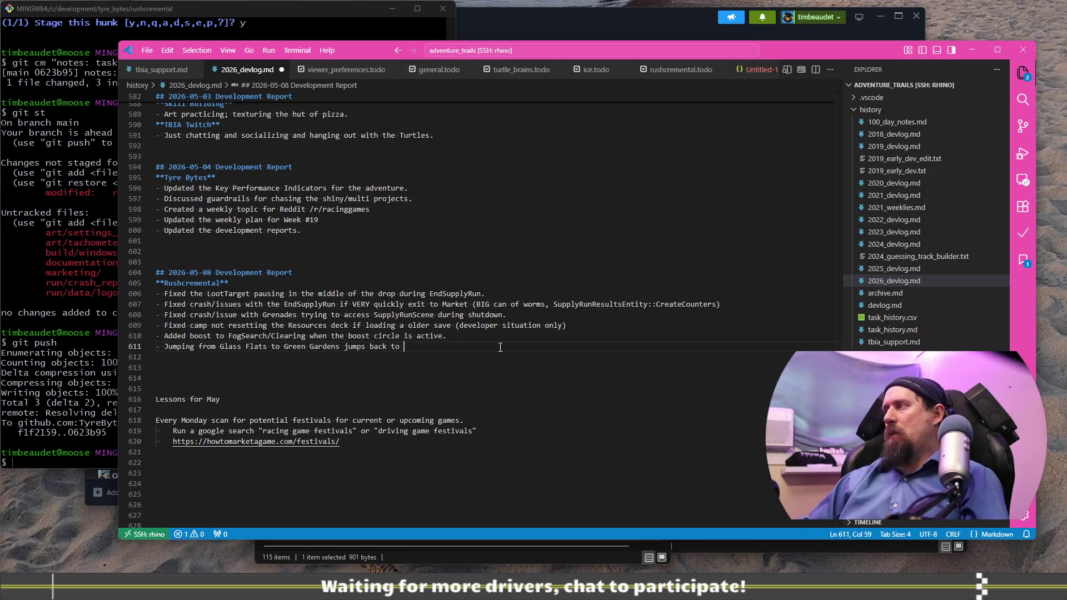
type("ehicles")
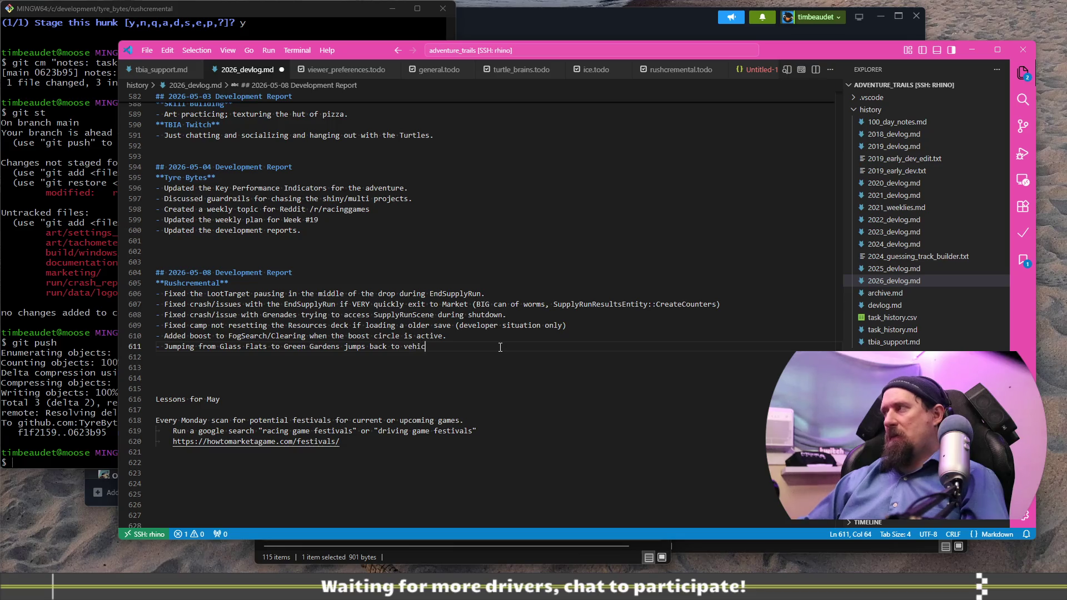
type(" (")
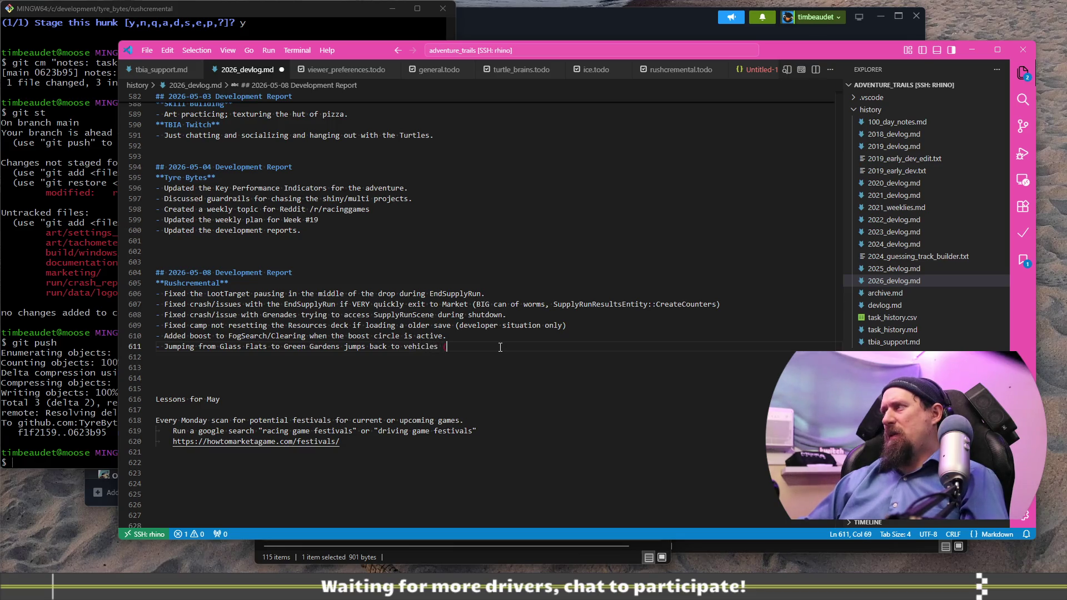
type("this is a to")
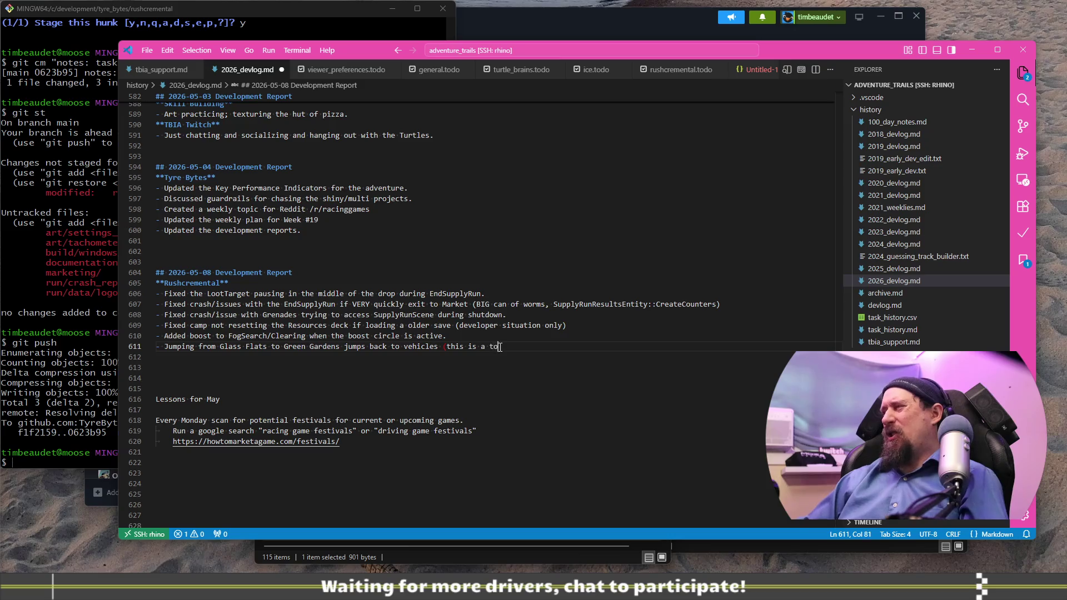
type("uch odd, ")
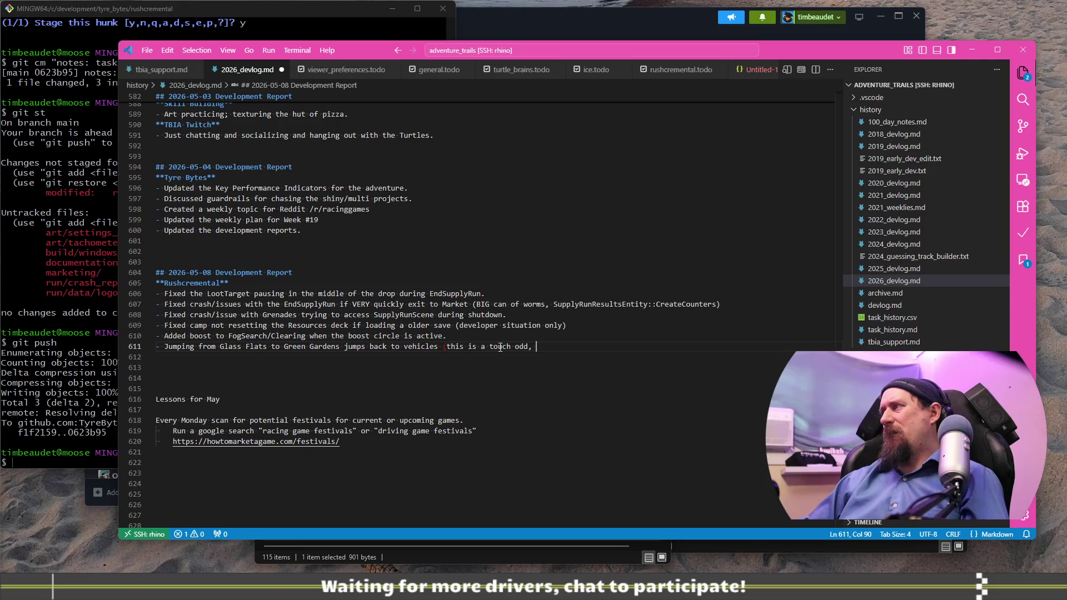
type("they are hard to get int")
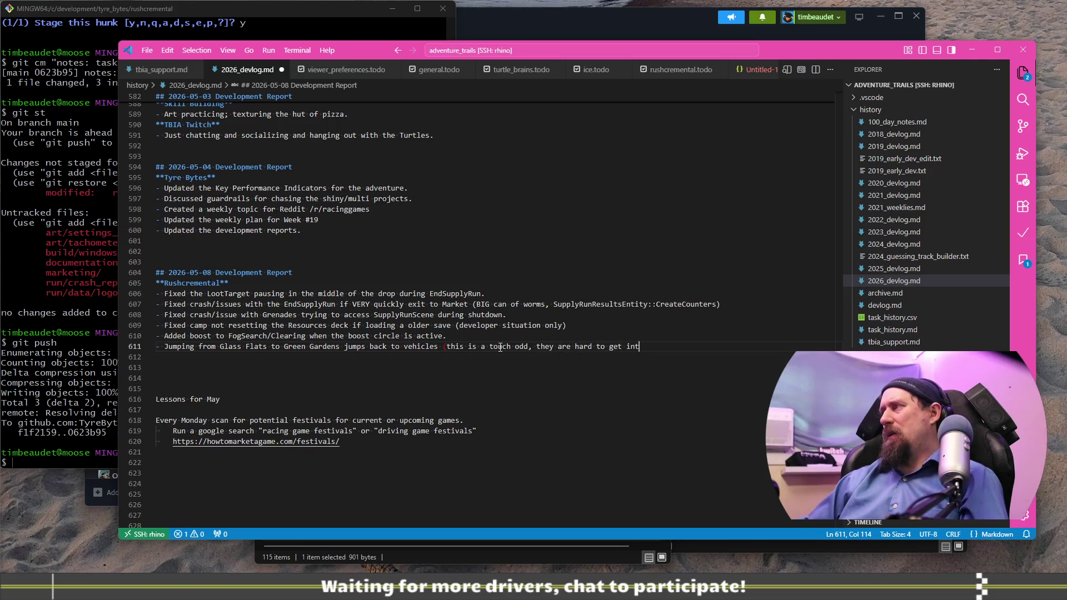
type("o)")
key("Return")
type("-")
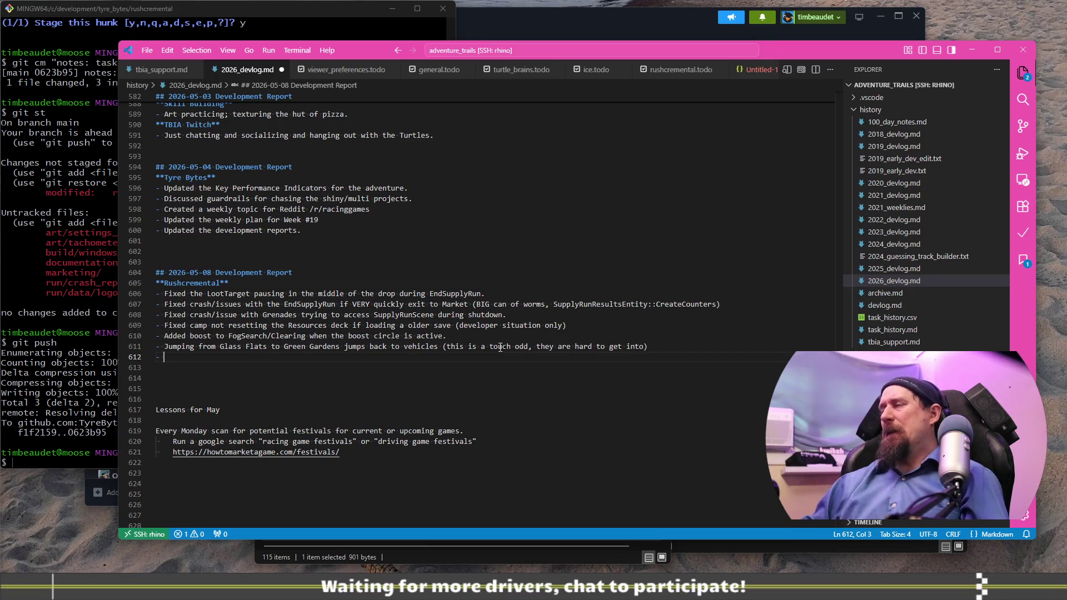
key("Up")
key("End")
key("ctrl+Left")
key("ctrl+Left")
key("ctrl+Left")
key("ctrl+Right")
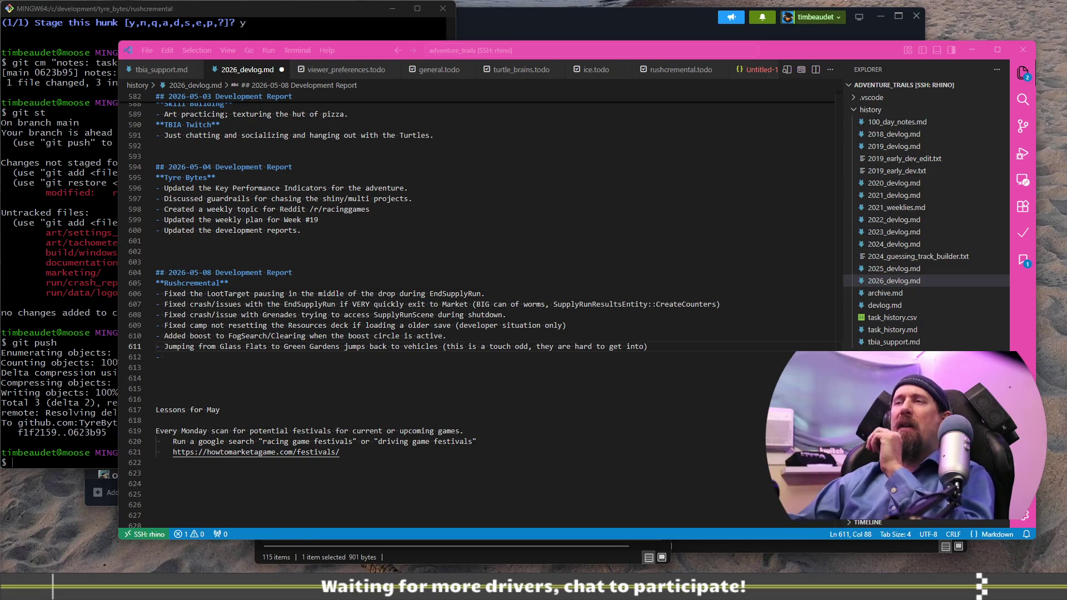
key("alt+Tab")
mouse_move(211, 410)
left_mouse_down()
mouse_move(435, 372)
mouse_move(419, 329)
mouse_move(566, 385)
mouse_move(552, 480)
mouse_move(580, 473)
mouse_move(578, 459)
left_mouse_up()
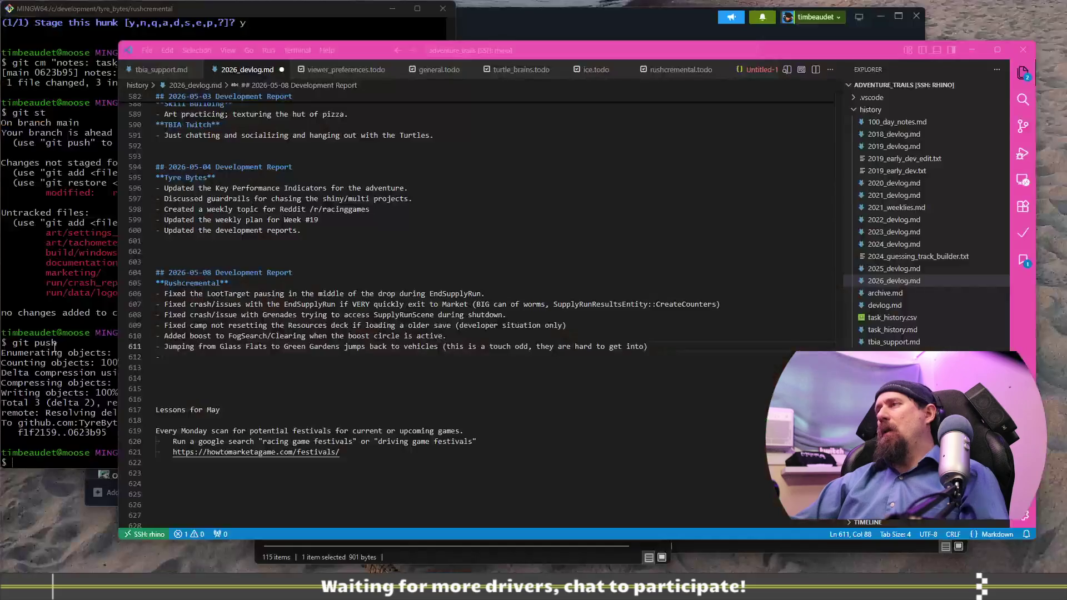
Step: Write the bullet 'Roughed out placement and values (not costs) of the tech tree upgrades for Green Gardens.'
type(" Rough")
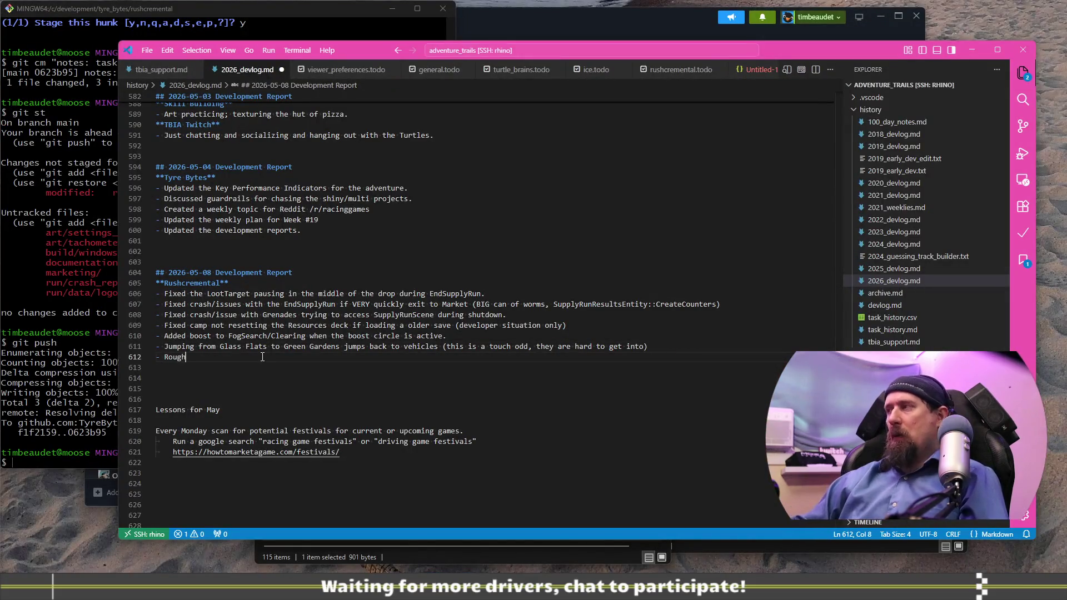
type("ed out placem")
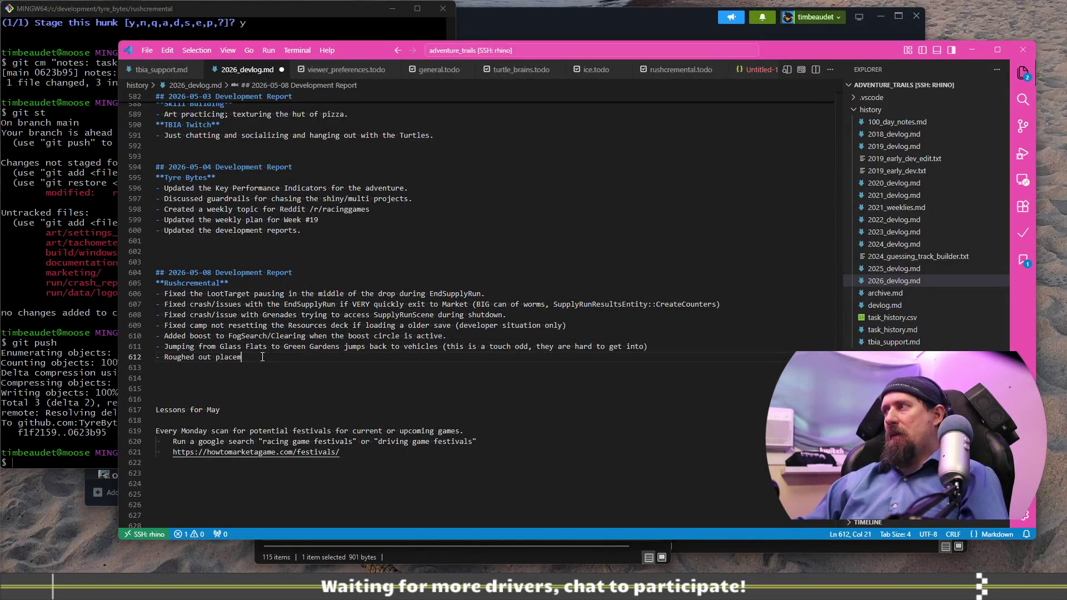
type("ent and value")
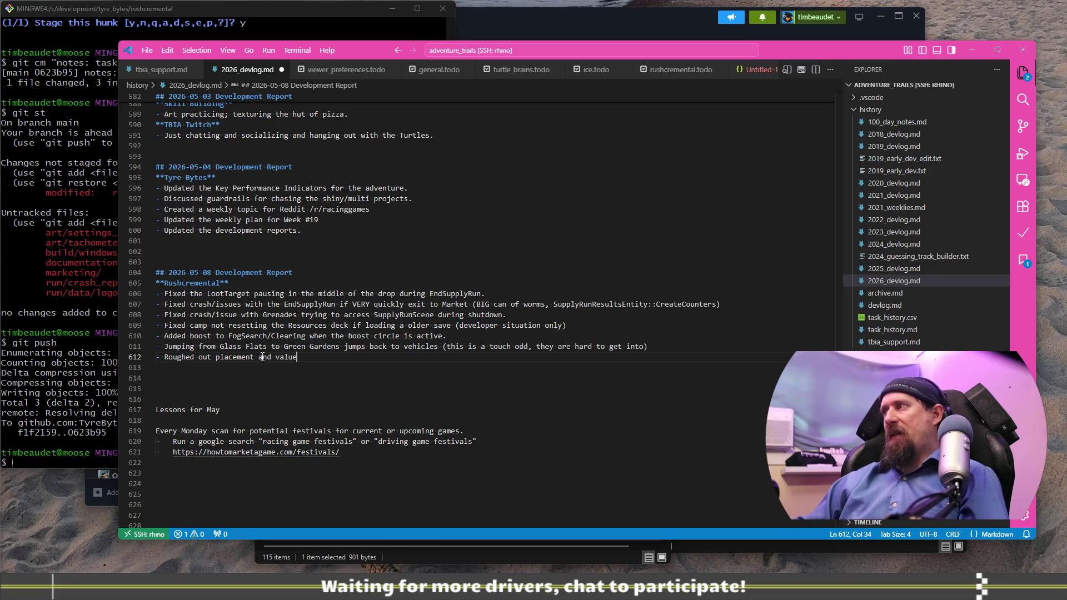
key("ctrl+Left")
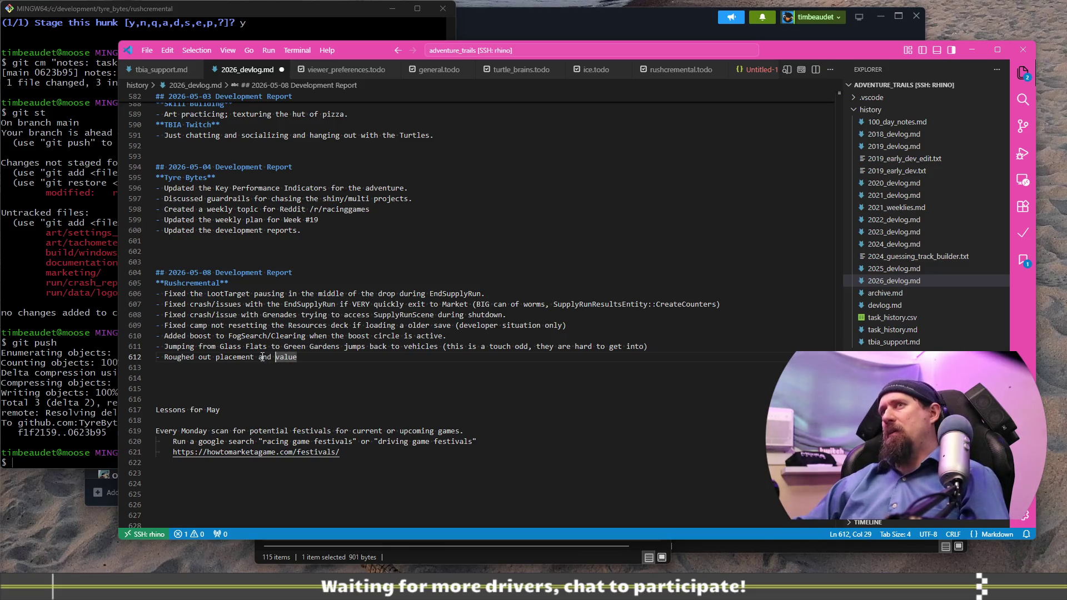
key("End")
type("s (")
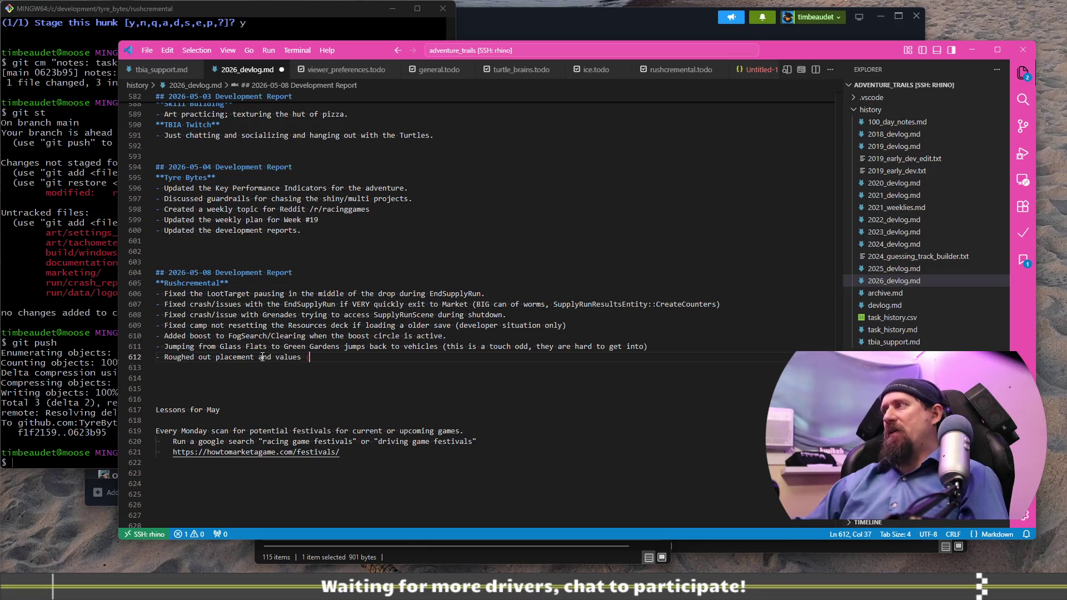
type("not costs) of ")
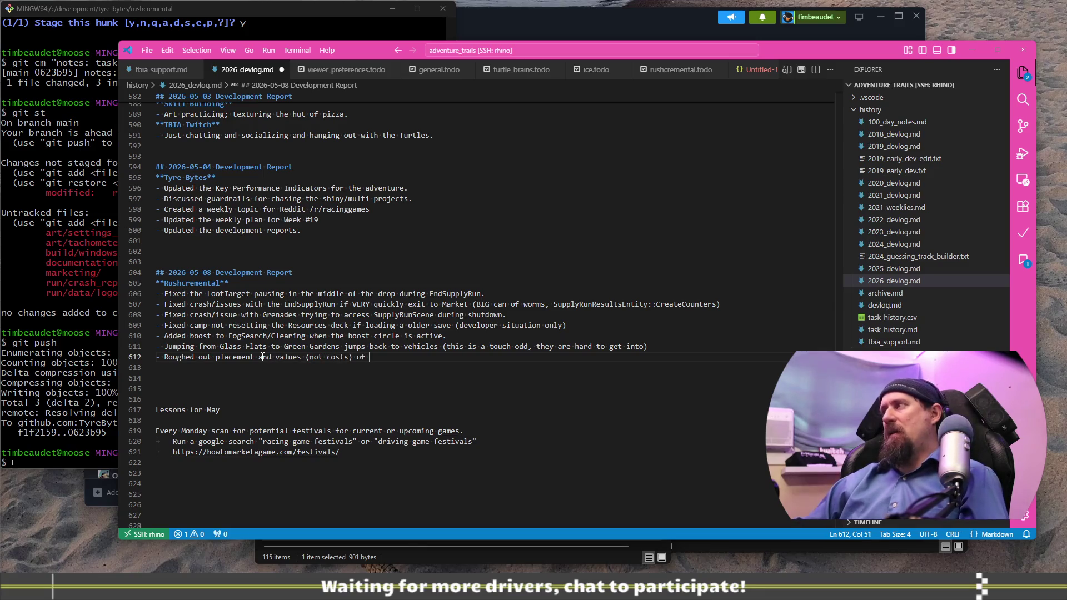
type("the te")
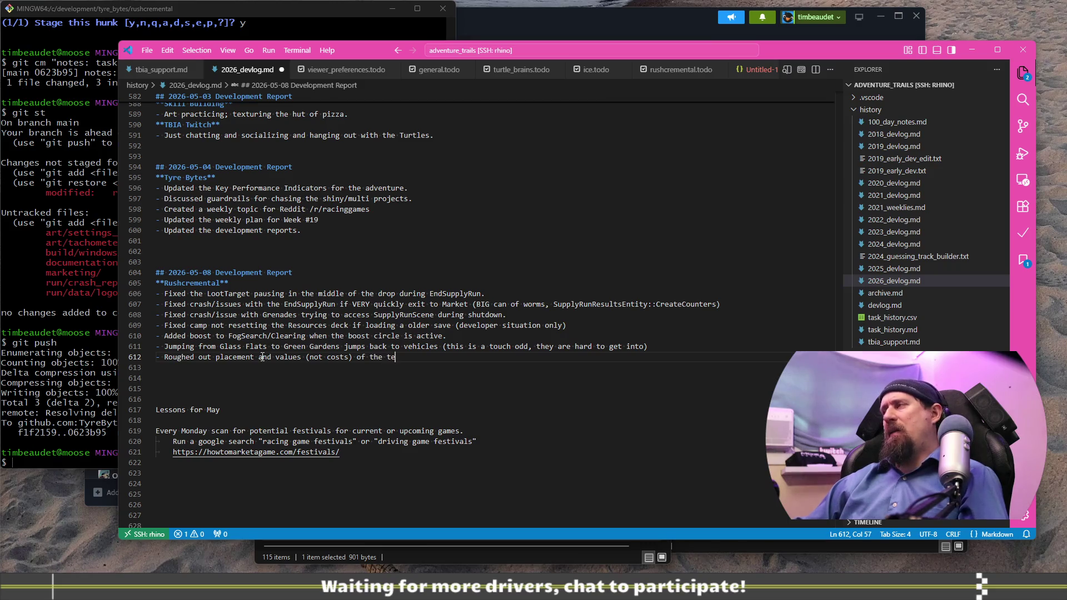
type("ch tree u")
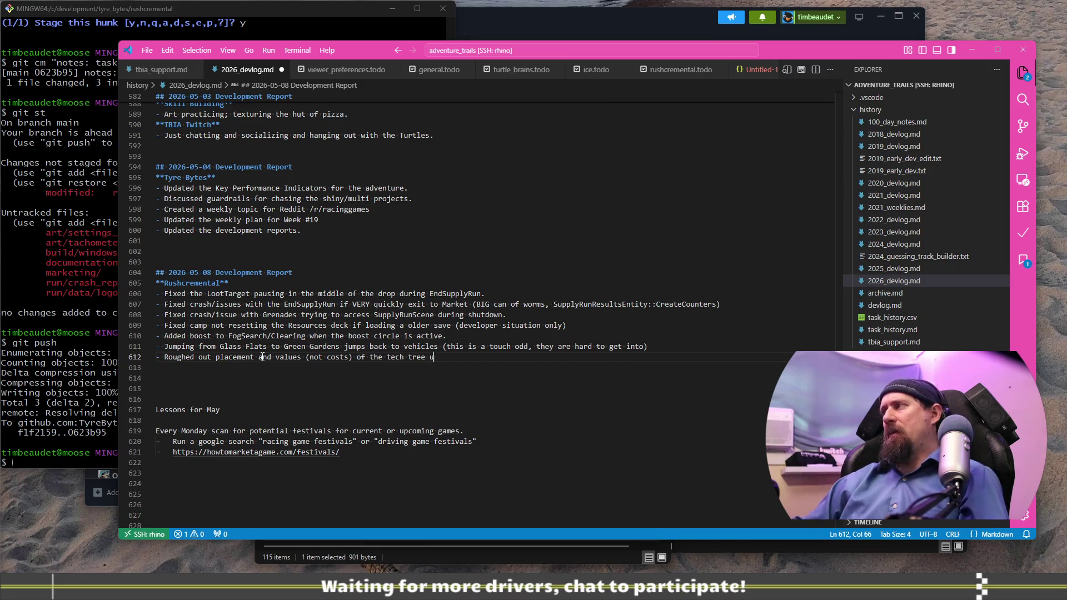
type("pgre")
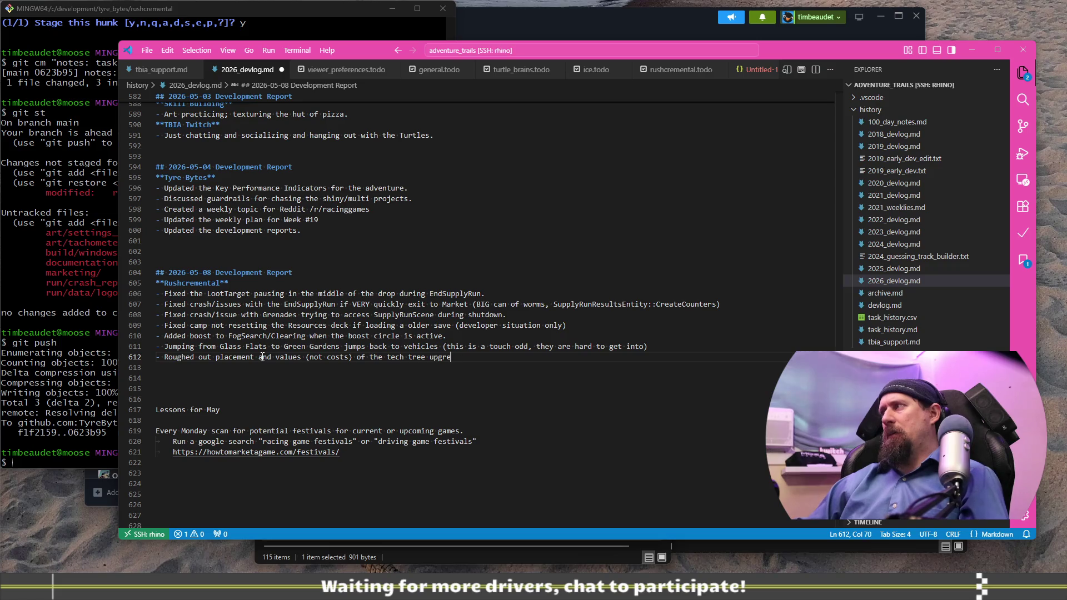
key("BackSpace")
type("ades for ")
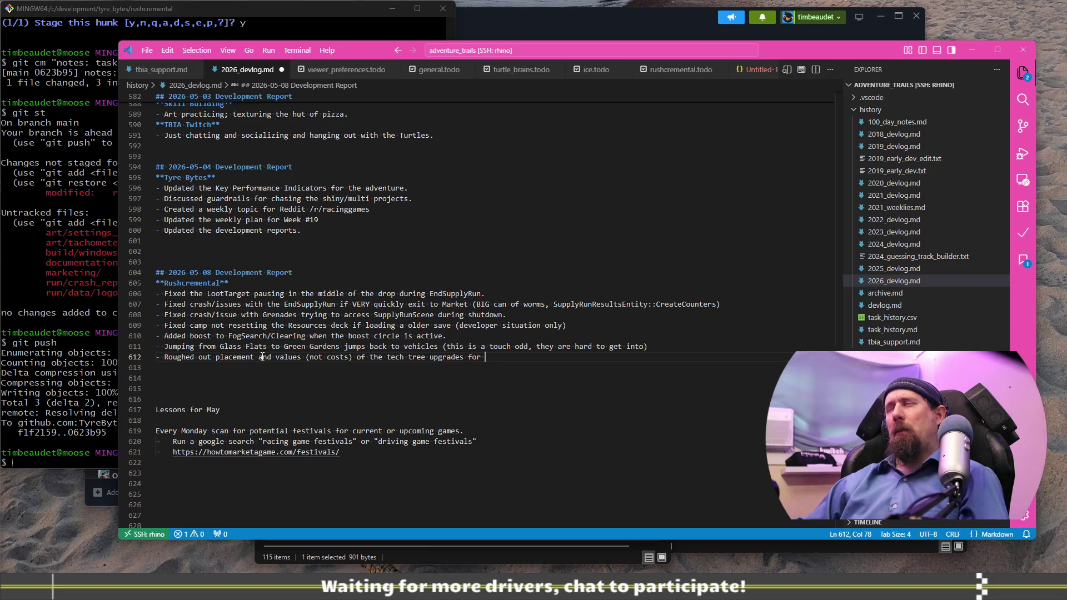
type("Green ")
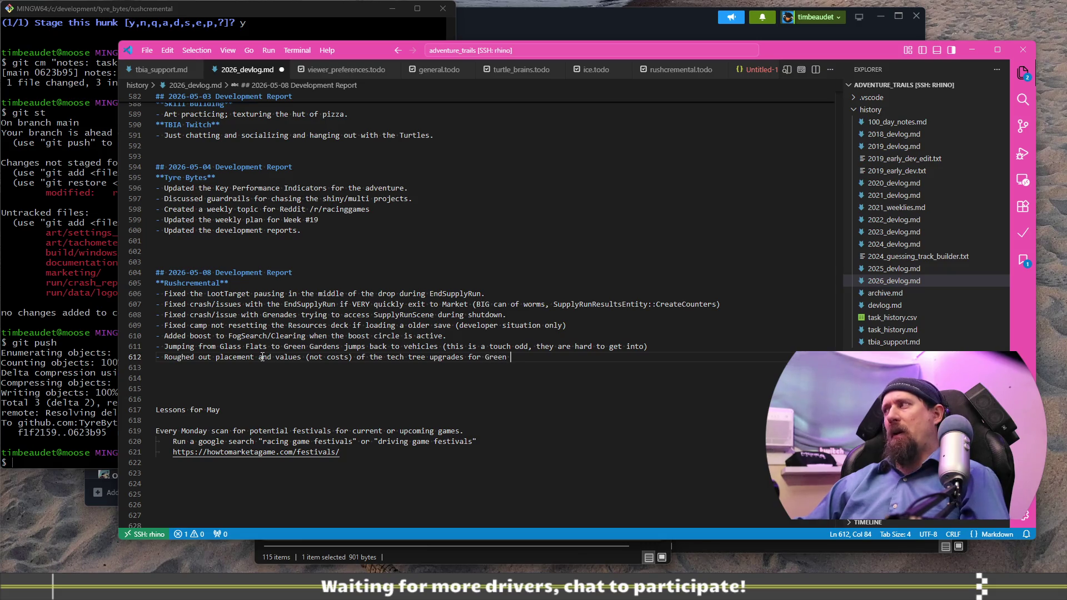
type("Gardens.")
Step: Save the devlog and pan the game's tech tree to the right
key("ctrl+s")
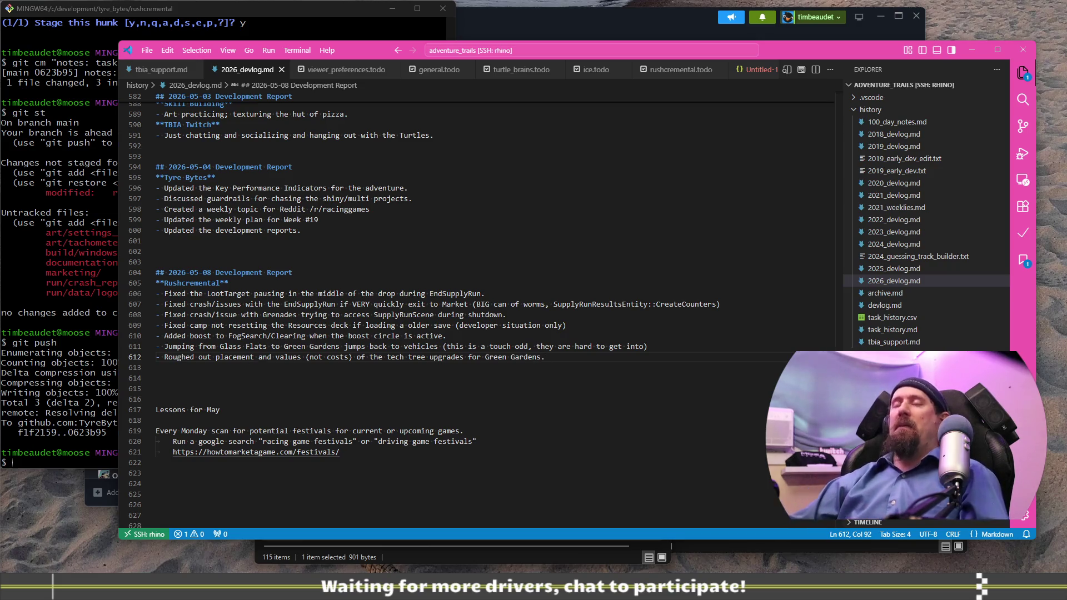
key("alt+Tab")
mouse_move(294, 494)
left_mouse_down()
mouse_move(365, 465)
mouse_move(387, 492)
left_mouse_up()
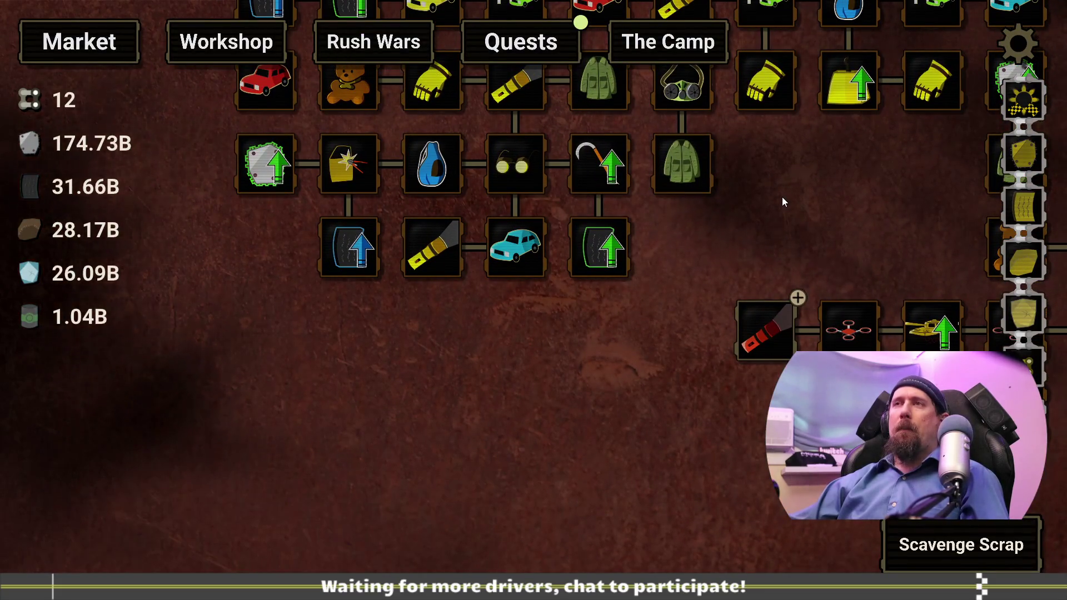
Step: Rerun the 'editor' command from the developer terminal to toggle the tech tree's editor view
key("grave")
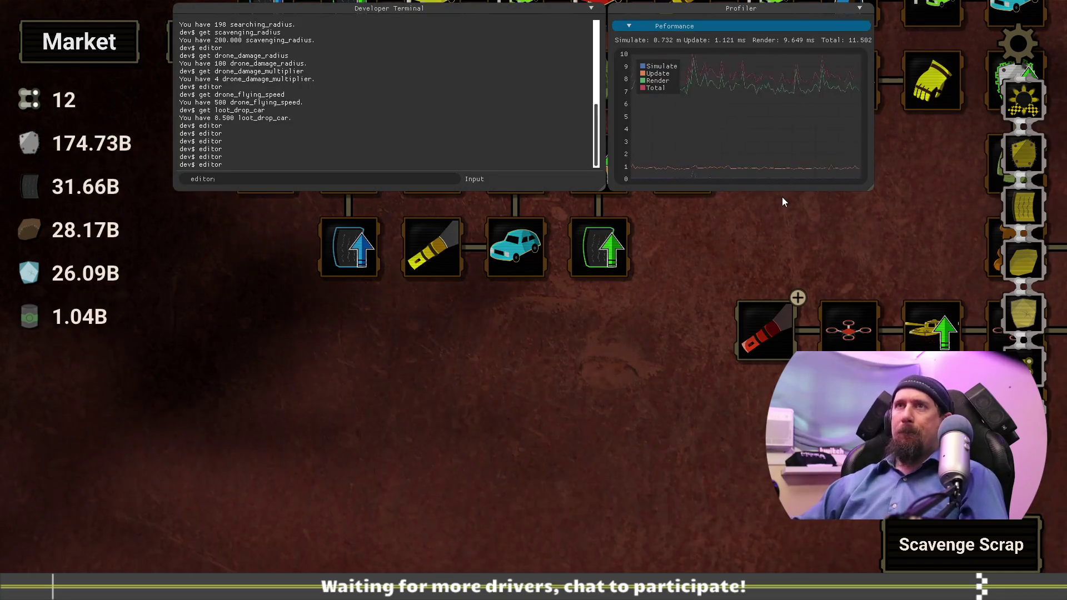
key("Up")
key("Return")
key("grave")
Step: Pan around the upgrade grid to review the layout, then quit the game
left_click_drag(727, 517, 778, 237)
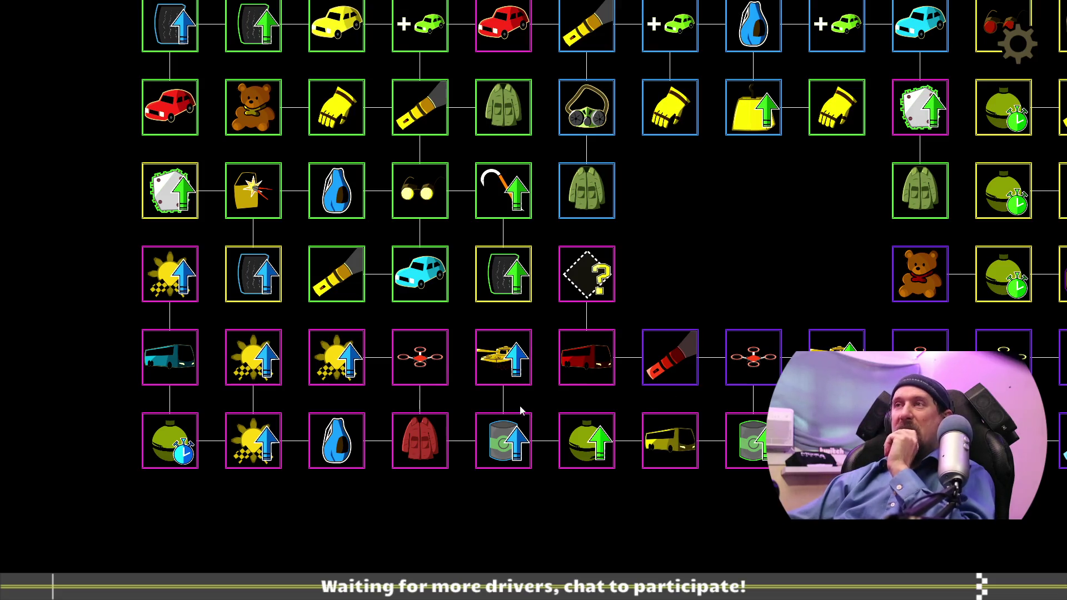
mouse_move(718, 233)
left_mouse_down()
mouse_move(610, 375)
mouse_move(678, 225)
left_mouse_up()
mouse_move(477, 505)
left_mouse_down()
mouse_move(753, 524)
mouse_move(414, 549)
left_mouse_up()
mouse_move(632, 240)
left_mouse_down()
mouse_move(476, 555)
mouse_move(600, 278)
mouse_move(491, 286)
left_mouse_up()
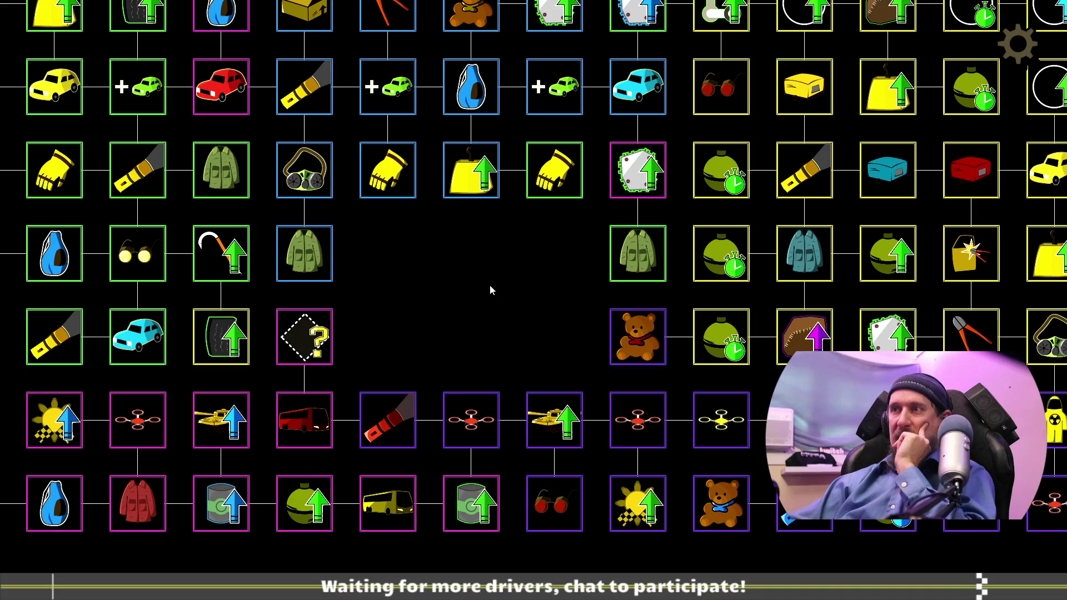
mouse_move(491, 289)
left_mouse_down()
mouse_move(633, 248)
mouse_move(665, 260)
mouse_move(662, 336)
mouse_move(635, 331)
left_mouse_up()
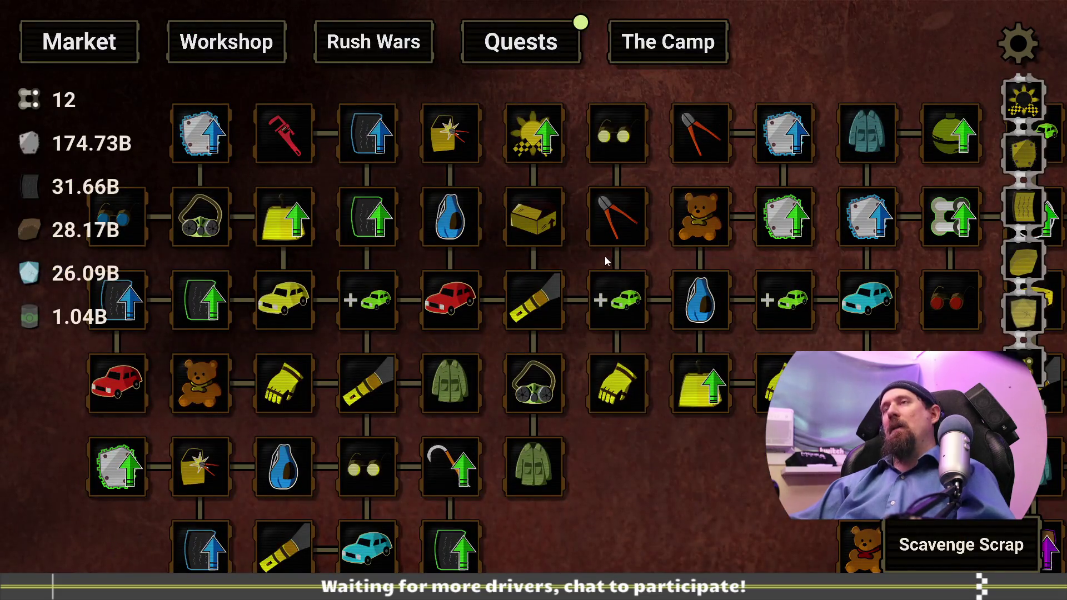
key("Escape")
key("Escape")
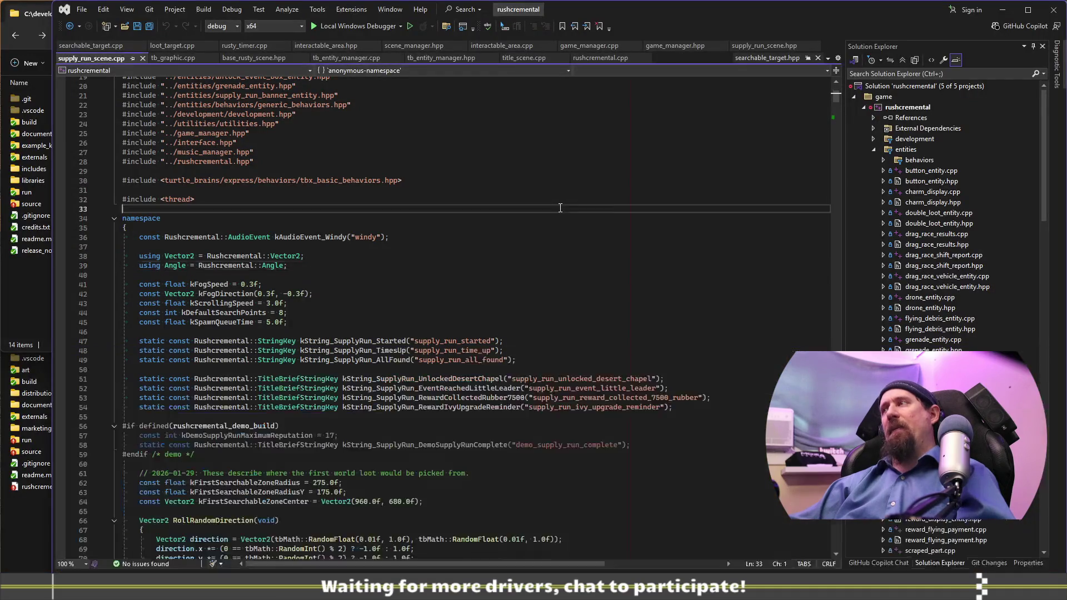